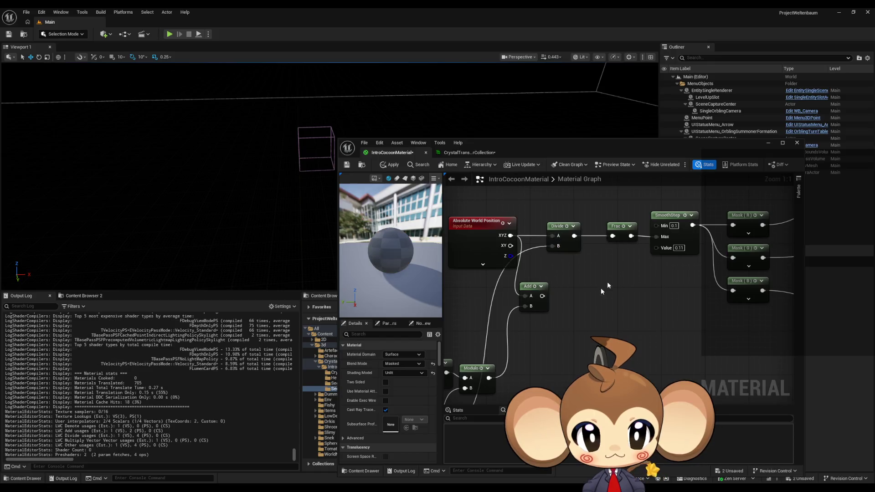
# Feed Absolute World Position XYZ into Divide A, route the chain into Opacity Mask, and apply
pyautogui.moveTo(600, 288)
pyautogui.mouseDown()
pyautogui.moveTo(637, 269)
pyautogui.moveTo(585, 276)
pyautogui.mouseUp()
pyautogui.scroll(-4, 584, 277)
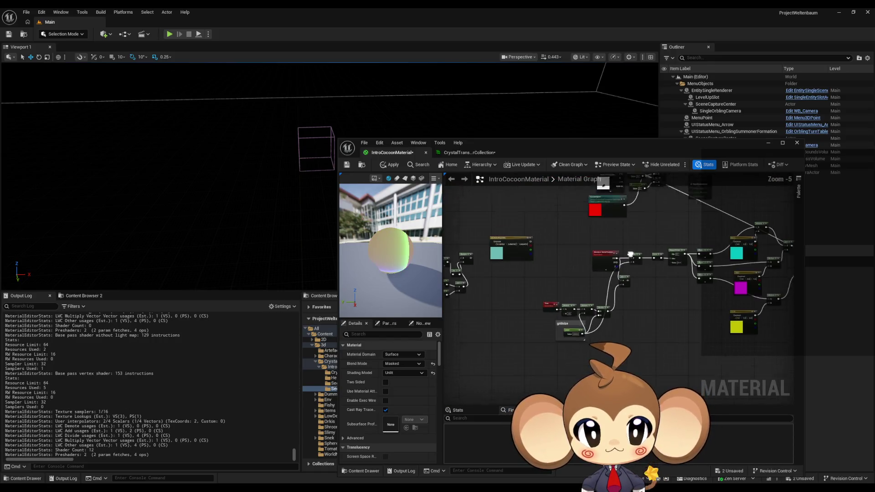
pyautogui.moveTo(659, 309)
pyautogui.mouseDown()
pyautogui.moveTo(681, 321)
pyautogui.moveTo(583, 229)
pyautogui.moveTo(565, 351)
pyautogui.moveTo(593, 303)
pyautogui.mouseUp()
pyautogui.scroll(1, 682, 321)
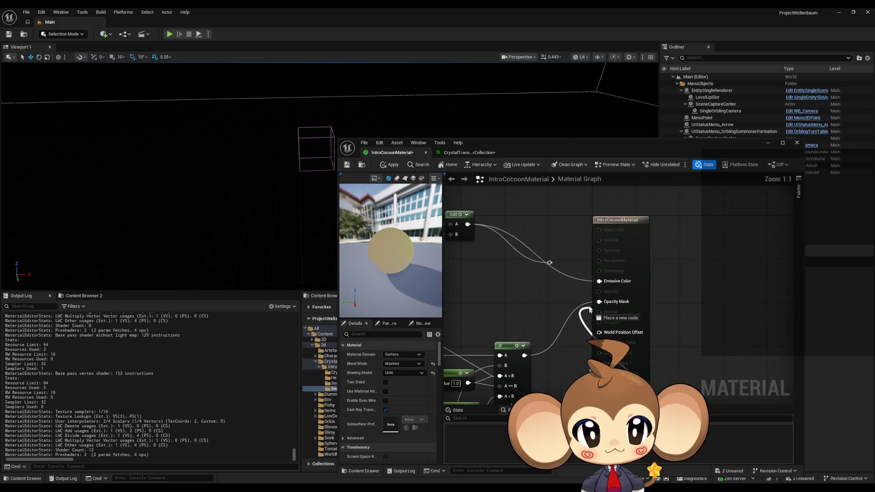
pyautogui.scroll(-1, 539, 324)
pyautogui.moveTo(539, 324); pyautogui.dragTo(570, 228)
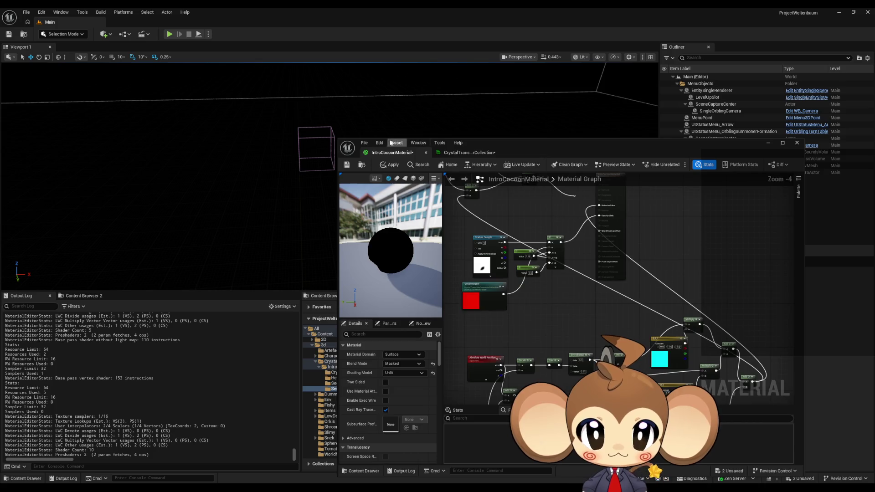
pyautogui.click(393, 166)
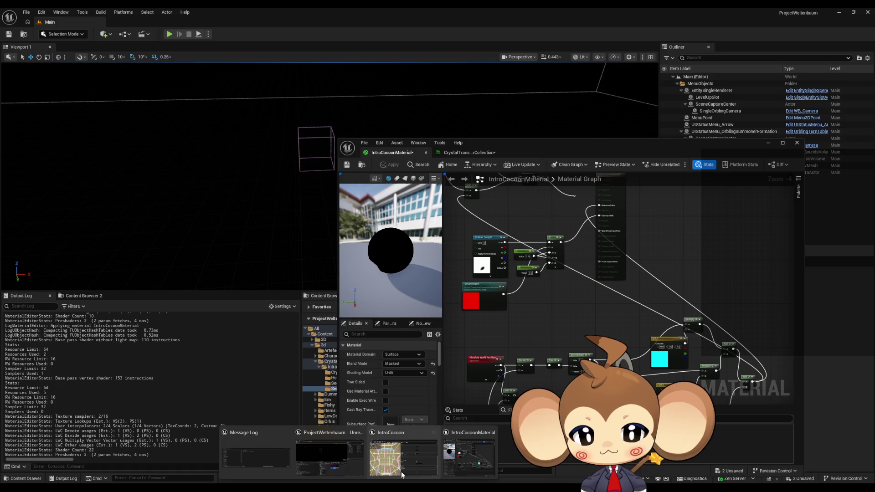
# Restore the IntroCocoon mesh editor to a smaller window on the left, with the material editor in front
pyautogui.click(399, 471)
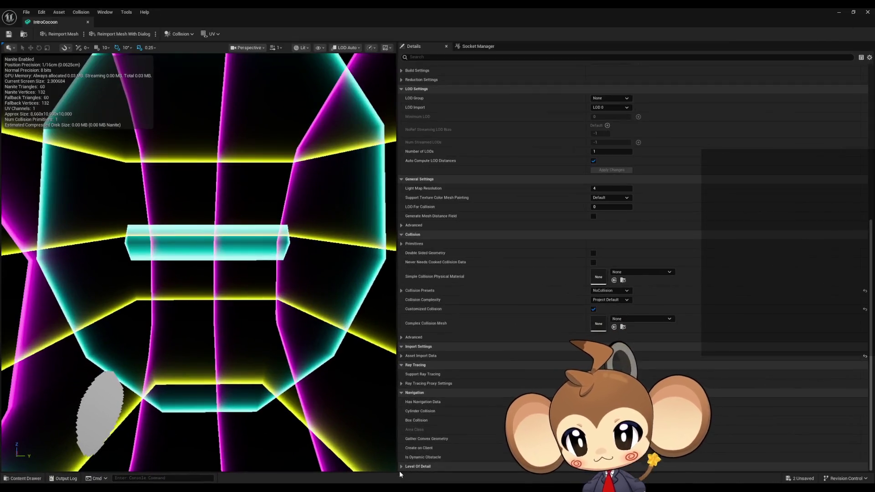
pyautogui.doubleClick(192, 7)
pyautogui.moveTo(498, 128); pyautogui.dragTo(296, 101)
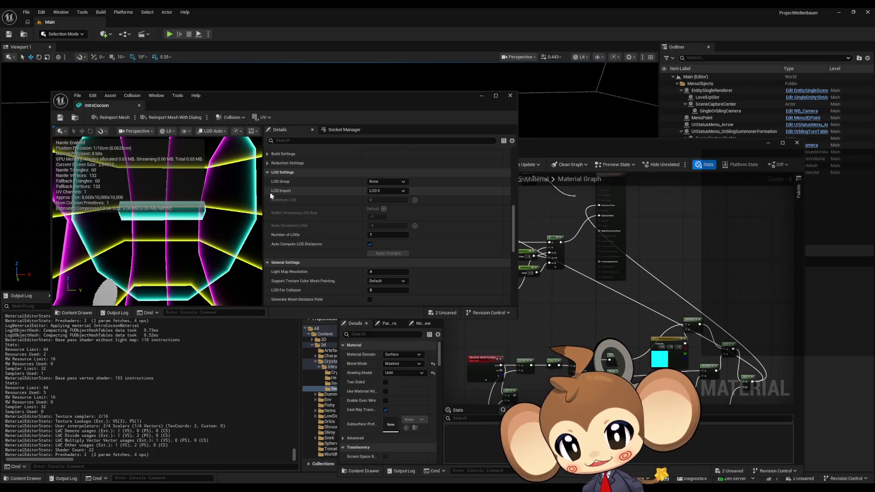
pyautogui.moveTo(668, 300)
pyautogui.mouseDown()
pyautogui.moveTo(631, 271)
pyautogui.moveTo(604, 269)
pyautogui.mouseUp()
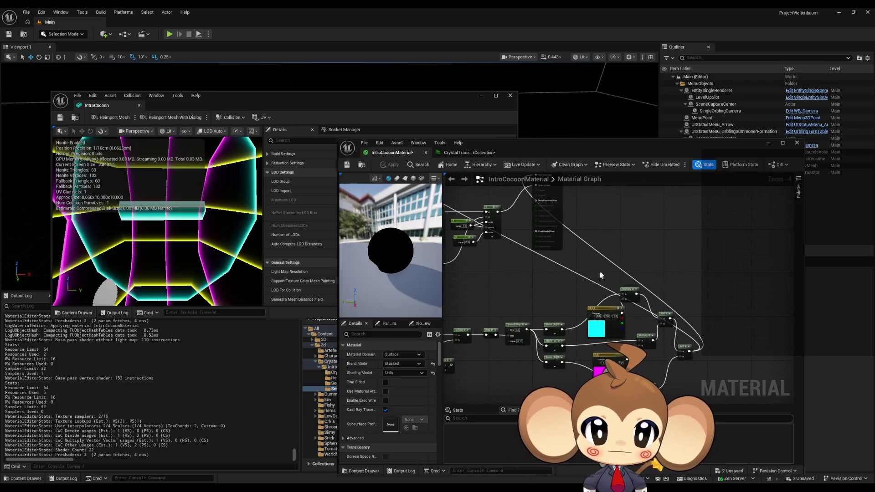
pyautogui.scroll(3, 529, 320)
pyautogui.moveTo(529, 318); pyautogui.dragTo(595, 308)
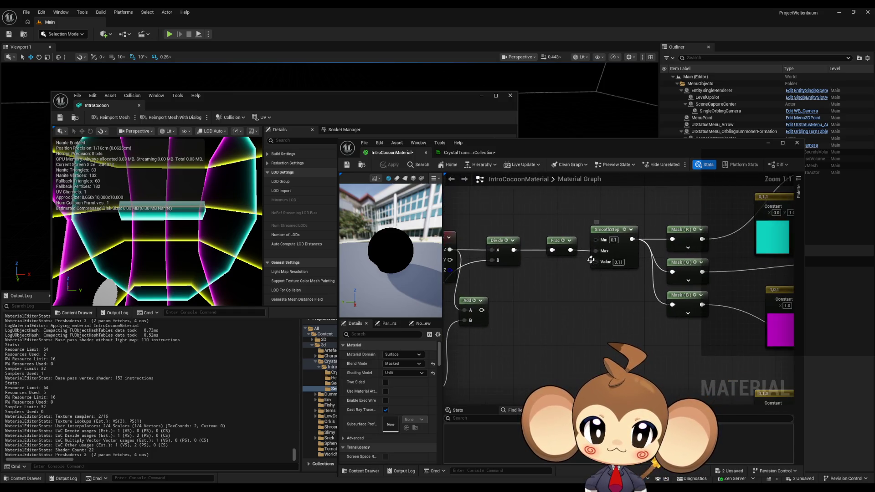
pyautogui.scroll(1, 582, 282)
pyautogui.moveTo(582, 284); pyautogui.dragTo(563, 314)
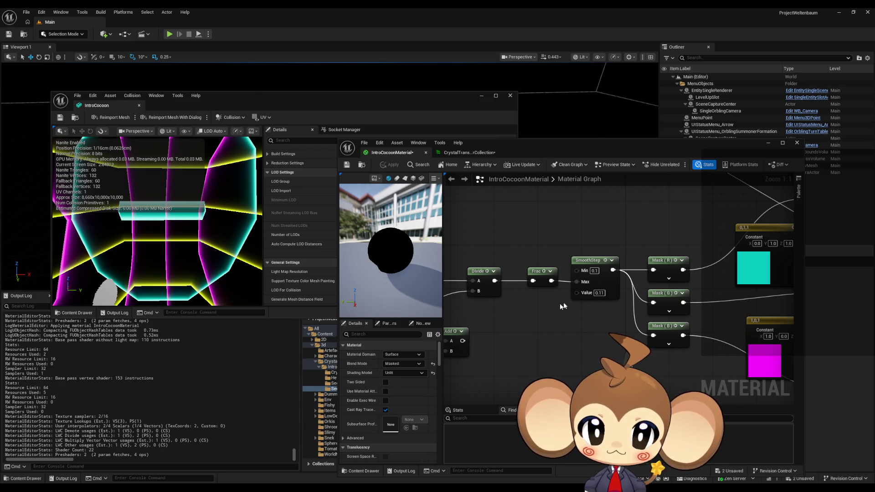
pyautogui.click(599, 292)
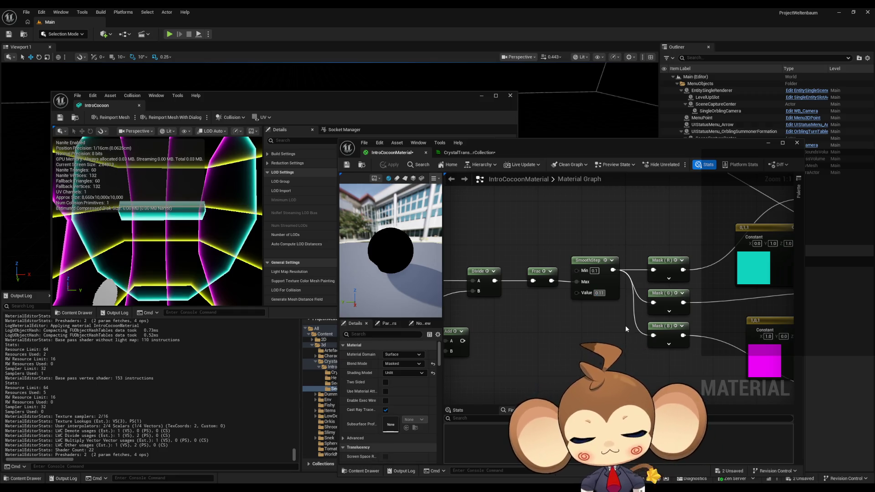
pyautogui.write('-0.11')
pyautogui.press('Return')
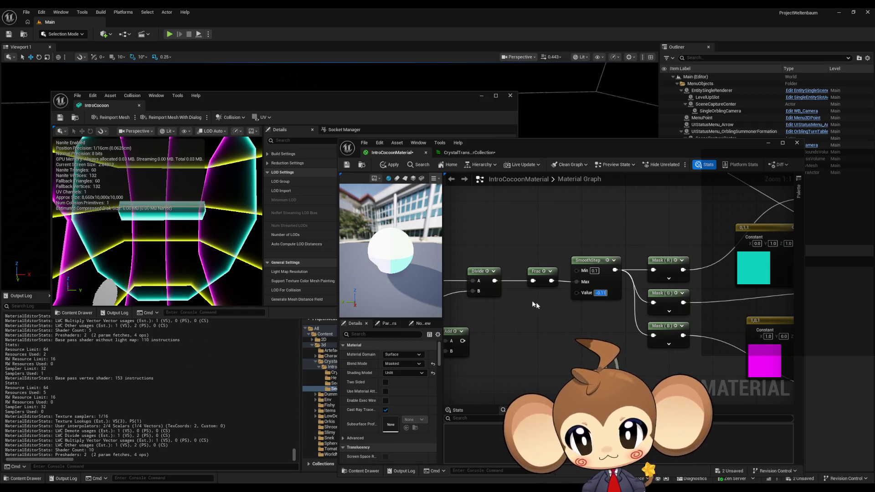
pyautogui.click(389, 165)
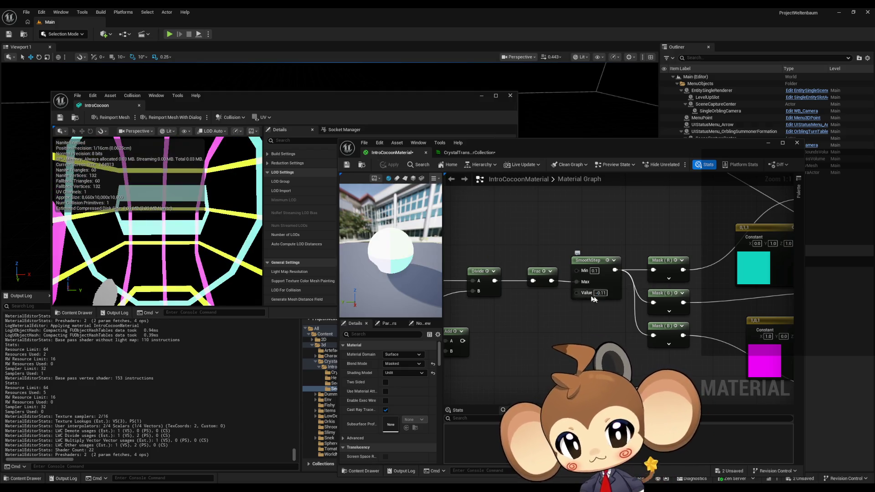
pyautogui.press('Delete')
pyautogui.press('Return')
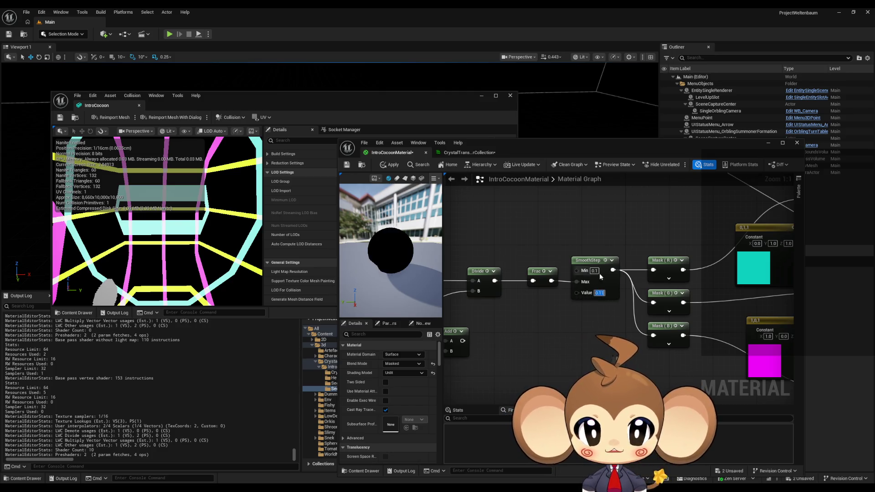
pyautogui.click(390, 165)
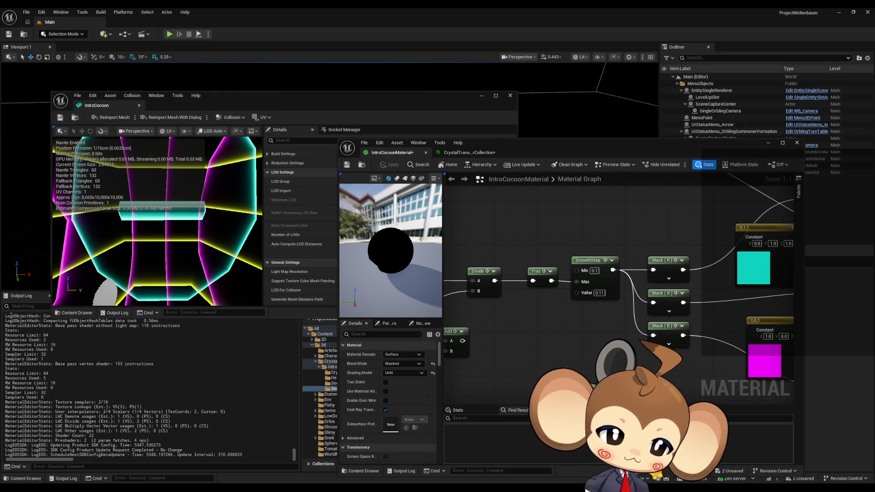
# Add a OneMinus (1-x) node after SmoothStep, wire it into the lower Mask node, and apply
pyautogui.moveTo(634, 358)
pyautogui.mouseDown()
pyautogui.moveTo(516, 360)
pyautogui.moveTo(579, 340)
pyautogui.moveTo(574, 393)
pyautogui.mouseUp()
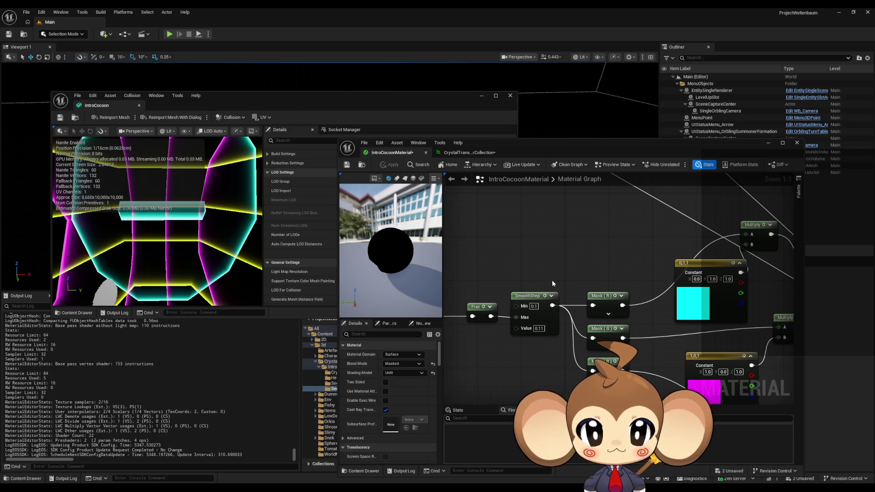
pyautogui.moveTo(555, 283)
pyautogui.mouseDown()
pyautogui.moveTo(558, 319)
pyautogui.moveTo(562, 265)
pyautogui.mouseUp()
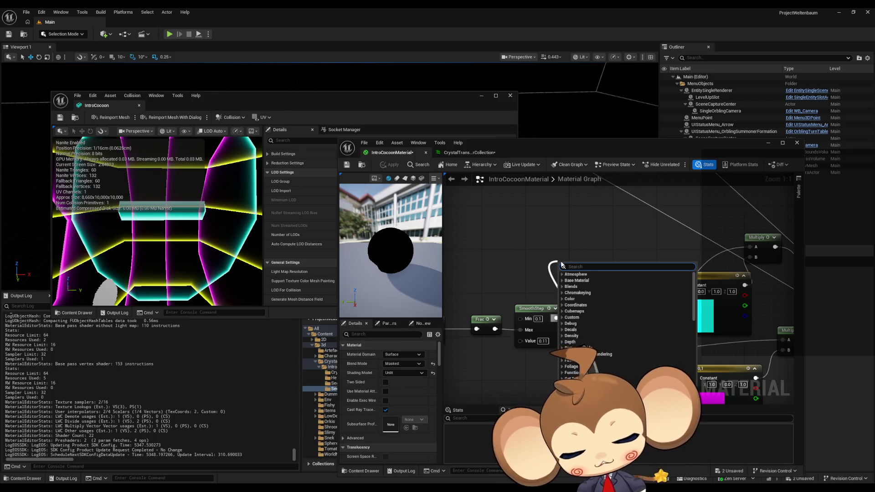
pyautogui.write('oneminus')
pyautogui.press('Return')
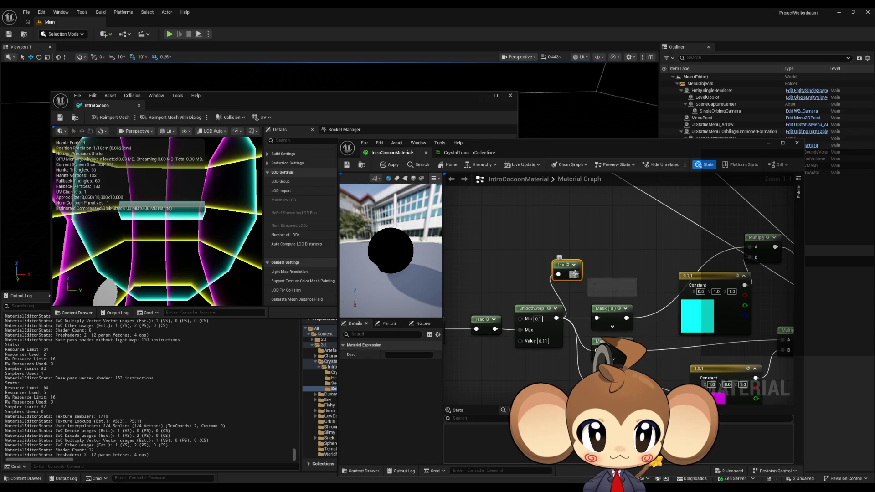
pyautogui.moveTo(596, 350); pyautogui.dragTo(574, 275)
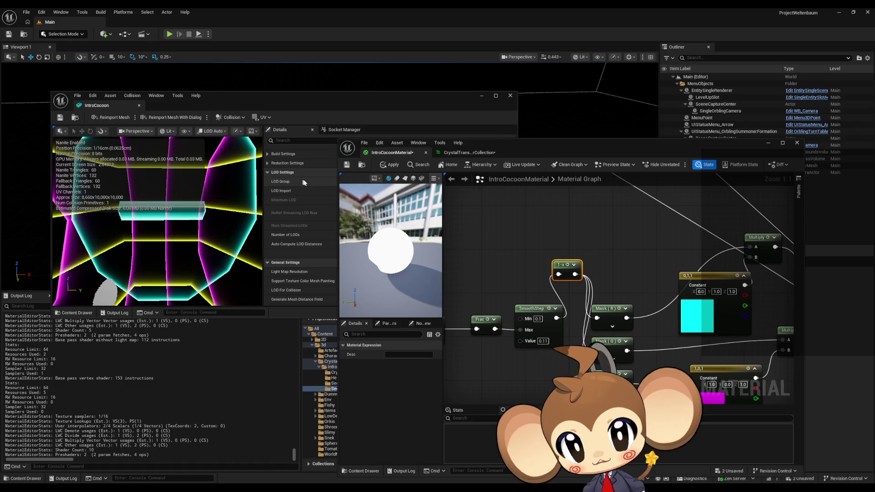
pyautogui.click(393, 167)
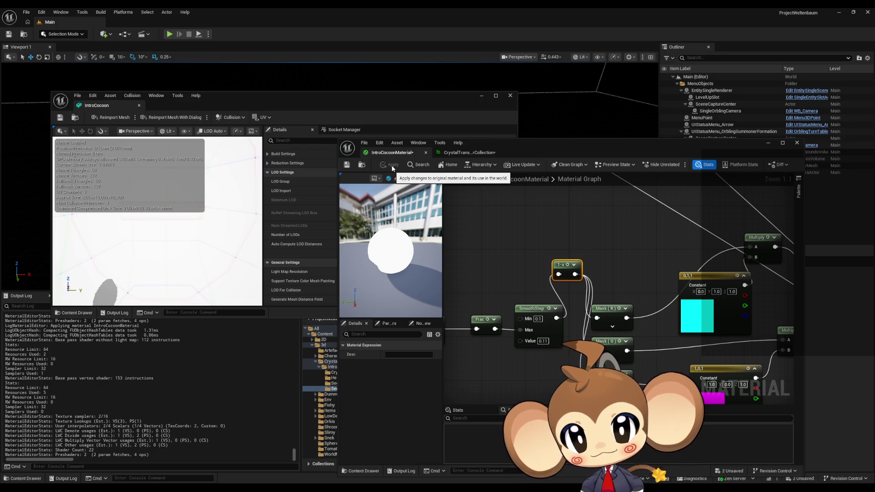
# Undo the 1-x-to-Mask hookup and apply the reverted material
pyautogui.scroll(-1, 626, 316)
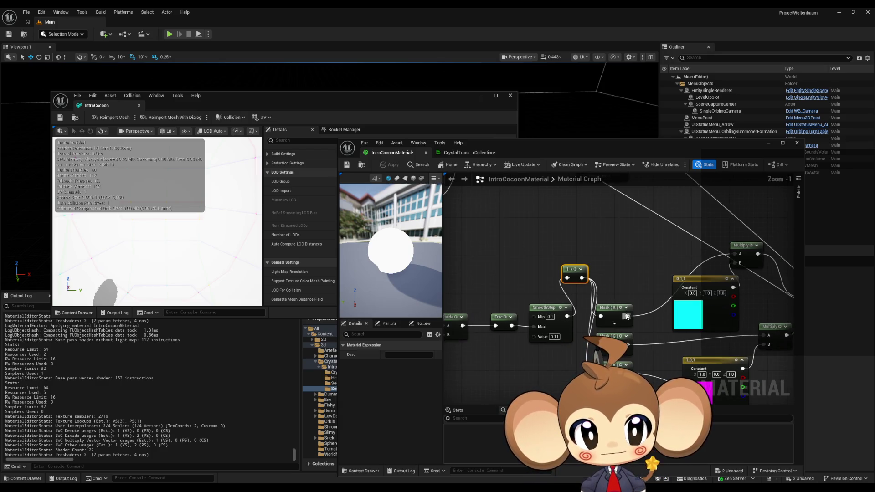
pyautogui.press('Home')
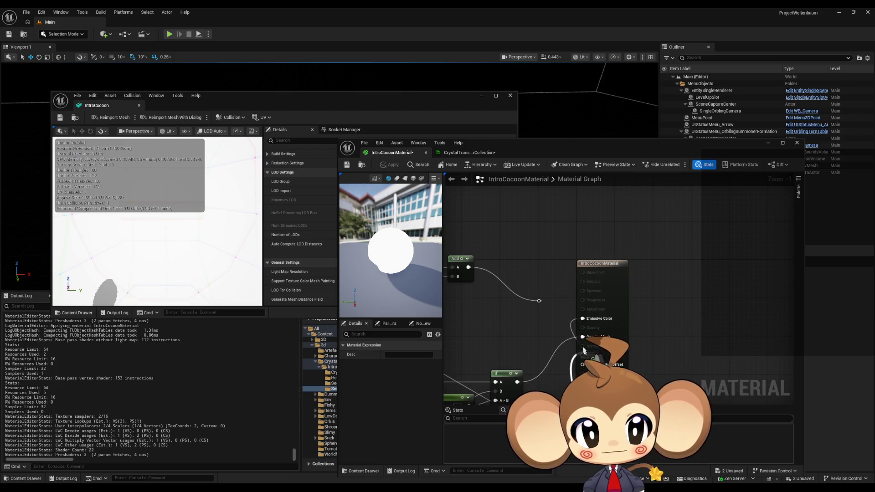
pyautogui.moveTo(583, 351); pyautogui.dragTo(579, 195)
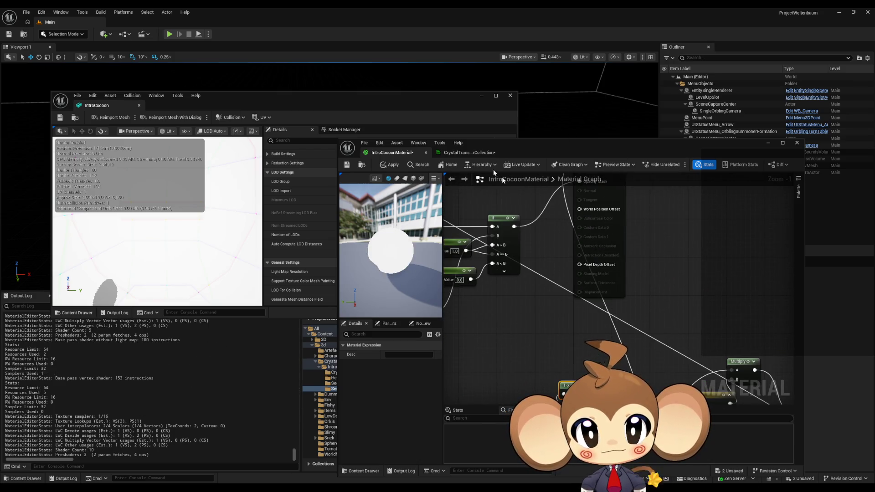
pyautogui.click(395, 168)
pyautogui.moveTo(564, 318); pyautogui.dragTo(559, 290)
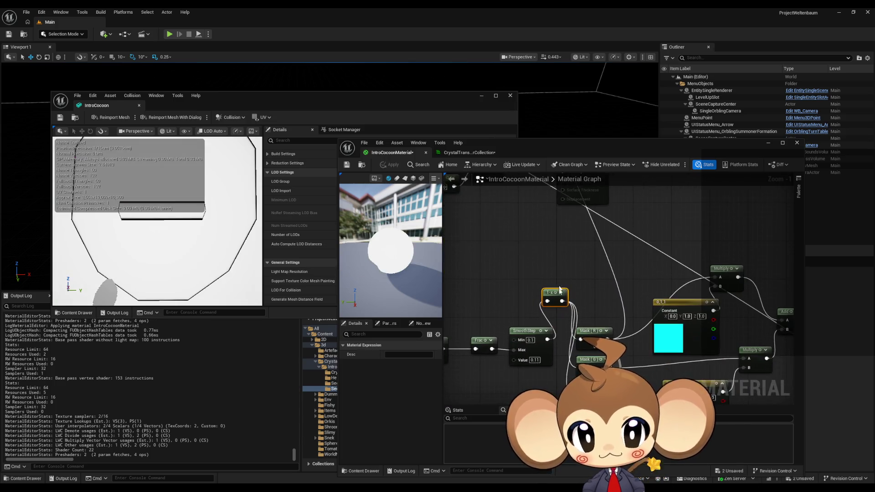
pyautogui.scroll(1, 560, 290)
pyautogui.hotkey('ctrl', 'z')
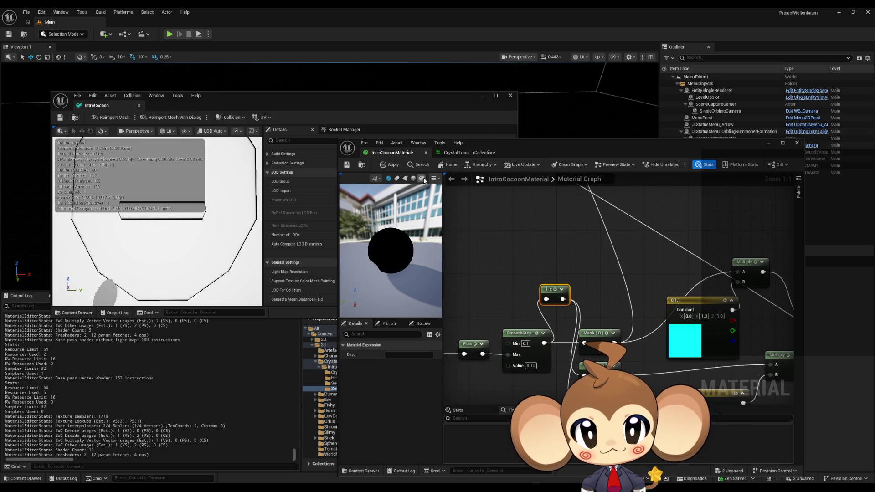
pyautogui.click(390, 165)
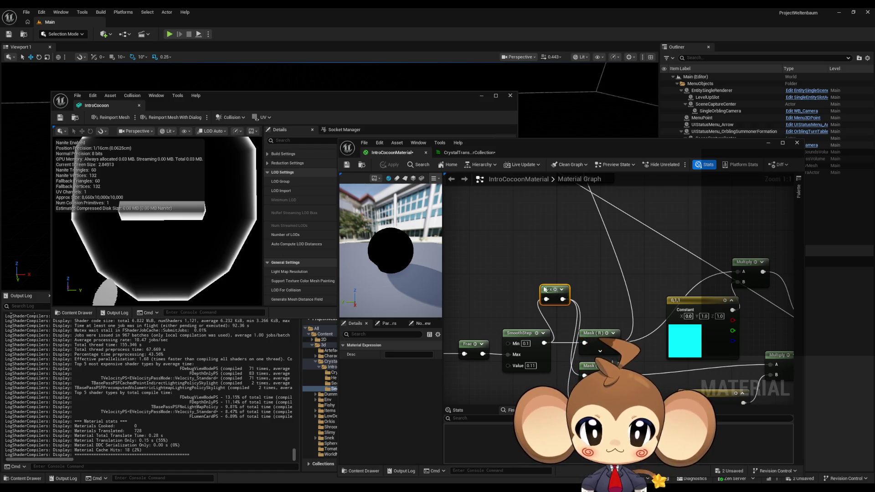
# Connect 1-x into Mask (R), then add a Multiply with B = 0.1 after 1-x and apply
pyautogui.moveTo(546, 288)
pyautogui.mouseDown()
pyautogui.moveTo(493, 253)
pyautogui.moveTo(541, 267)
pyautogui.moveTo(586, 343)
pyautogui.mouseUp()
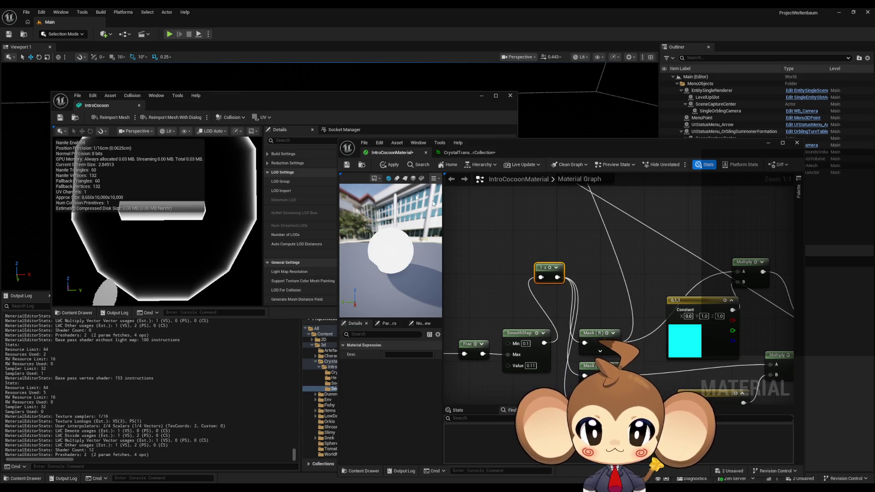
pyautogui.click(382, 169)
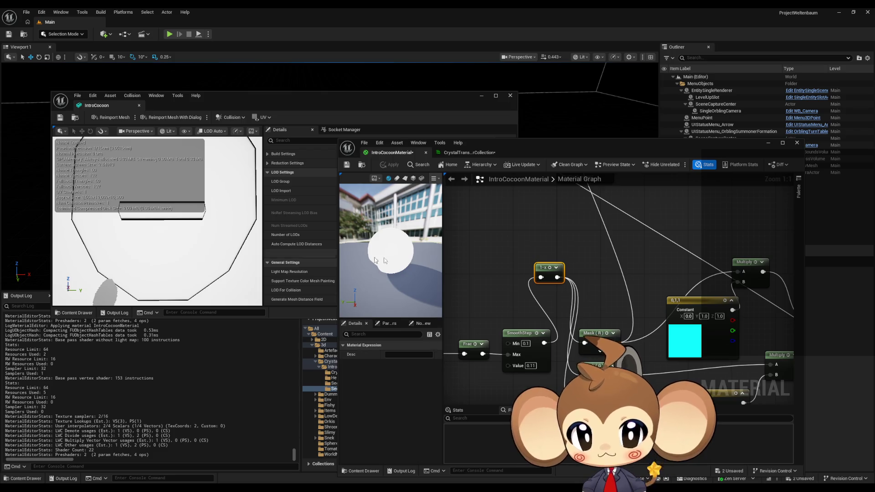
pyautogui.moveTo(558, 278); pyautogui.dragTo(582, 274)
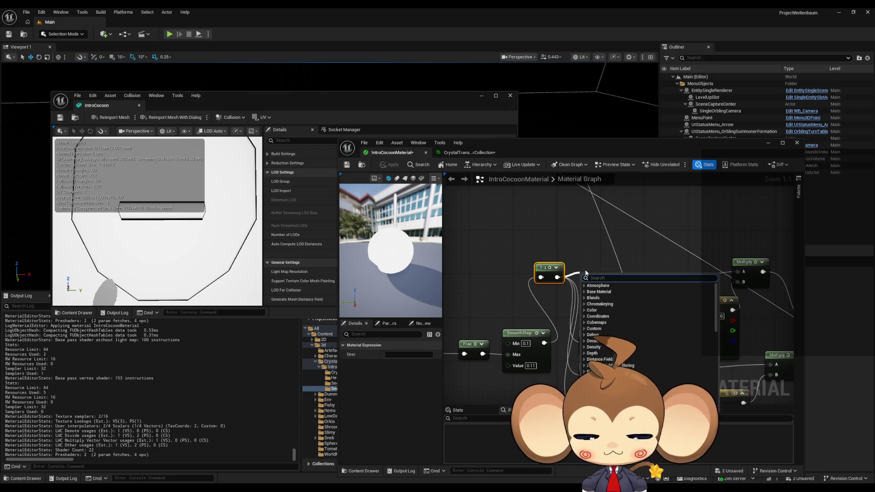
pyautogui.click(610, 298)
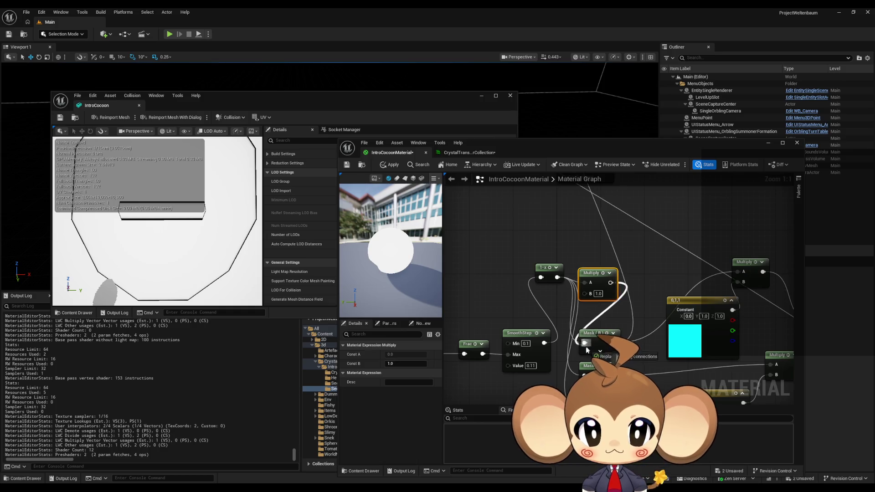
pyautogui.write('0.1')
pyautogui.press('Return')
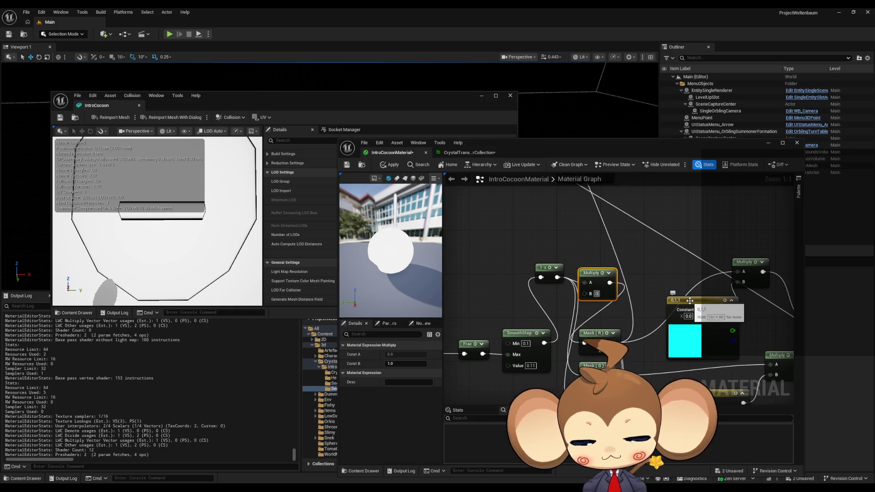
pyautogui.click(387, 165)
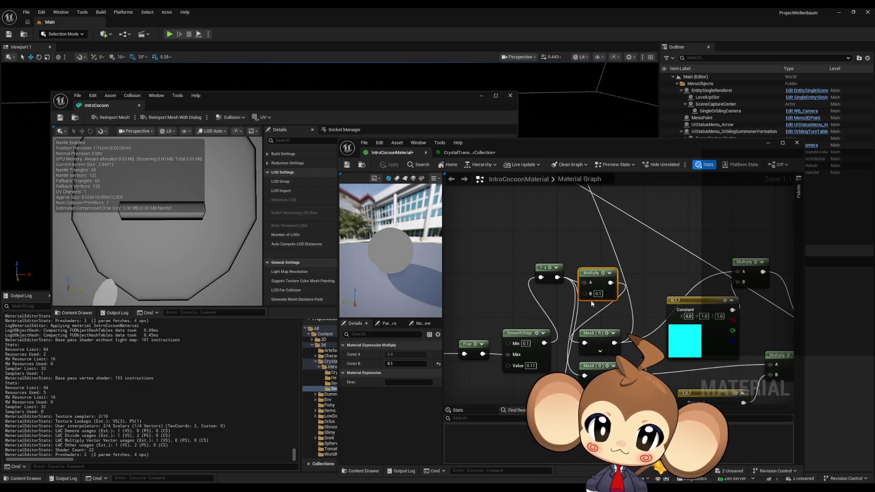
# Delete the Multiply node and rewire SmoothStep's output straight into Mask (R)
pyautogui.press('Delete')
pyautogui.moveTo(584, 342); pyautogui.dragTo(557, 277)
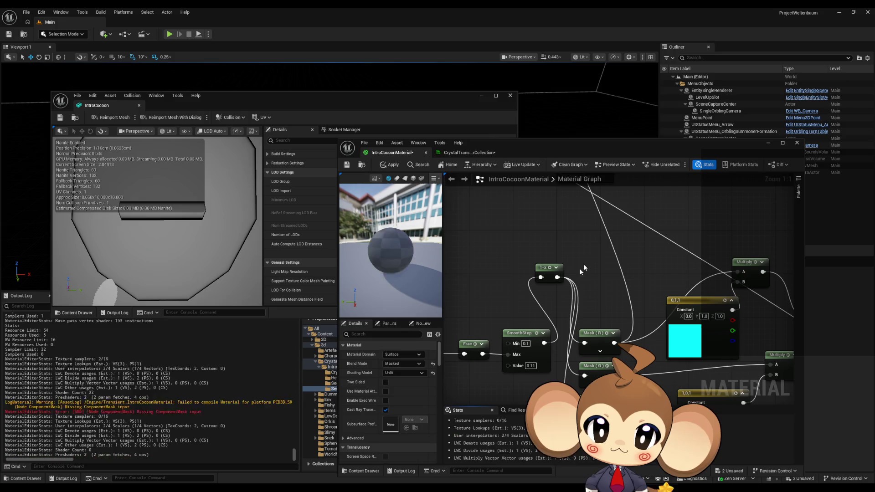
pyautogui.moveTo(584, 343); pyautogui.dragTo(544, 342)
# Duplicate the 1-x node, feed the Frac output into the copy, and apply
pyautogui.click(400, 167)
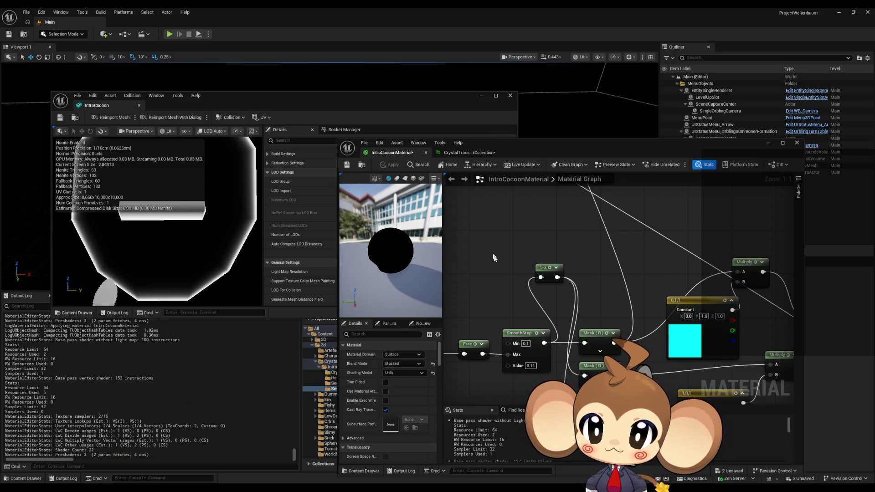
pyautogui.moveTo(514, 294); pyautogui.dragTo(581, 256)
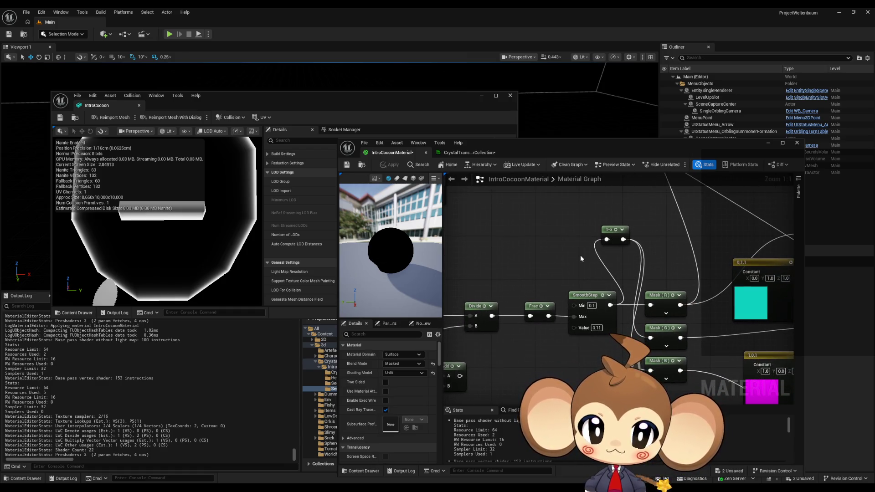
pyautogui.scroll(-4, 581, 255)
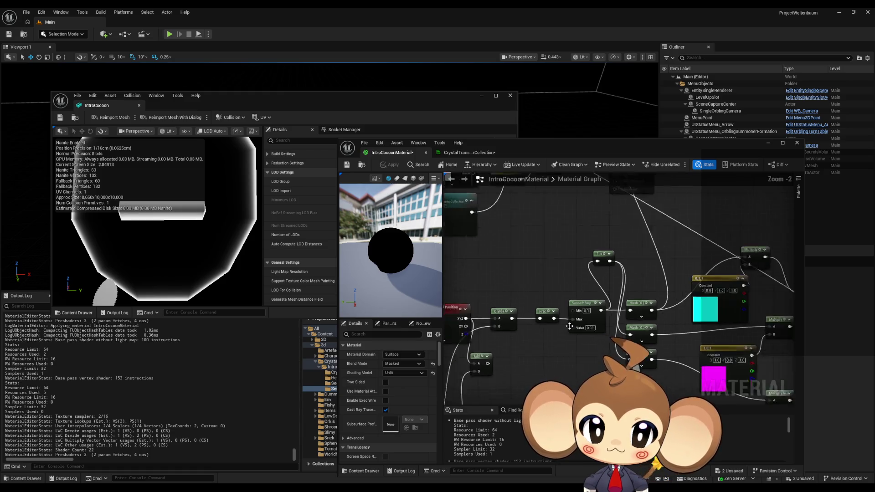
pyautogui.scroll(2, 566, 328)
pyautogui.scroll(2, 567, 333)
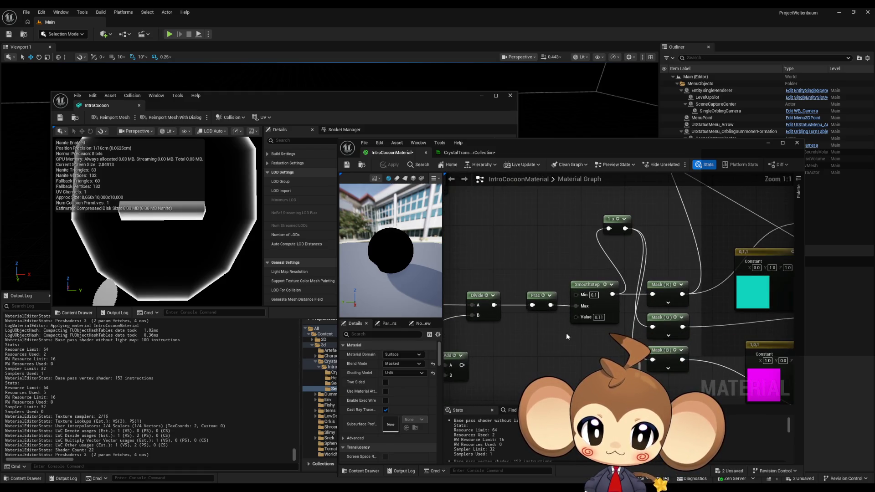
pyautogui.click(576, 305)
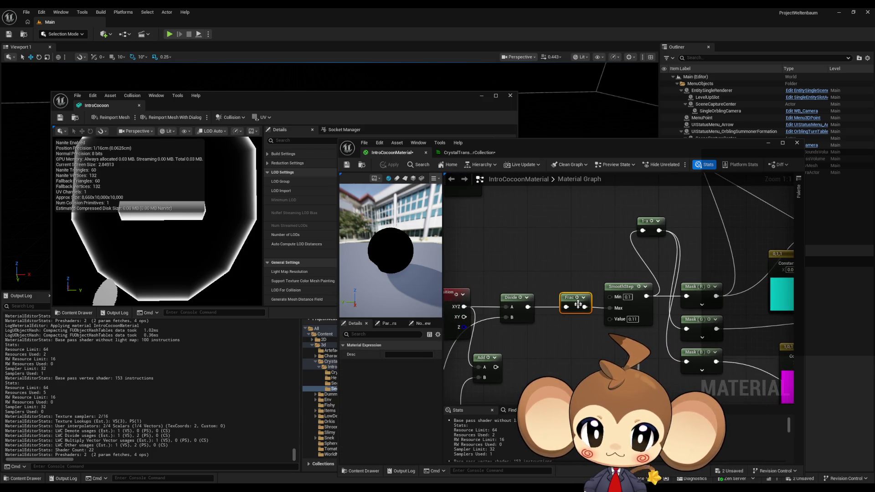
pyautogui.moveTo(574, 304); pyautogui.dragTo(558, 304)
pyautogui.click(571, 321)
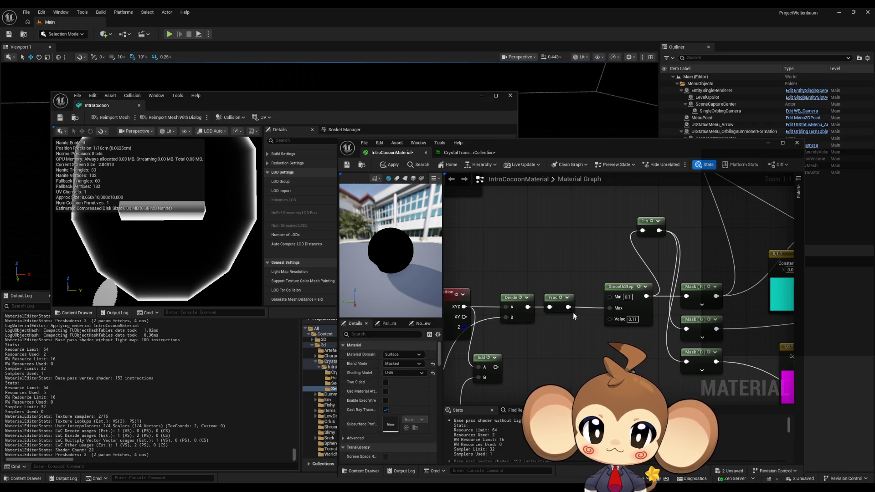
pyautogui.click(646, 221)
pyautogui.hotkey('ctrl', 'c')
pyautogui.hotkey('ctrl', 'v')
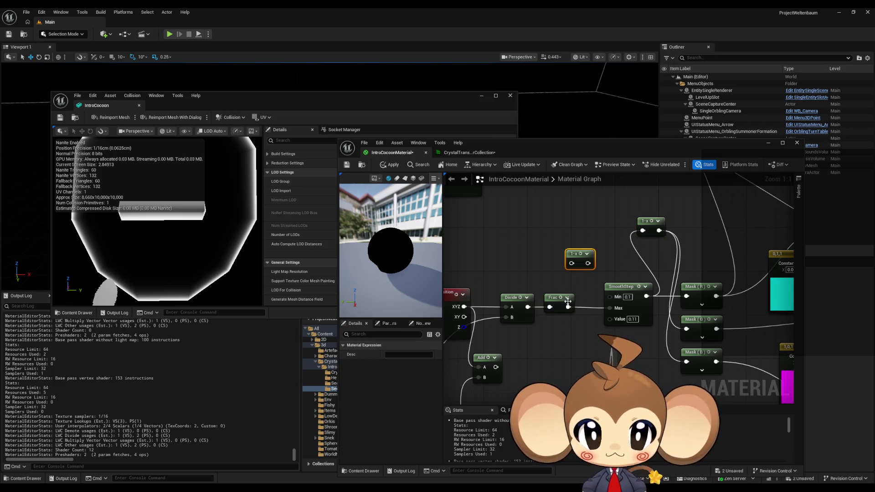
pyautogui.moveTo(568, 307)
pyautogui.mouseDown()
pyautogui.moveTo(571, 264)
pyautogui.moveTo(609, 307)
pyautogui.mouseUp()
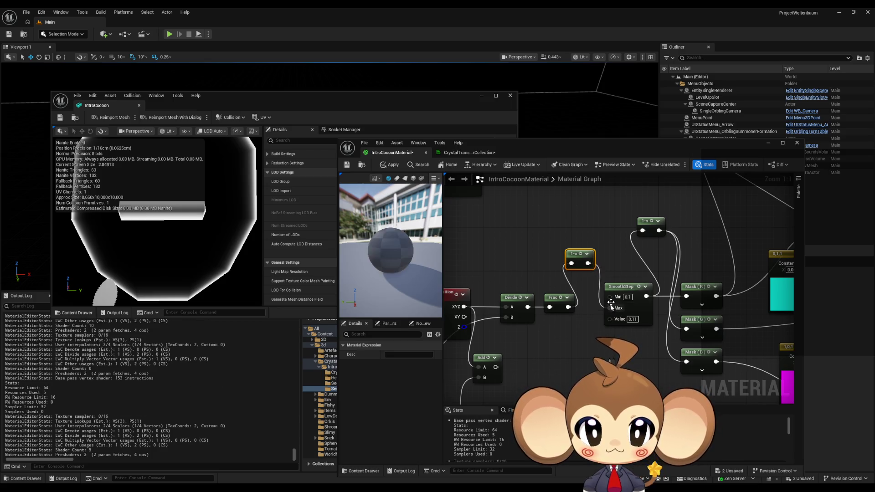
pyautogui.click(384, 166)
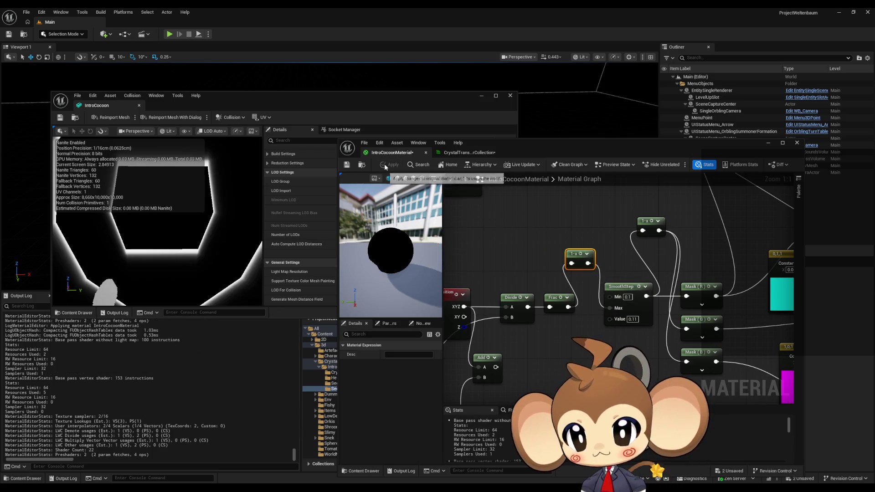
# Connect SmoothStep to the Mask nodes and the Add output to Opacity Mask, then apply
pyautogui.moveTo(658, 304)
pyautogui.mouseDown()
pyautogui.moveTo(583, 305)
pyautogui.moveTo(581, 297)
pyautogui.moveTo(608, 293)
pyautogui.moveTo(572, 296)
pyautogui.mouseUp()
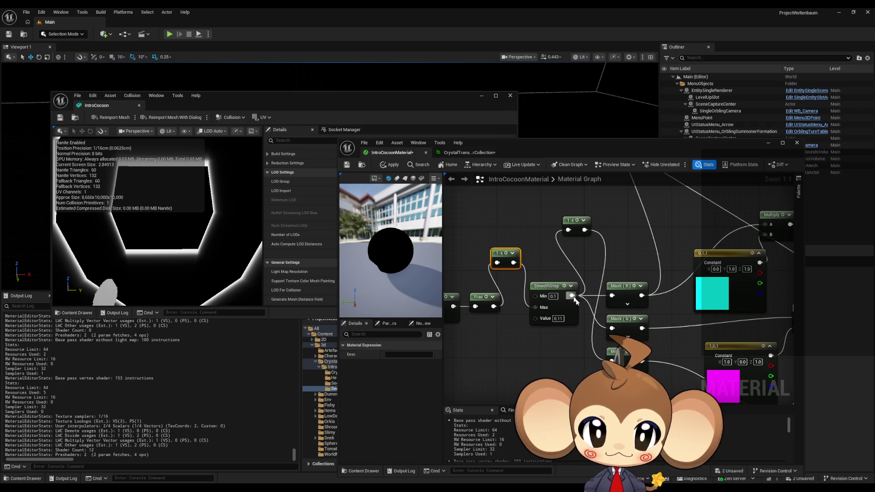
pyautogui.click(575, 220)
pyautogui.click(608, 252)
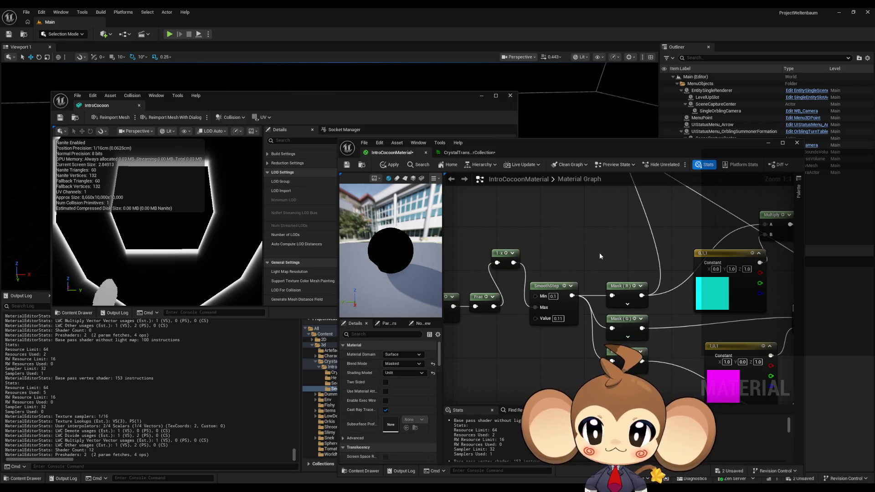
pyautogui.scroll(-3, 608, 253)
pyautogui.moveTo(630, 361)
pyautogui.mouseDown()
pyautogui.moveTo(594, 281)
pyautogui.moveTo(578, 270)
pyautogui.mouseUp()
pyautogui.moveTo(751, 340)
pyautogui.mouseDown()
pyautogui.moveTo(664, 263)
pyautogui.moveTo(586, 283)
pyautogui.moveTo(552, 302)
pyautogui.moveTo(546, 287)
pyautogui.mouseUp()
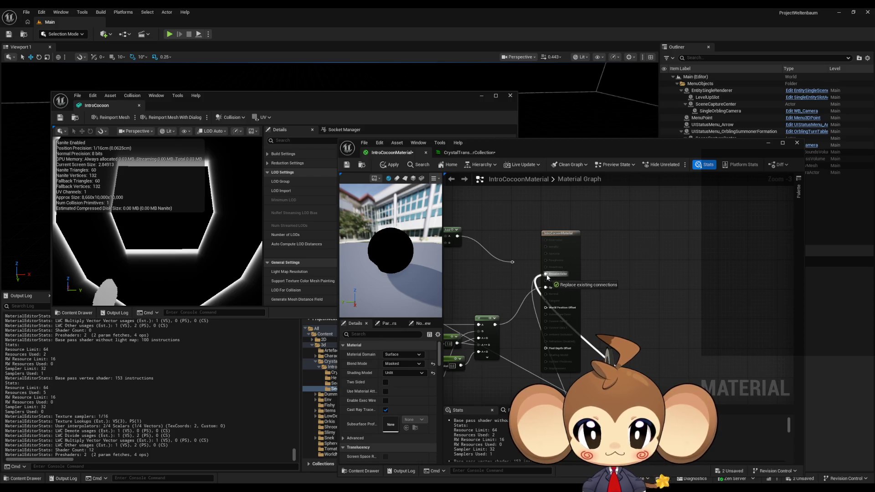
pyautogui.click(392, 167)
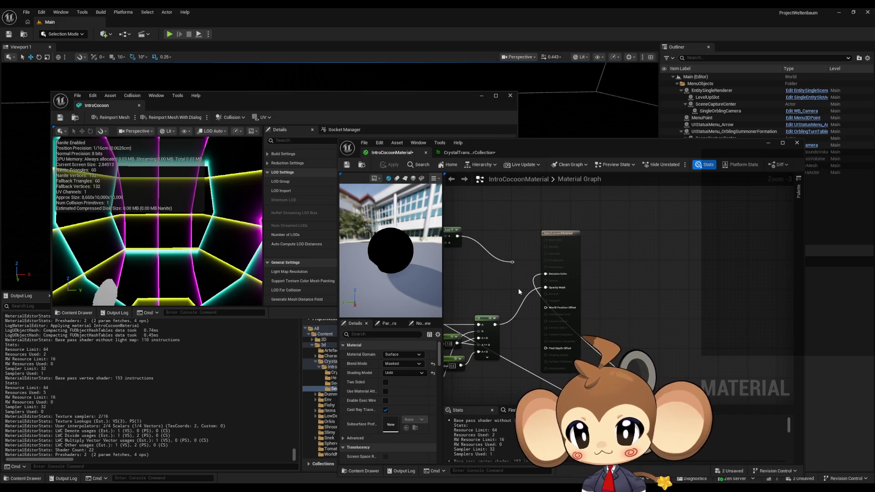
# Wire the reroute point into Emissive Color and apply
pyautogui.moveTo(558, 334); pyautogui.dragTo(565, 243)
pyautogui.scroll(-2, 565, 242)
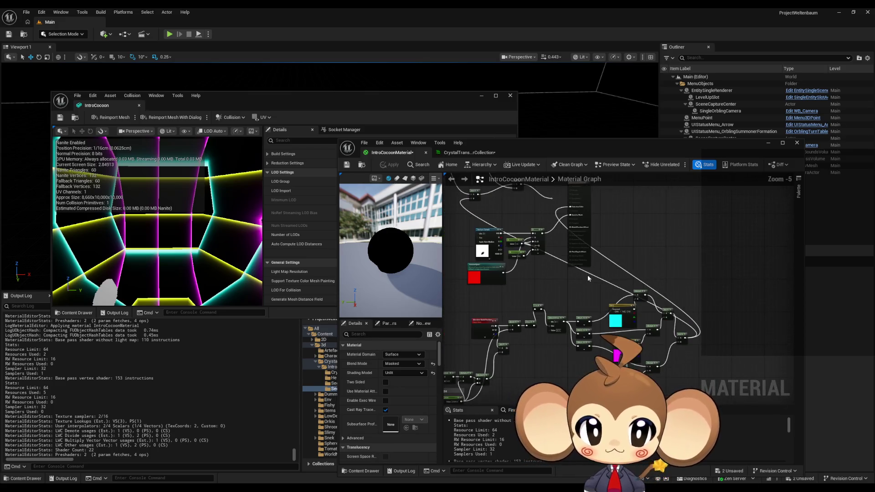
pyautogui.scroll(4, 571, 256)
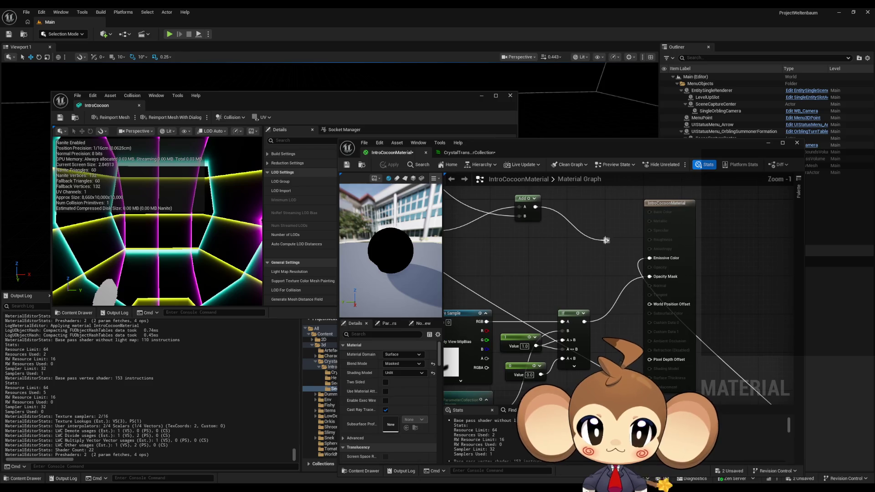
pyautogui.moveTo(606, 240)
pyautogui.mouseDown()
pyautogui.moveTo(628, 272)
pyautogui.moveTo(649, 258)
pyautogui.mouseUp()
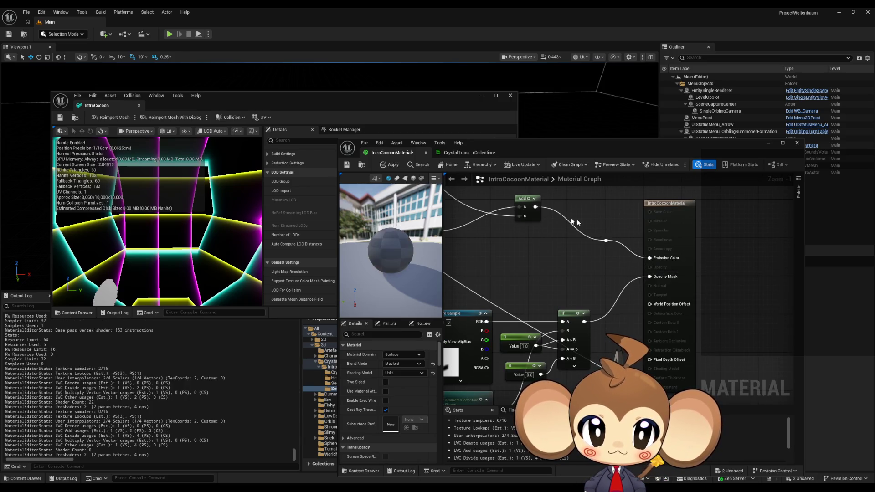
pyautogui.click(389, 165)
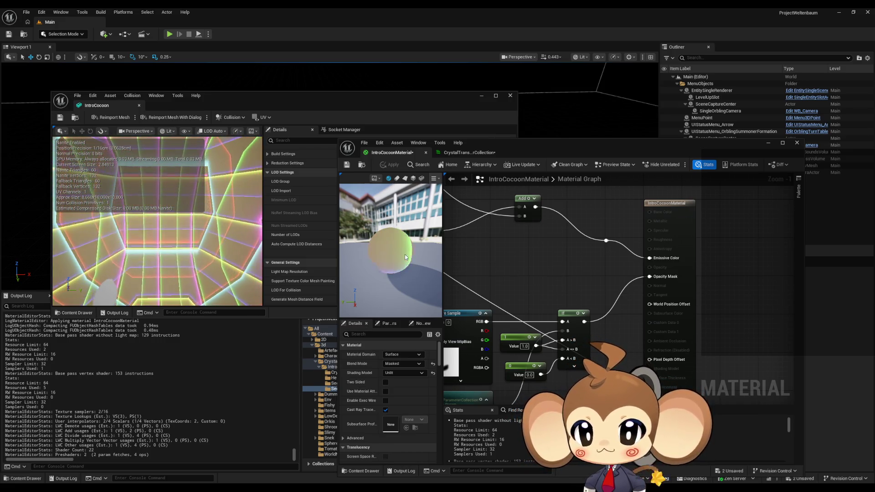
# Connect the Add output to the Divide node's B input
pyautogui.scroll(-2, 485, 310)
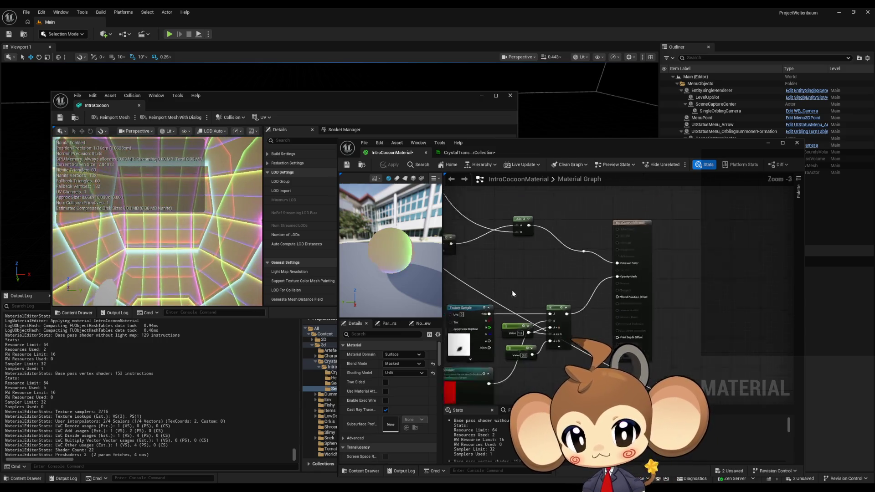
pyautogui.scroll(2, 485, 309)
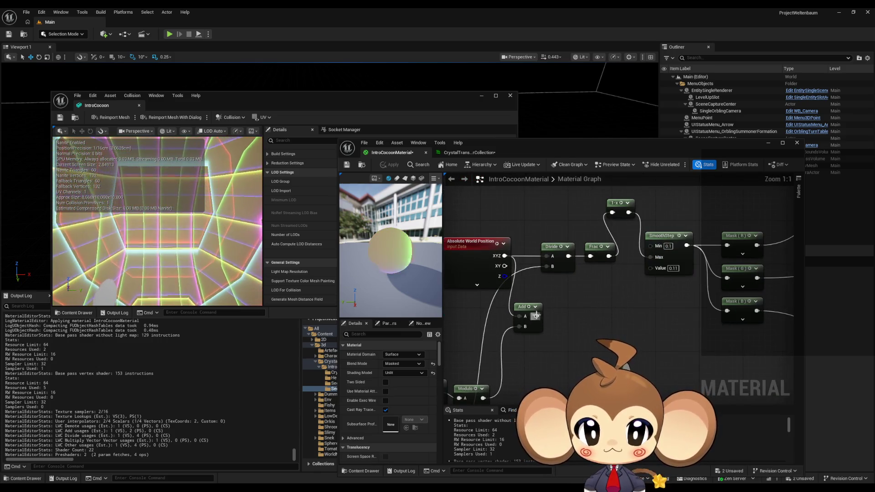
pyautogui.moveTo(536, 316)
pyautogui.mouseDown()
pyautogui.moveTo(539, 282)
pyautogui.moveTo(570, 266)
pyautogui.moveTo(583, 320)
pyautogui.moveTo(546, 266)
pyautogui.mouseUp()
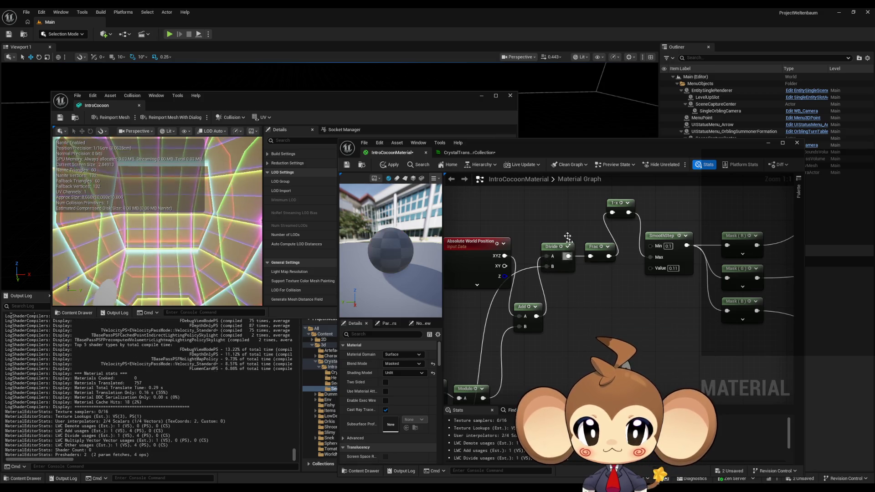
pyautogui.click(390, 165)
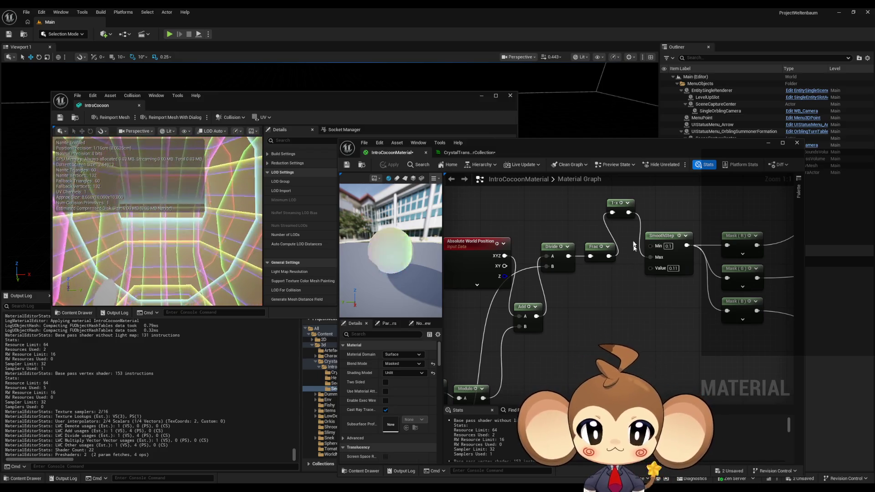
# Maximise the material editor and add a Constant node with value 1000 in an empty area
pyautogui.doubleClick(581, 146)
pyautogui.scroll(-4, 605, 307)
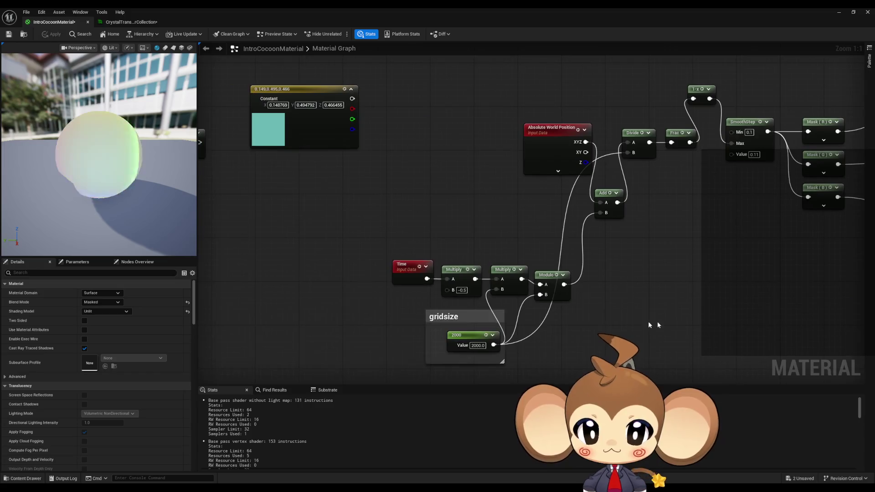
pyautogui.moveTo(507, 258); pyautogui.dragTo(579, 372)
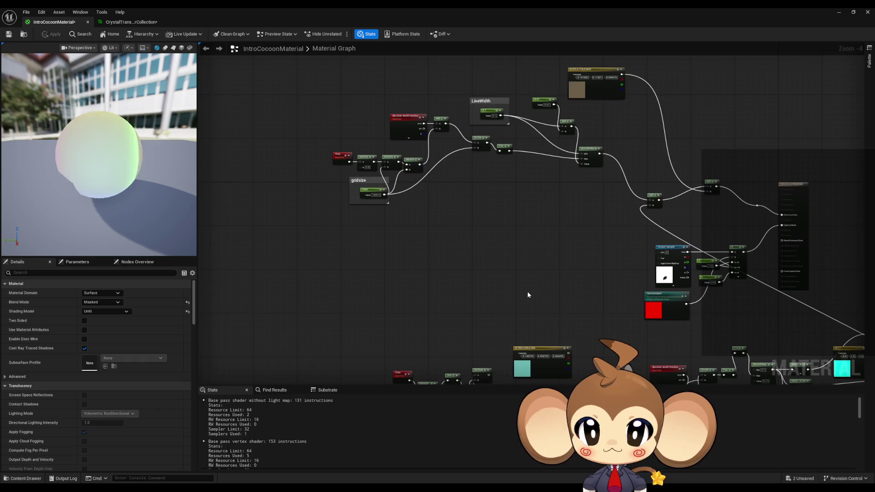
pyautogui.moveTo(527, 291); pyautogui.dragTo(536, 266)
pyautogui.moveTo(449, 273); pyautogui.dragTo(429, 246)
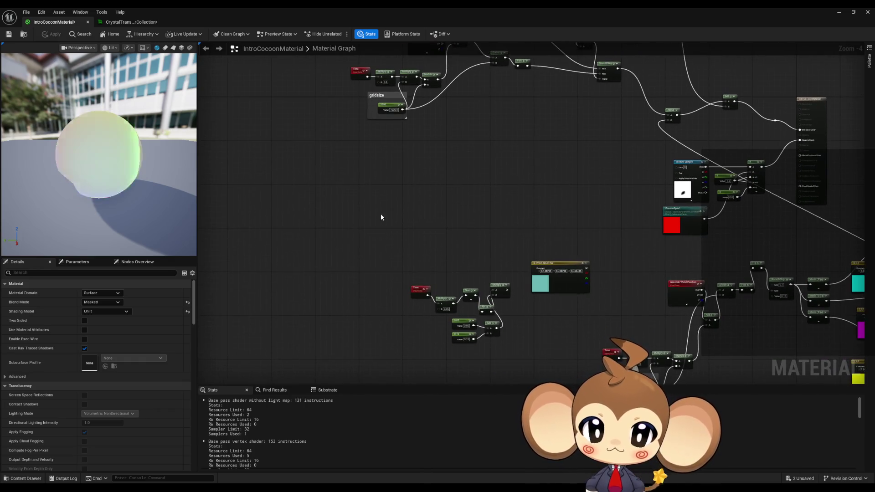
pyautogui.moveTo(364, 261); pyautogui.dragTo(396, 217)
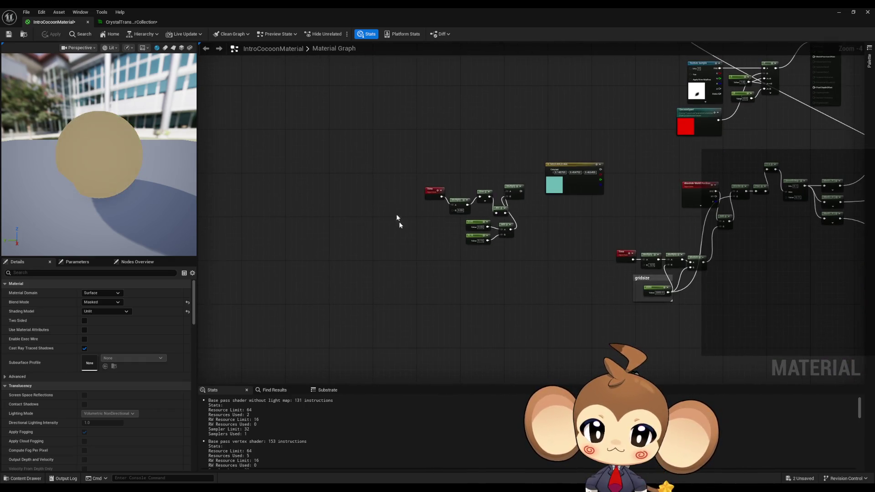
pyautogui.click(385, 289)
pyautogui.scroll(4, 392, 288)
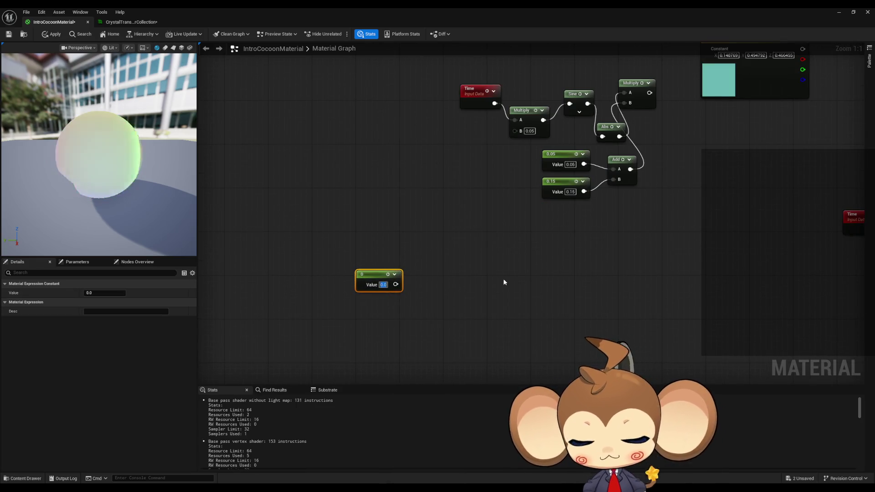
pyautogui.write('1000')
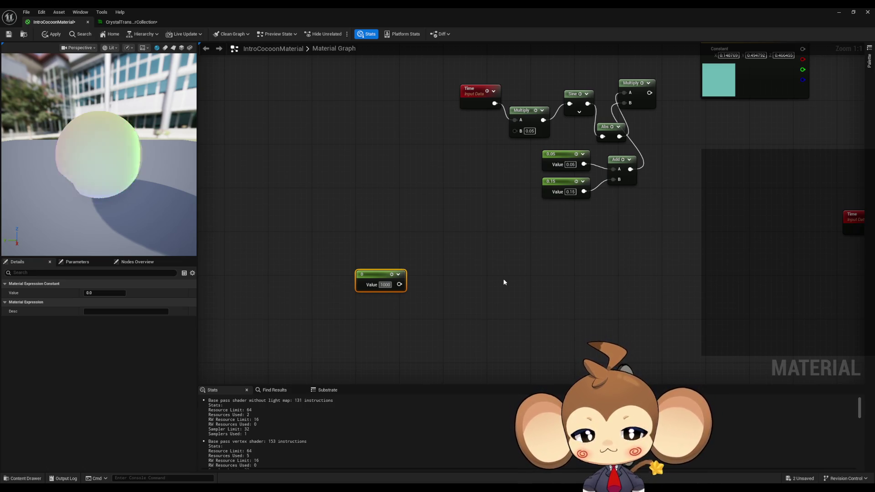
pyautogui.click(503, 281)
# Duplicate the Time node, feed it through a new Sine node into an Add of 1.0
pyautogui.scroll(-4, 521, 275)
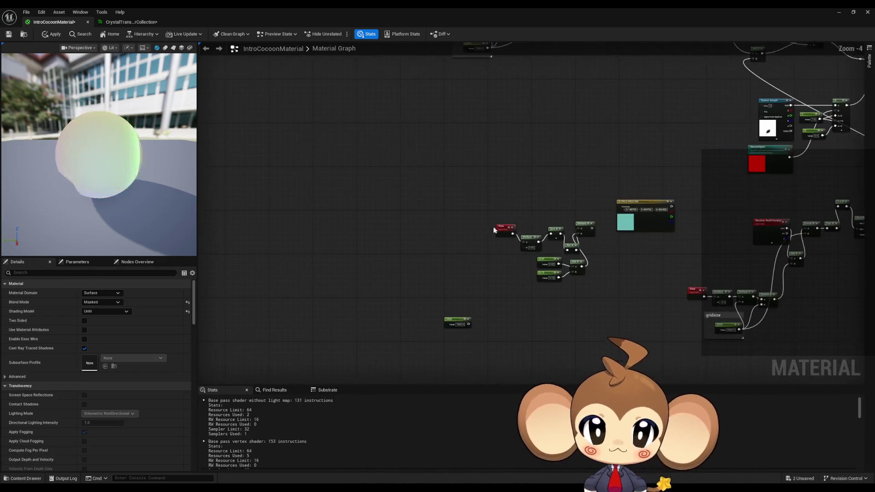
pyautogui.click(495, 230)
pyautogui.hotkey('ctrl', 'c')
pyautogui.scroll(3, 494, 254)
pyautogui.hotkey('ctrl', 'v')
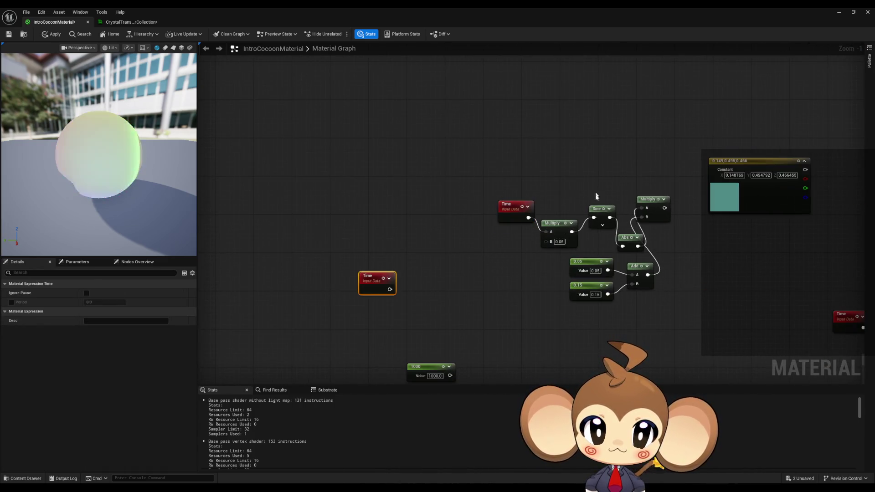
pyautogui.click(425, 293)
pyautogui.scroll(1, 425, 293)
pyautogui.moveTo(431, 294)
pyautogui.mouseDown()
pyautogui.moveTo(387, 292)
pyautogui.moveTo(413, 278)
pyautogui.moveTo(448, 287)
pyautogui.mouseUp()
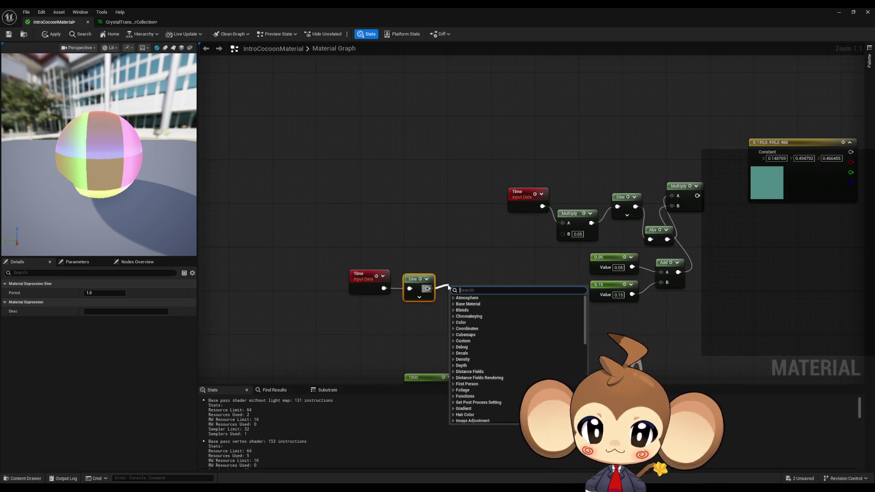
pyautogui.write('add')
pyautogui.press('Return')
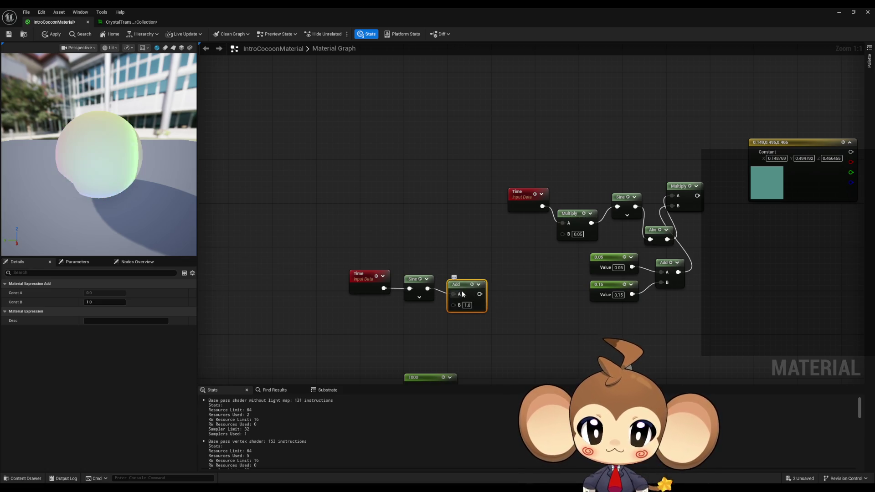
pyautogui.moveTo(461, 293); pyautogui.dragTo(455, 288)
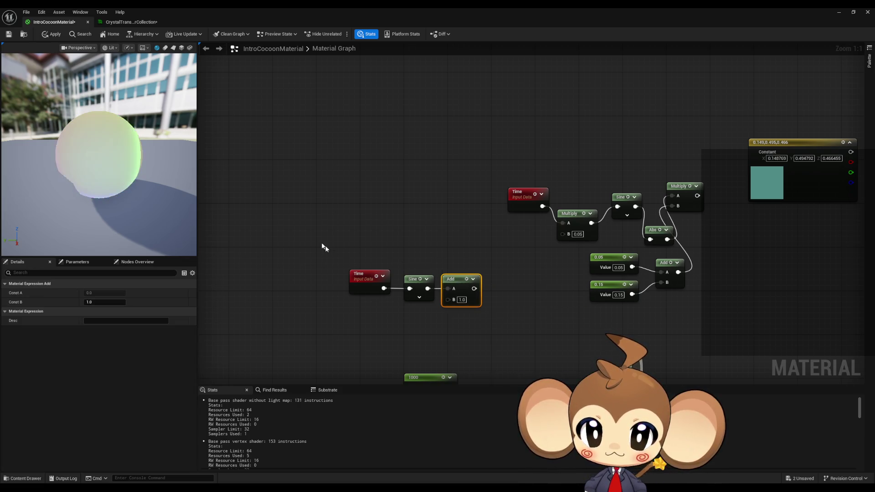
pyautogui.moveTo(325, 245); pyautogui.dragTo(485, 312)
pyautogui.moveTo(455, 279)
pyautogui.mouseDown()
pyautogui.moveTo(428, 279)
pyautogui.moveTo(453, 297)
pyautogui.moveTo(472, 292)
pyautogui.moveTo(477, 275)
pyautogui.mouseUp()
pyautogui.click(409, 259)
# Append a Divide by 2.0 after Add and shift the Time-to-Divide chain left
pyautogui.write('divide')
pyautogui.press('Return')
pyautogui.click(546, 315)
pyautogui.click(482, 286)
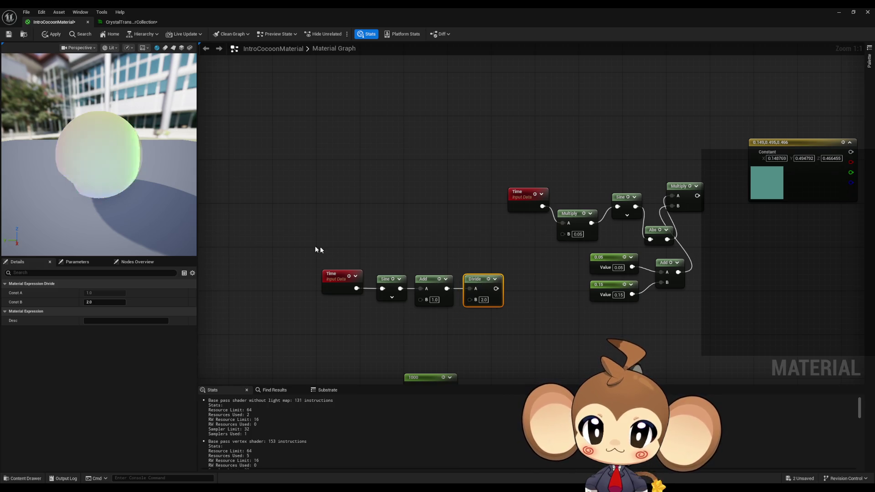
pyautogui.moveTo(316, 247)
pyautogui.mouseDown()
pyautogui.moveTo(497, 319)
pyautogui.moveTo(413, 291)
pyautogui.mouseUp()
pyautogui.click(487, 322)
pyautogui.moveTo(456, 362)
pyautogui.mouseDown()
pyautogui.moveTo(502, 285)
pyautogui.moveTo(436, 299)
pyautogui.moveTo(419, 283)
pyautogui.moveTo(495, 295)
pyautogui.mouseUp()
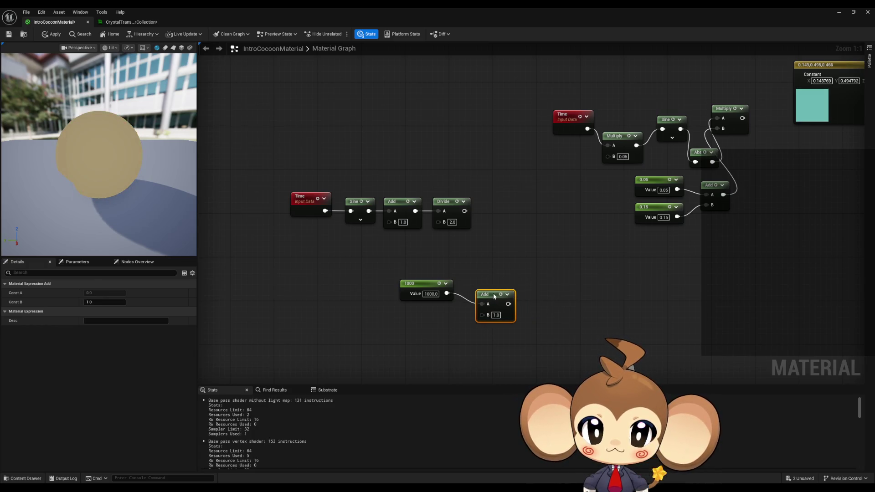
# Move the 1000/Add pair right and the Time-to-Divide chain down-left
pyautogui.moveTo(509, 319); pyautogui.dragTo(509, 318)
pyautogui.moveTo(492, 295); pyautogui.dragTo(563, 284)
pyautogui.moveTo(231, 166); pyautogui.dragTo(460, 250)
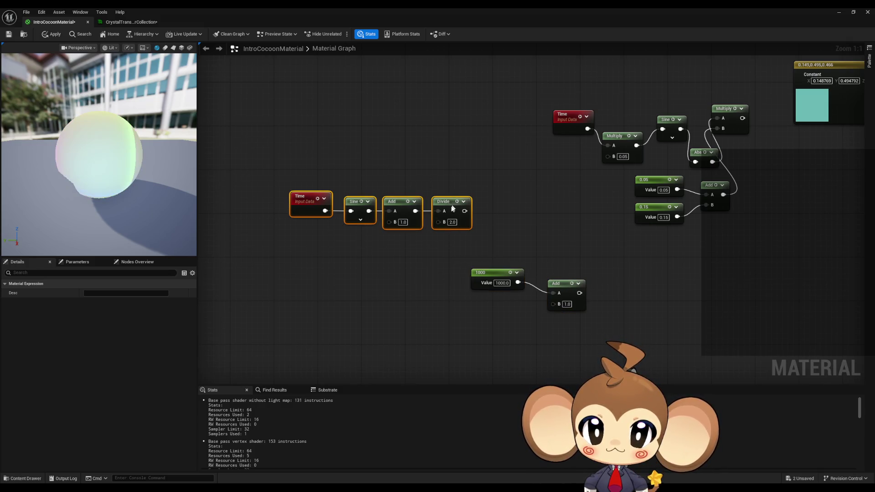
pyautogui.moveTo(451, 203); pyautogui.dragTo(412, 284)
pyautogui.moveTo(494, 245)
pyautogui.mouseDown()
pyautogui.moveTo(549, 288)
pyautogui.moveTo(510, 249)
pyautogui.moveTo(479, 234)
pyautogui.moveTo(542, 234)
pyautogui.mouseUp()
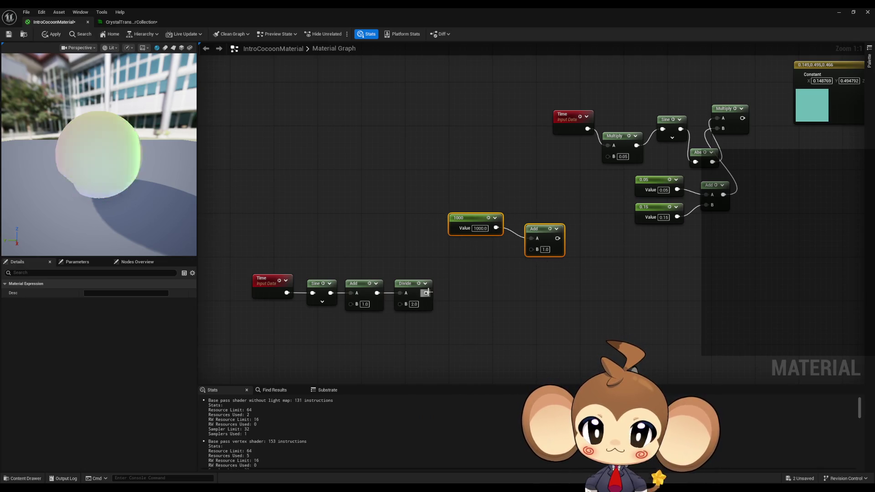
# Add a Multiply after Divide with a pasted 1000 constant as B, wired into Add's B
pyautogui.moveTo(426, 293); pyautogui.dragTo(471, 297)
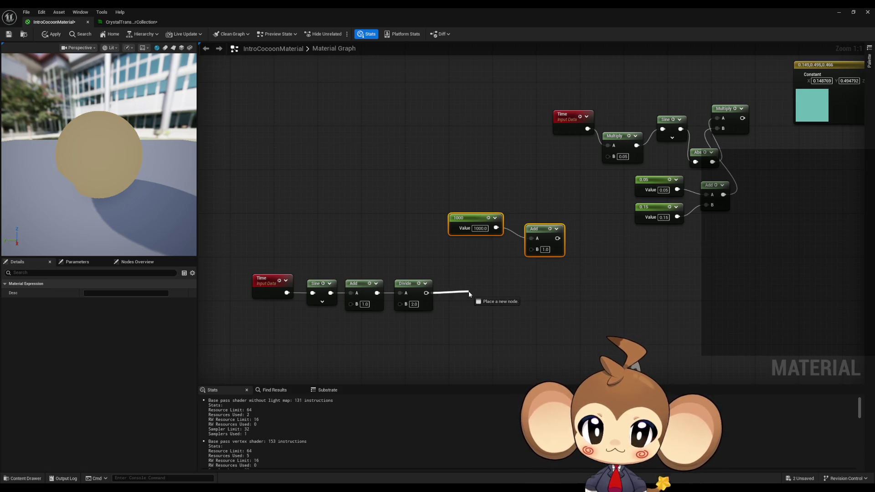
pyautogui.moveTo(469, 294); pyautogui.dragTo(469, 294)
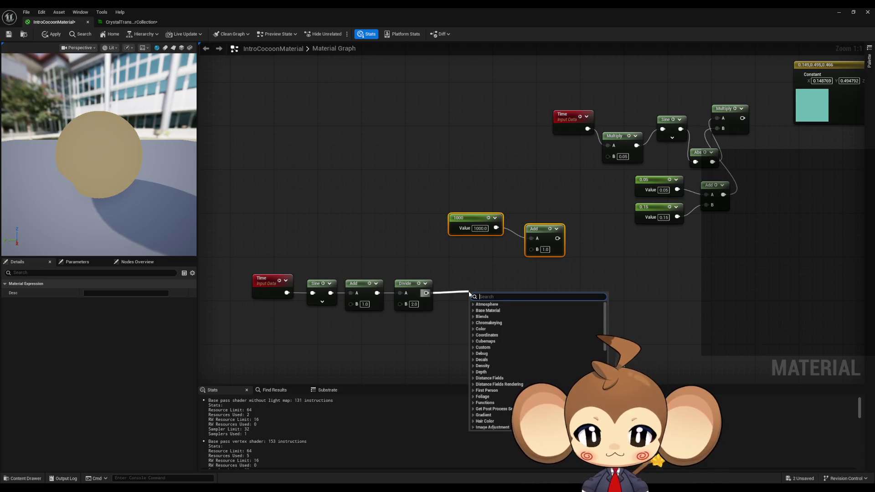
pyautogui.write('multiply')
pyautogui.press('Return')
pyautogui.click(482, 236)
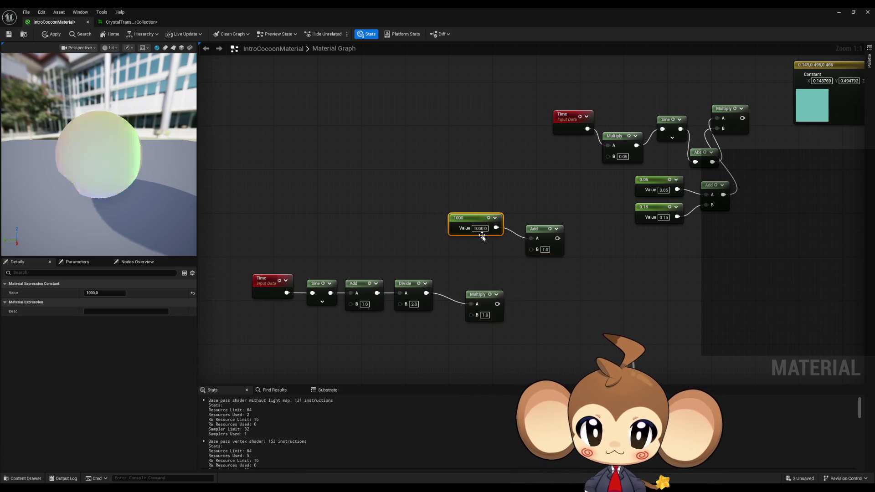
pyautogui.hotkey('ctrl', 'c')
pyautogui.hotkey('ctrl', 'v')
pyautogui.moveTo(431, 337); pyautogui.dragTo(425, 337)
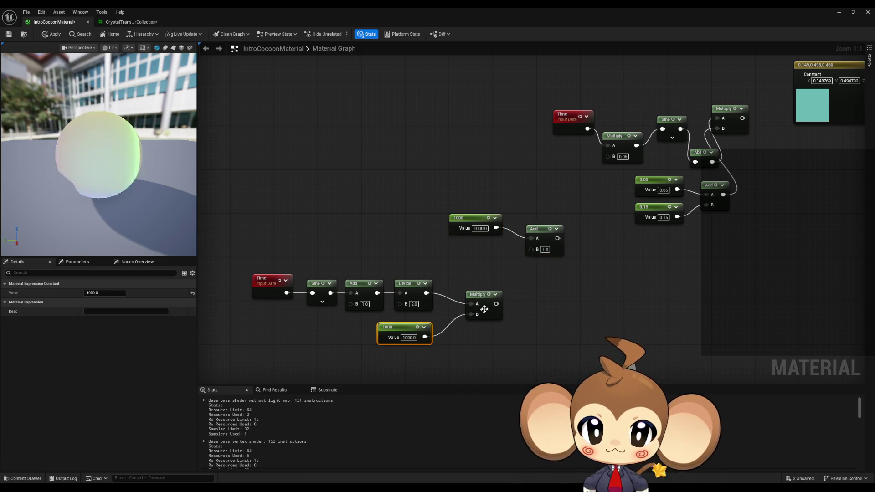
pyautogui.moveTo(504, 306)
pyautogui.mouseDown()
pyautogui.moveTo(536, 264)
pyautogui.moveTo(497, 307)
pyautogui.moveTo(531, 249)
pyautogui.mouseUp()
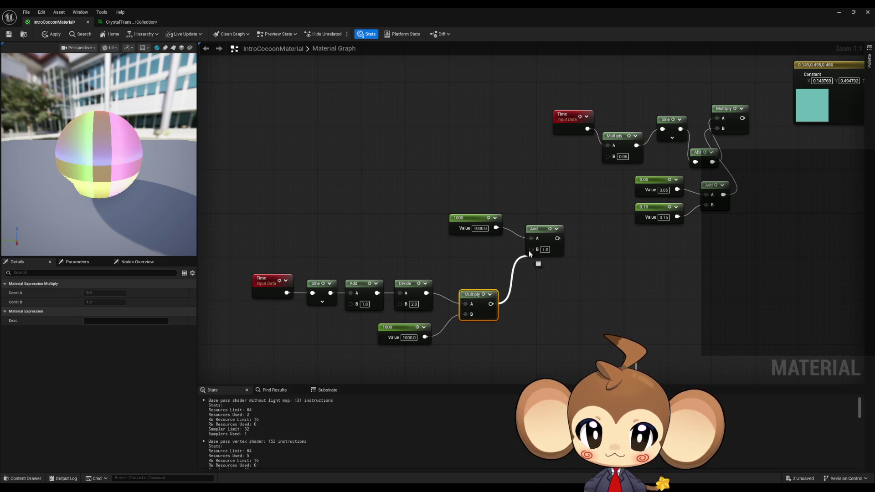
pyautogui.moveTo(459, 195); pyautogui.dragTo(526, 242)
# Reposition the upper 1000 constant and Add pair down-left
pyautogui.click(453, 201)
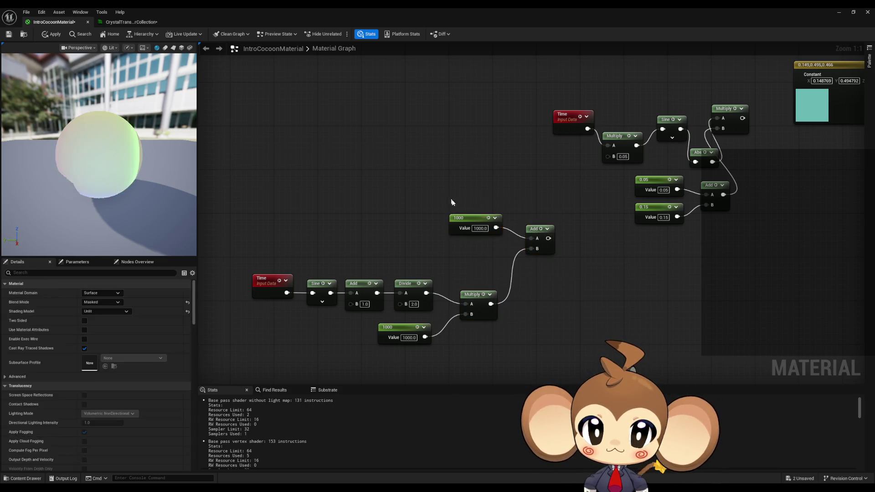
pyautogui.moveTo(453, 201); pyautogui.dragTo(560, 259)
pyautogui.moveTo(537, 228); pyautogui.dragTo(522, 256)
pyautogui.click(512, 217)
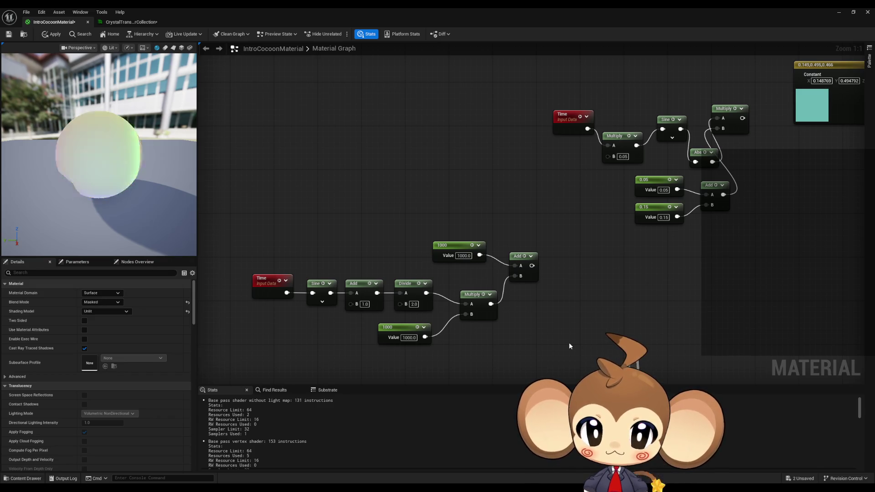
pyautogui.moveTo(536, 335); pyautogui.dragTo(532, 287)
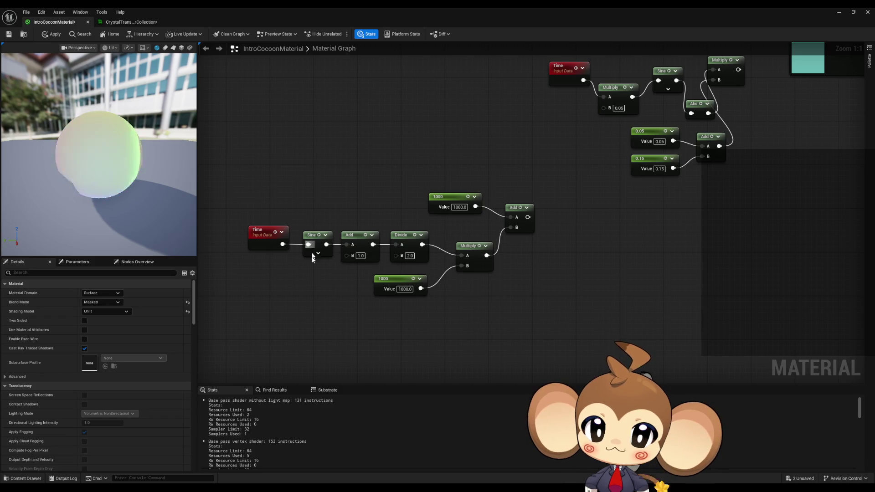
# Add a Cosine node fed by the Time output
pyautogui.moveTo(283, 267)
pyautogui.mouseDown()
pyautogui.moveTo(285, 236)
pyautogui.moveTo(311, 301)
pyautogui.mouseUp()
pyautogui.write('cos')
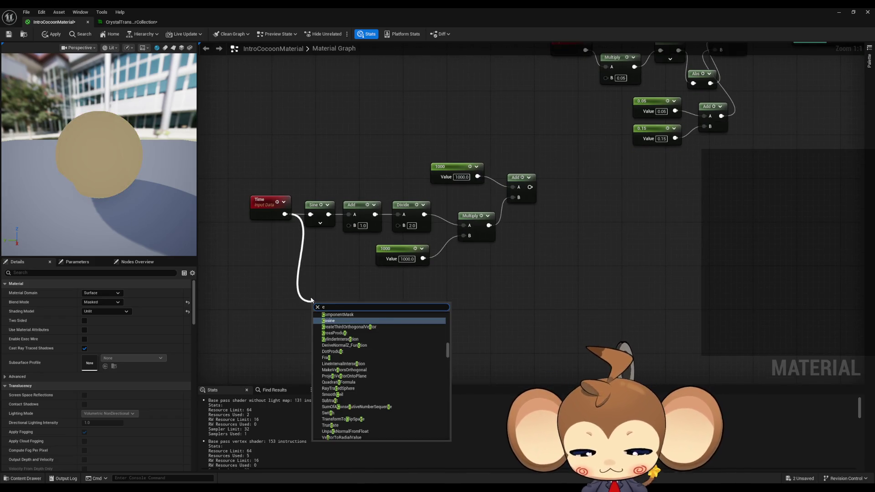
pyautogui.press('Return')
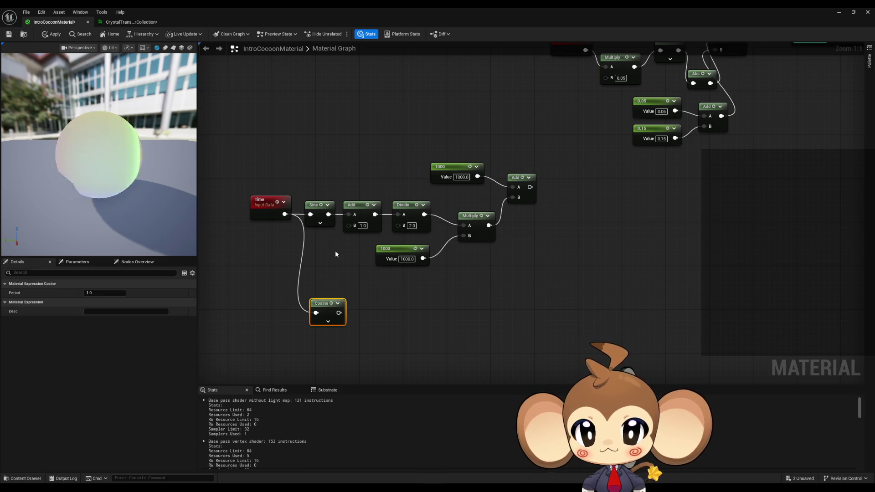
pyautogui.moveTo(328, 304)
pyautogui.mouseDown()
pyautogui.moveTo(317, 298)
pyautogui.moveTo(354, 303)
pyautogui.mouseUp()
# Duplicate the Add and Divide pair and feed Cosine into the new Add's A input
pyautogui.click(357, 204)
pyautogui.keyDown('ctrl'); pyautogui.click(408, 205); pyautogui.keyUp('ctrl')
pyautogui.hotkey('ctrl', 'c')
pyautogui.hotkey('ctrl', 'v')
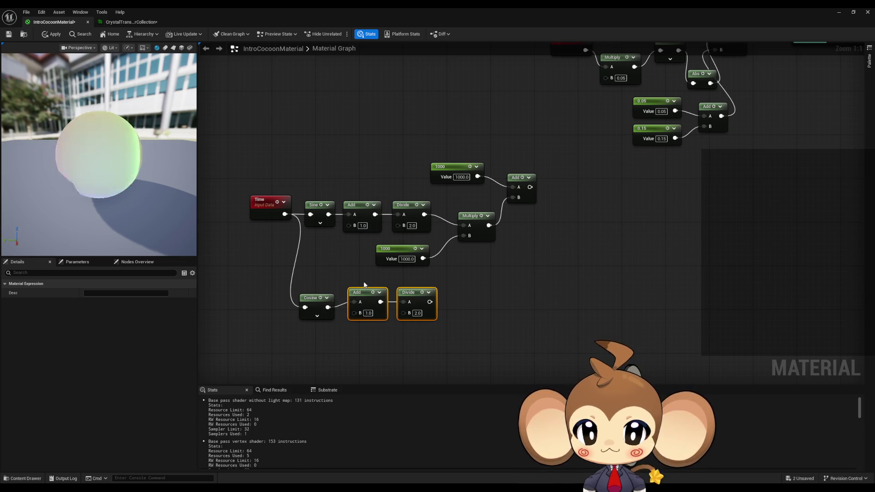
pyautogui.moveTo(409, 297); pyautogui.dragTo(409, 302)
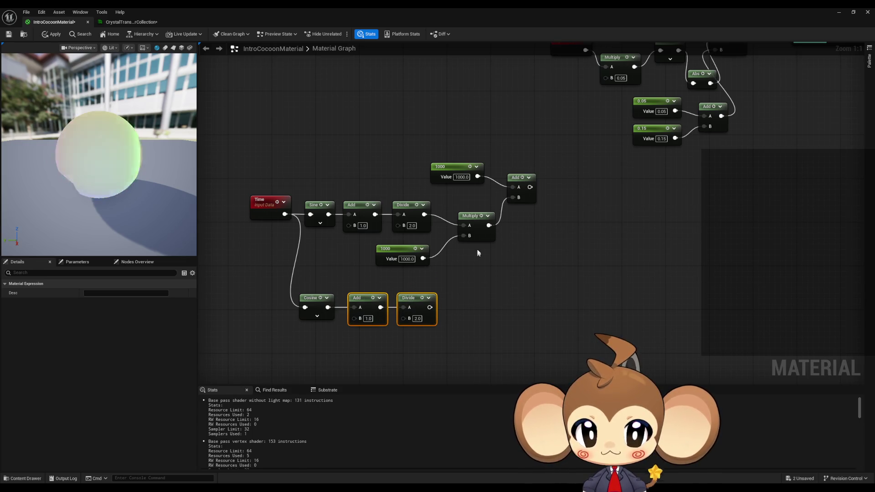
# Duplicate the Multiply and Add nodes and wire both 1000 constants into the copies
pyautogui.moveTo(521, 251); pyautogui.dragTo(521, 251)
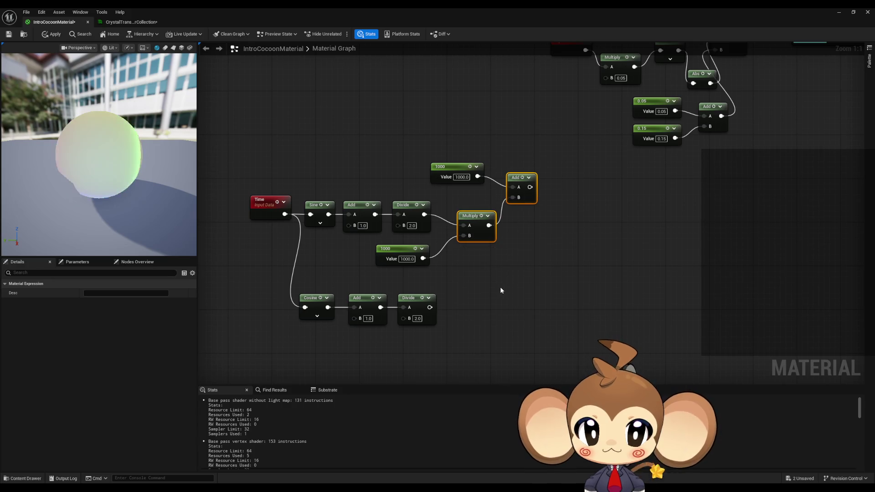
pyautogui.hotkey('ctrl', 'c')
pyautogui.hotkey('ctrl', 'v')
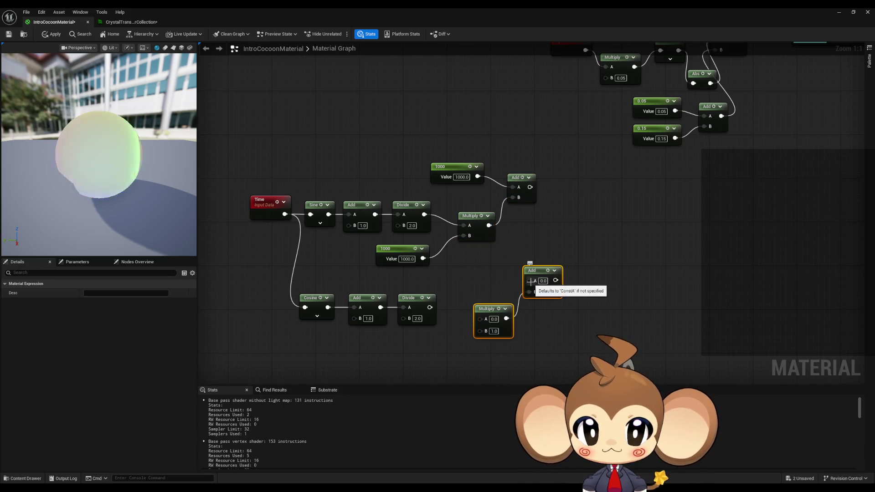
pyautogui.moveTo(529, 281); pyautogui.dragTo(477, 177)
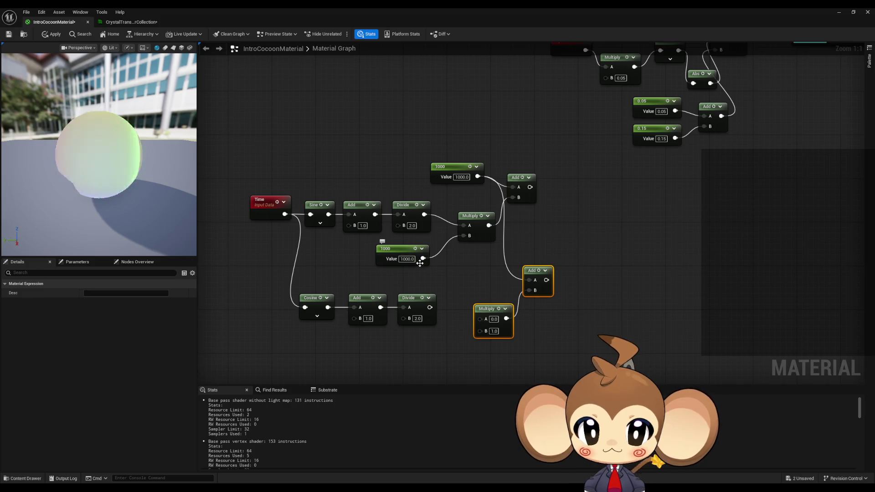
pyautogui.moveTo(422, 259)
pyautogui.mouseDown()
pyautogui.moveTo(458, 317)
pyautogui.moveTo(479, 332)
pyautogui.mouseUp()
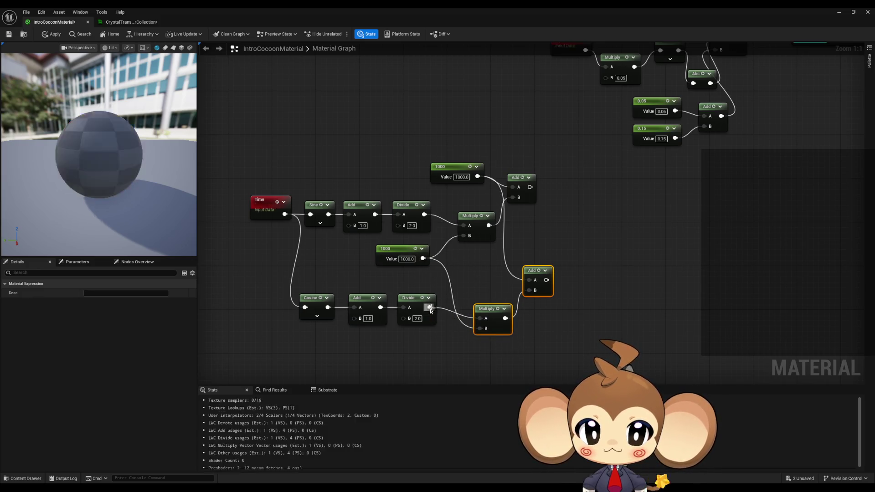
# Move the gridsize comment group down and to the left
pyautogui.scroll(-3, 531, 322)
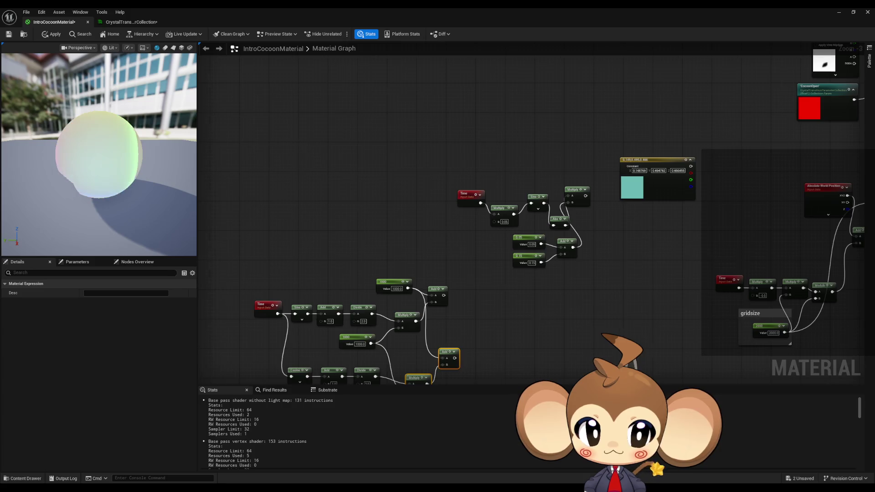
pyautogui.moveTo(584, 304); pyautogui.dragTo(417, 299)
pyautogui.click(559, 325)
pyautogui.scroll(2, 725, 308)
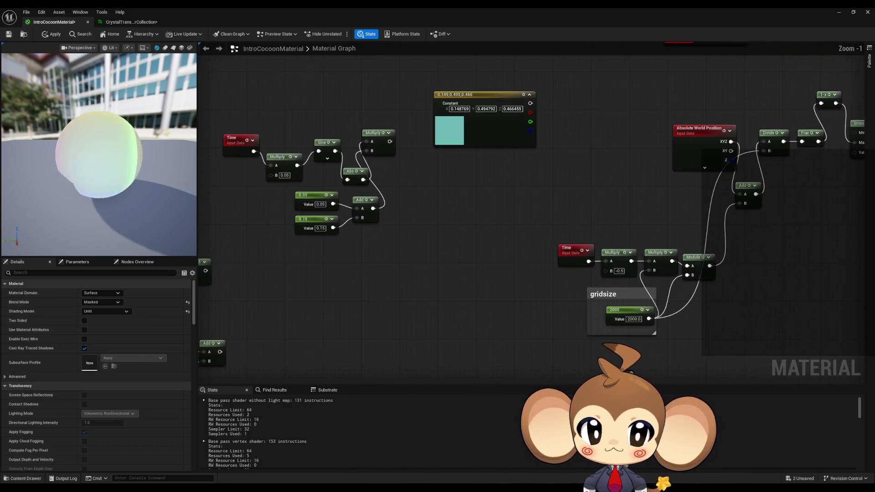
pyautogui.click(580, 303)
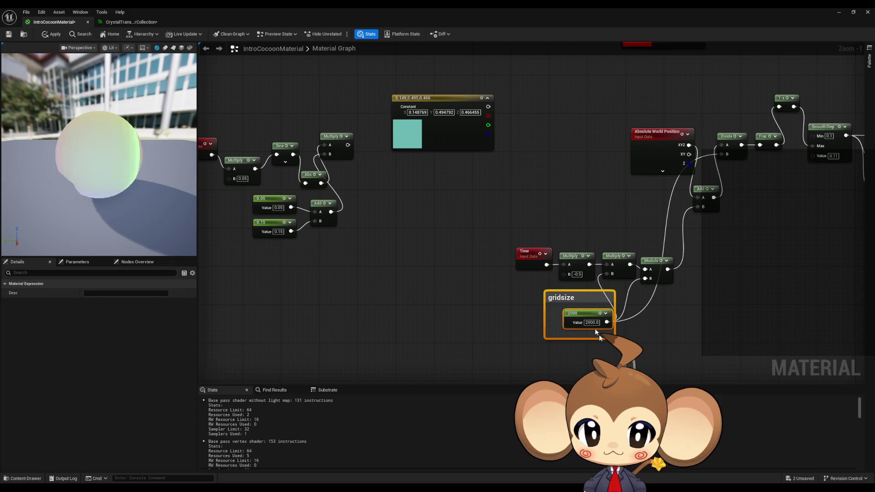
pyautogui.moveTo(580, 303)
pyautogui.mouseDown()
pyautogui.moveTo(527, 340)
pyautogui.moveTo(475, 321)
pyautogui.moveTo(432, 260)
pyautogui.moveTo(448, 196)
pyautogui.moveTo(440, 303)
pyautogui.moveTo(546, 364)
pyautogui.moveTo(545, 319)
pyautogui.moveTo(519, 260)
pyautogui.mouseUp()
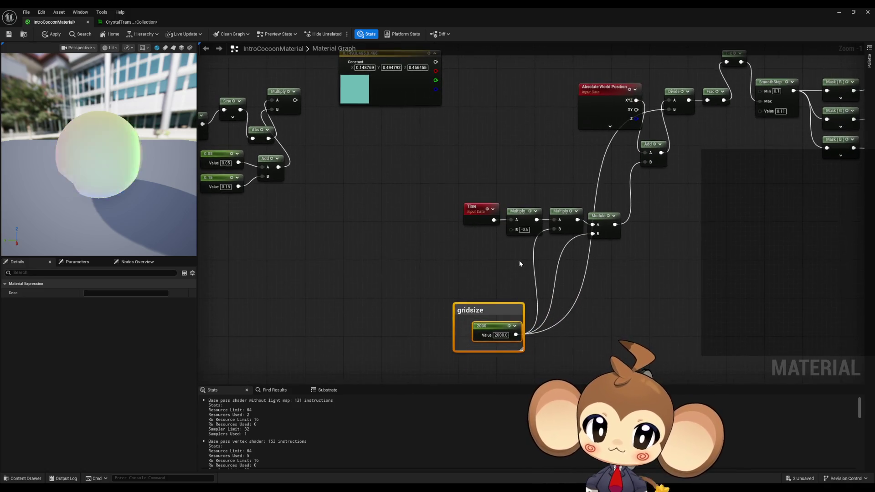
# Connect the Add outputs to the Divide B inputs in the gridsize 2000 cluster
pyautogui.scroll(-3, 526, 230)
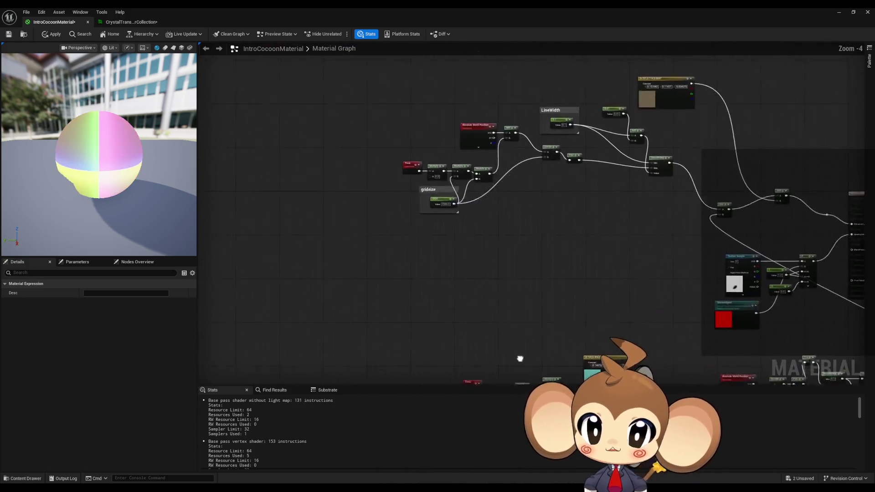
pyautogui.scroll(3, 524, 276)
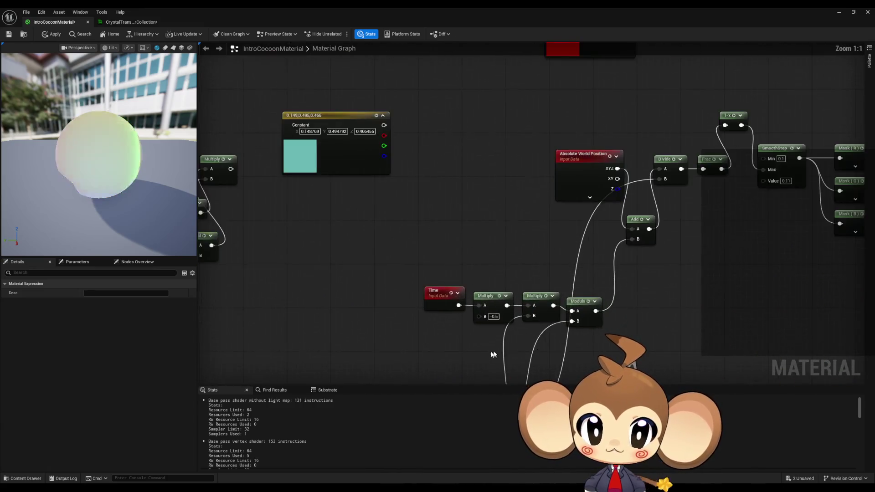
pyautogui.moveTo(661, 260); pyautogui.dragTo(618, 313)
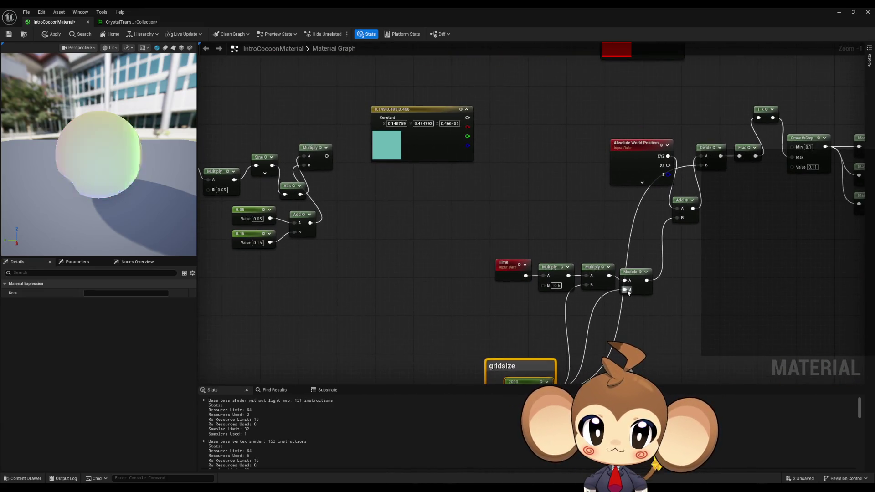
pyautogui.scroll(-2, 494, 244)
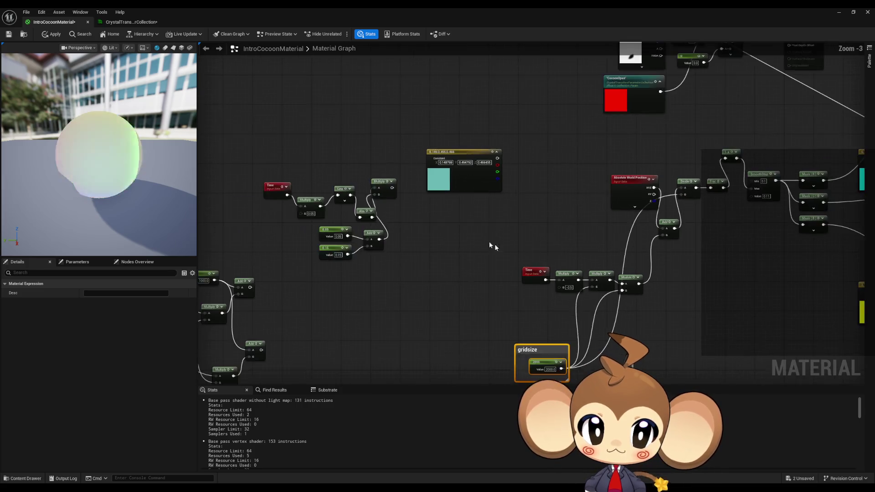
pyautogui.moveTo(453, 295)
pyautogui.mouseDown()
pyautogui.moveTo(417, 413)
pyautogui.moveTo(408, 365)
pyautogui.moveTo(362, 316)
pyautogui.moveTo(718, 247)
pyautogui.moveTo(419, 308)
pyautogui.moveTo(356, 307)
pyautogui.moveTo(711, 151)
pyautogui.moveTo(781, 159)
pyautogui.moveTo(778, 152)
pyautogui.mouseUp()
pyautogui.moveTo(418, 237); pyautogui.dragTo(471, 306)
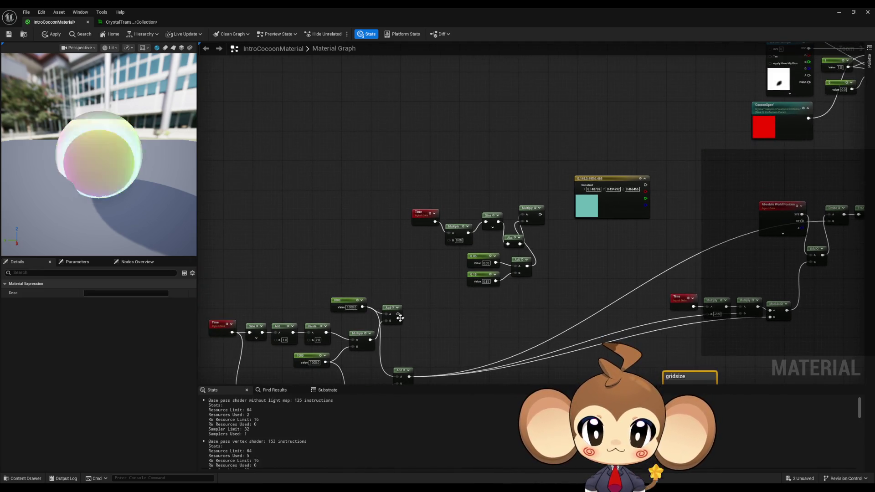
pyautogui.moveTo(398, 314)
pyautogui.mouseDown()
pyautogui.moveTo(360, 82)
pyautogui.moveTo(339, 162)
pyautogui.moveTo(443, 253)
pyautogui.moveTo(403, 184)
pyautogui.moveTo(431, 194)
pyautogui.moveTo(418, 417)
pyautogui.moveTo(405, 352)
pyautogui.moveTo(398, 353)
pyautogui.moveTo(430, 67)
pyautogui.moveTo(518, 156)
pyautogui.moveTo(526, 140)
pyautogui.mouseUp()
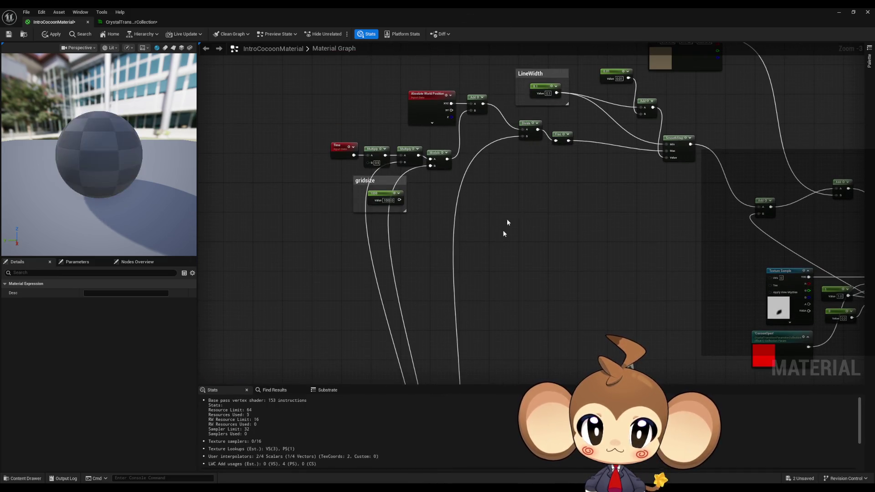
# Apply the material and restore its editor to a smaller window
pyautogui.scroll(-5, 506, 231)
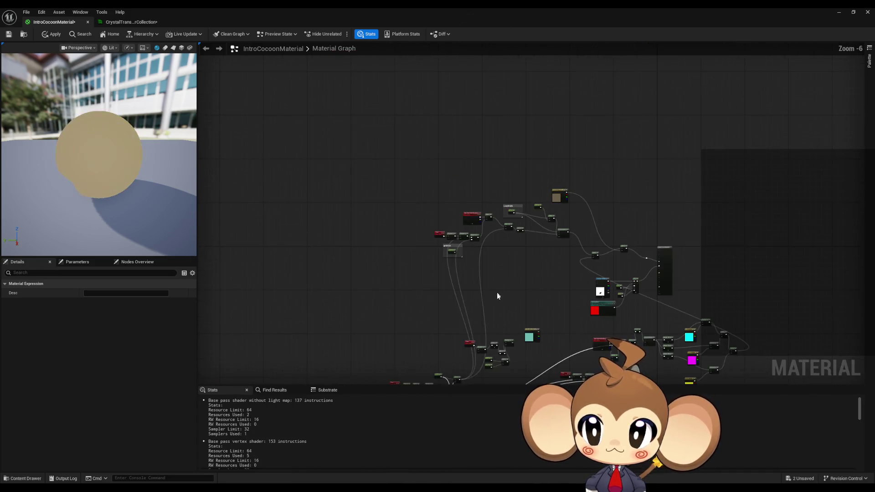
pyautogui.click(50, 37)
pyautogui.doubleClick(364, 20)
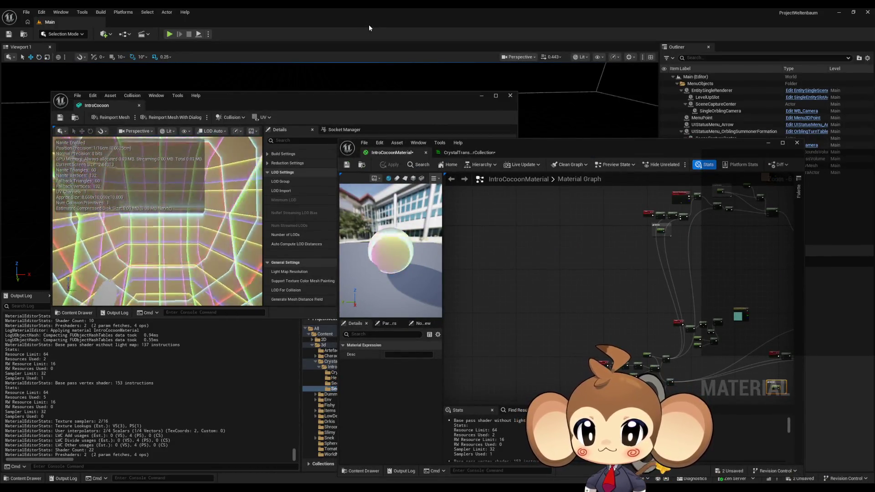
# Insert a Multiply by 0.5 after Time, feed it into Sine, and apply
pyautogui.scroll(5, 570, 261)
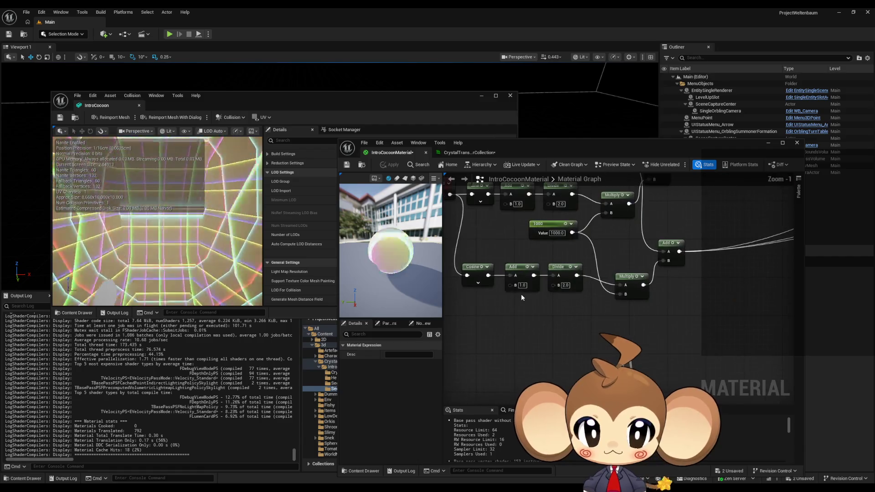
pyautogui.moveTo(521, 297); pyautogui.dragTo(562, 327)
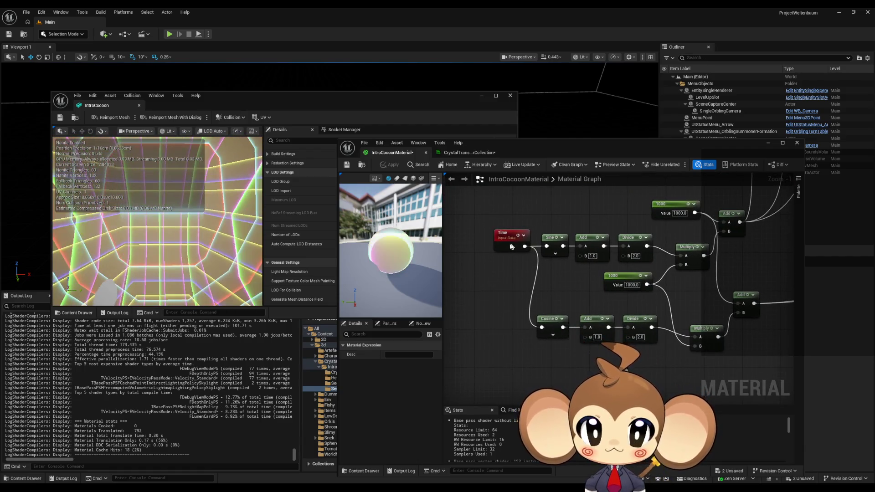
pyautogui.moveTo(507, 235)
pyautogui.mouseDown()
pyautogui.moveTo(451, 234)
pyautogui.moveTo(498, 244)
pyautogui.mouseUp()
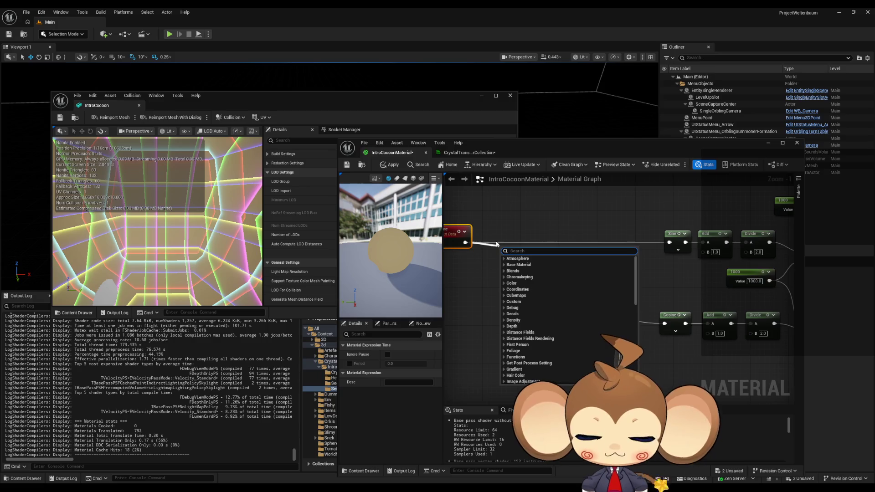
pyautogui.write('multiply')
pyautogui.press('Return')
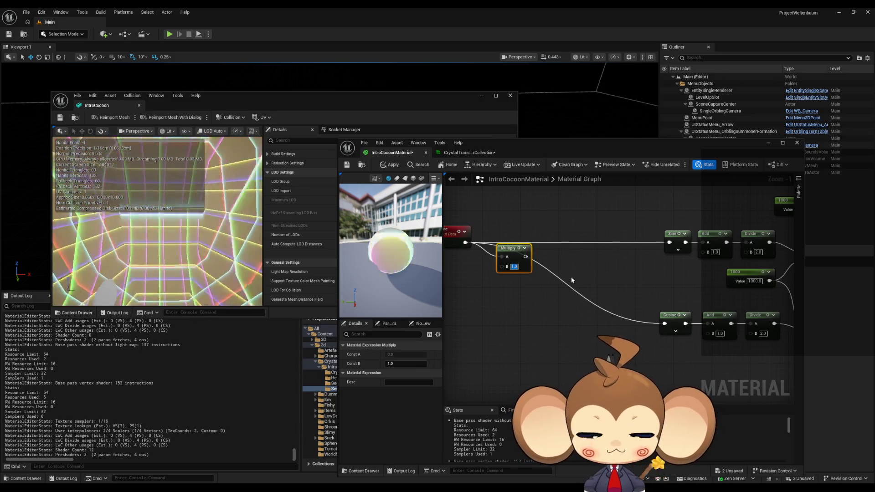
pyautogui.write('0.5')
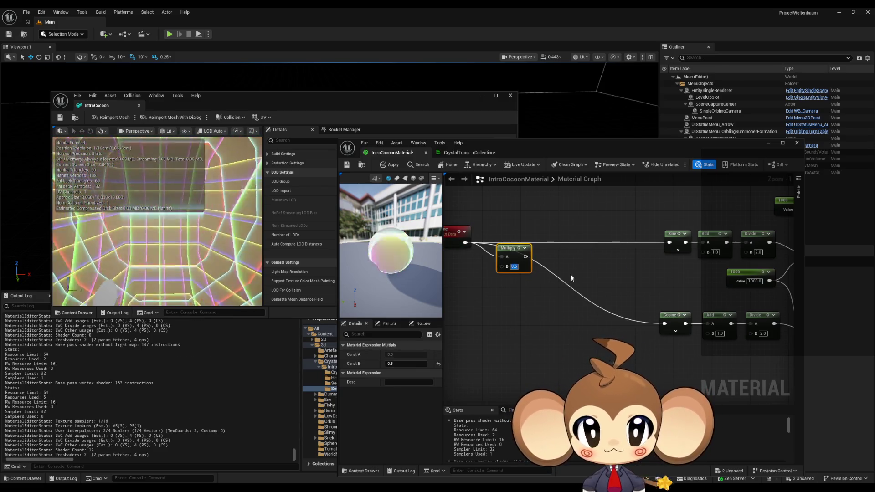
pyautogui.moveTo(525, 256); pyautogui.dragTo(672, 244)
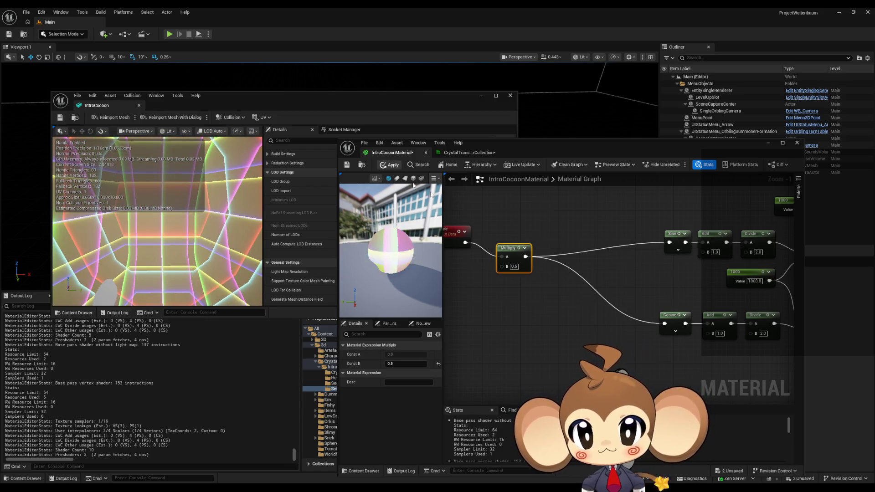
pyautogui.click(389, 164)
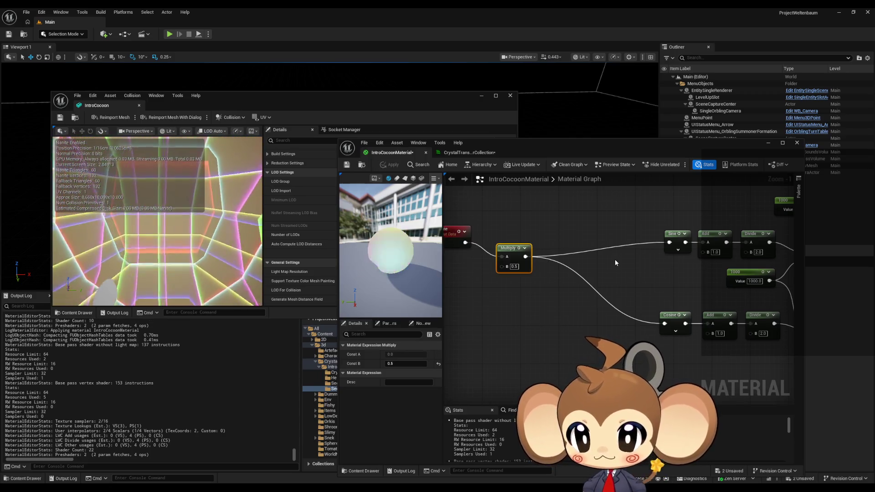
# Lower the Multiply's B value to 0.1
pyautogui.click(514, 267)
pyautogui.write('0.1')
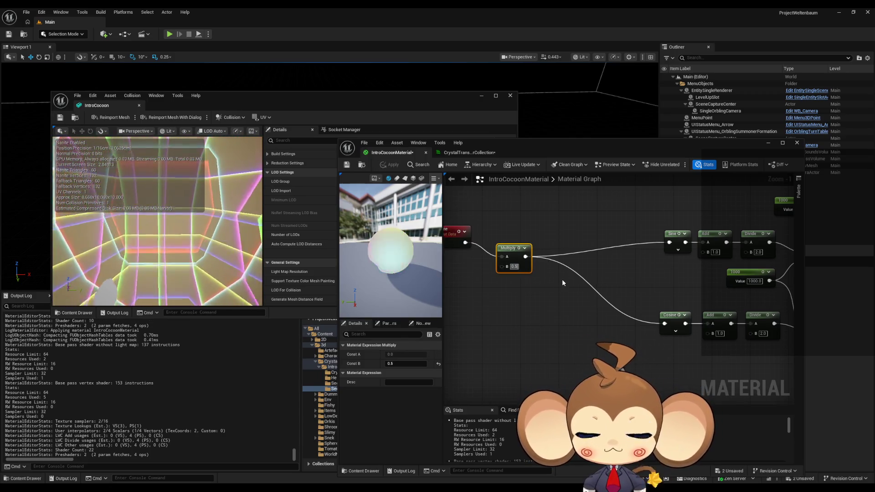
pyautogui.press('Return')
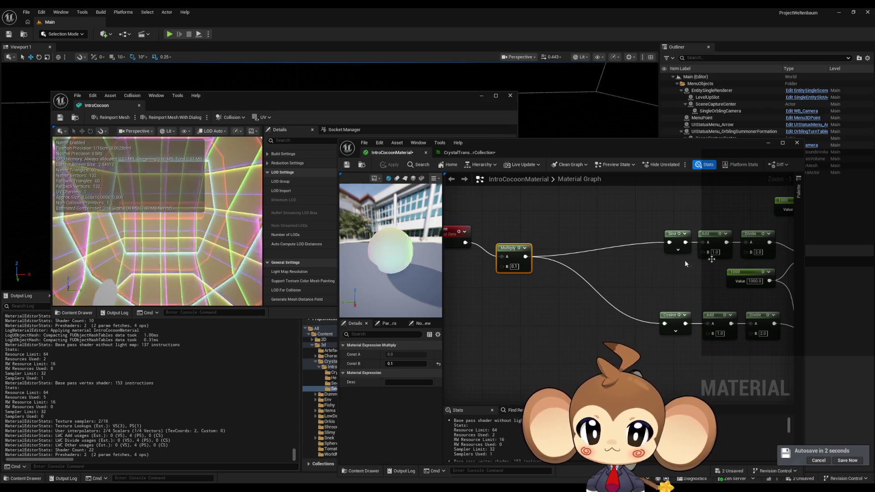
pyautogui.scroll(-6, 685, 259)
pyautogui.moveTo(534, 313); pyautogui.dragTo(622, 306)
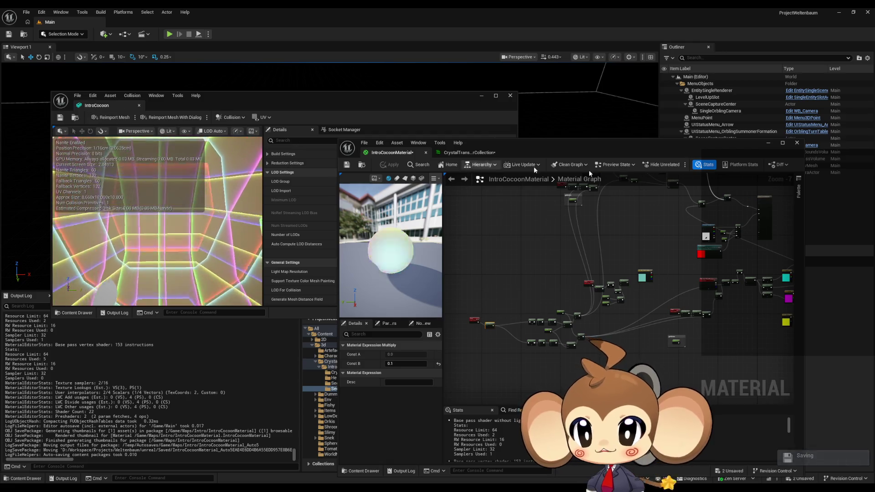
# Open VoidLevel from Content > Maps > Intro without saving and drop the IntroCocoon mesh in
pyautogui.moveTo(571, 152); pyautogui.dragTo(192, 112)
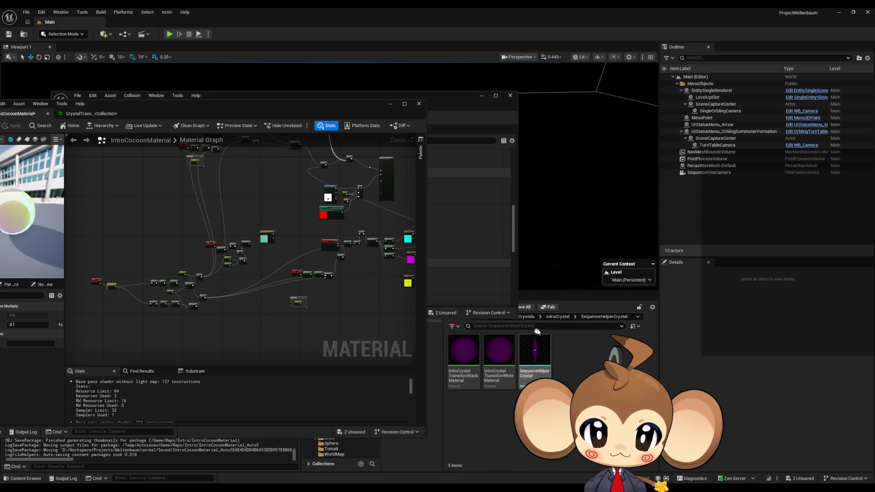
pyautogui.click(484, 298)
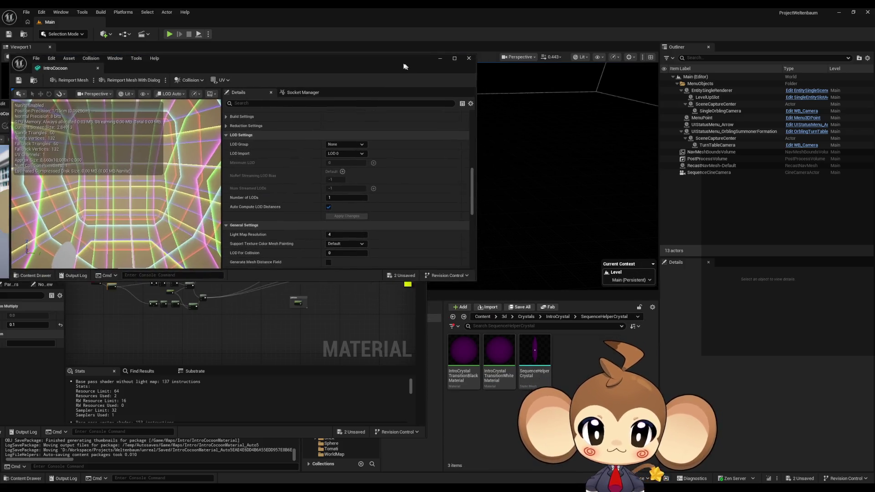
pyautogui.click(482, 317)
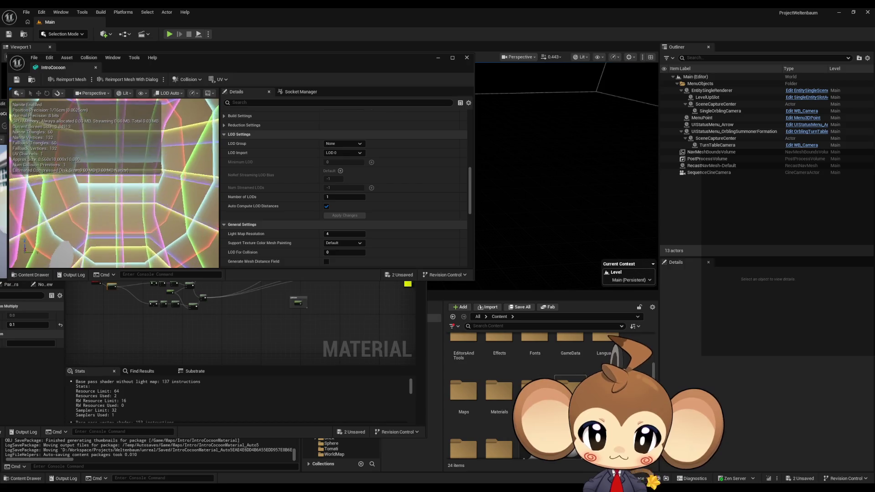
pyautogui.doubleClick(463, 391)
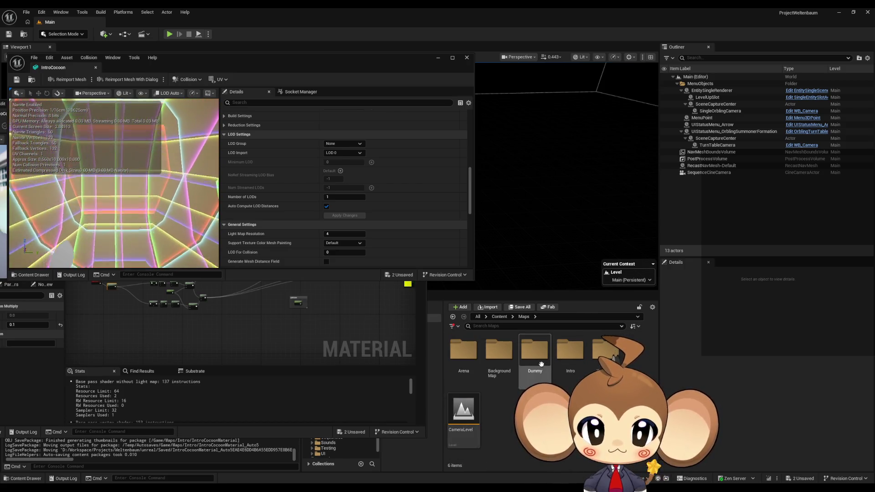
pyautogui.doubleClick(569, 351)
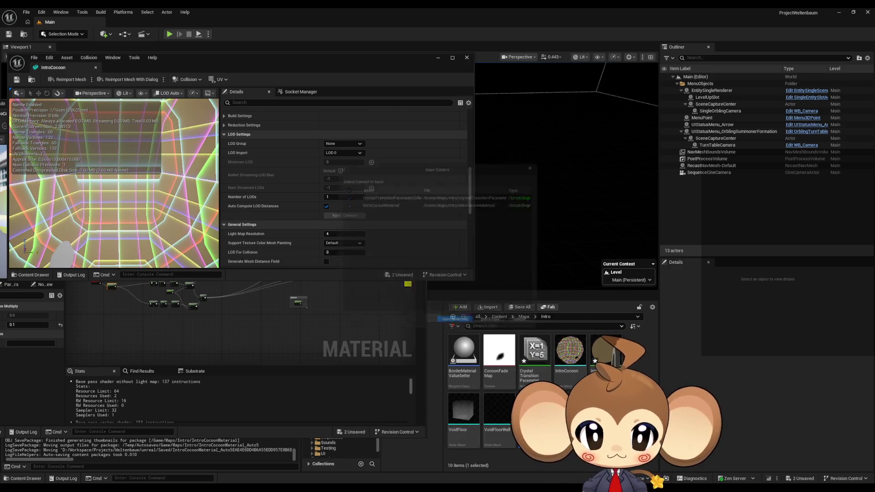
pyautogui.click(470, 328)
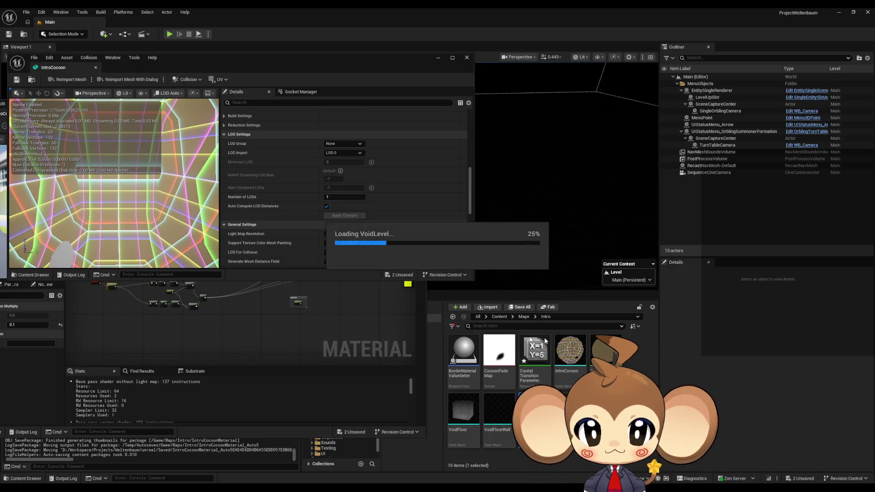
pyautogui.moveTo(570, 357); pyautogui.dragTo(532, 191)
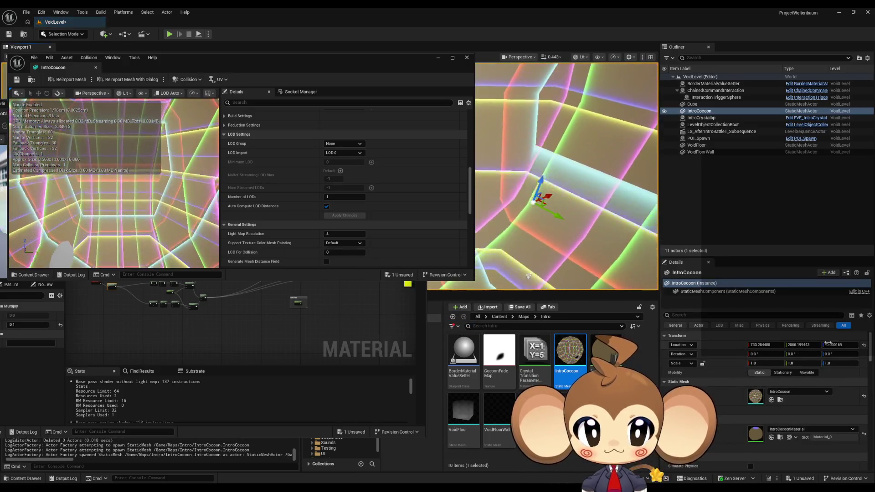
# Close the mesh editor, minimize the material editor, select VoidFloor, and save VoidLevel
pyautogui.click(437, 58)
pyautogui.click(390, 104)
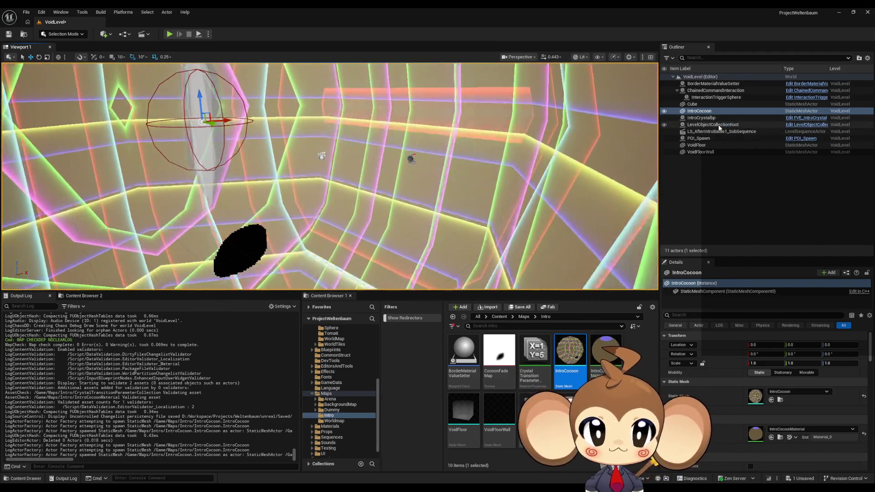
pyautogui.click(706, 146)
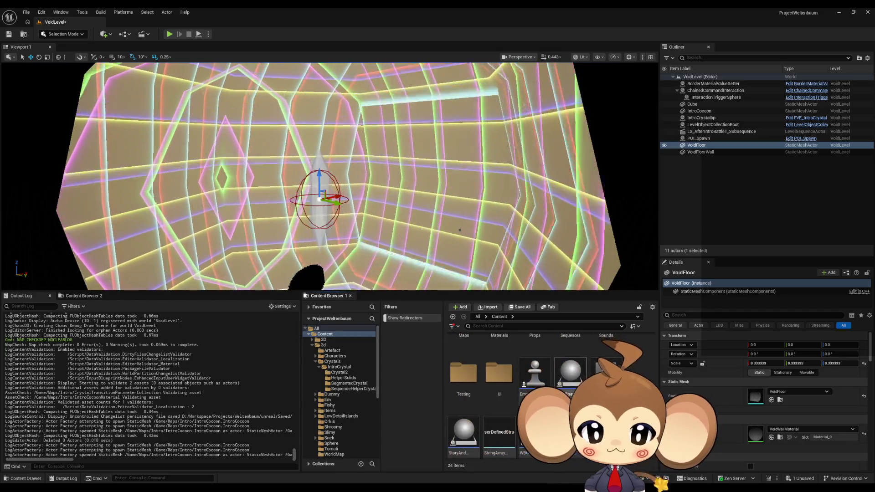
pyautogui.click(457, 327)
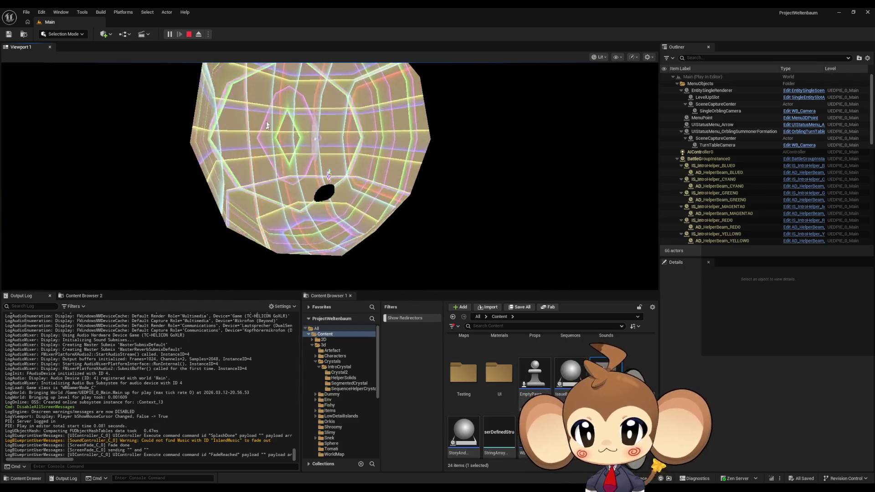
# End the play session and reopen the VoidLevel map
pyautogui.press('Escape')
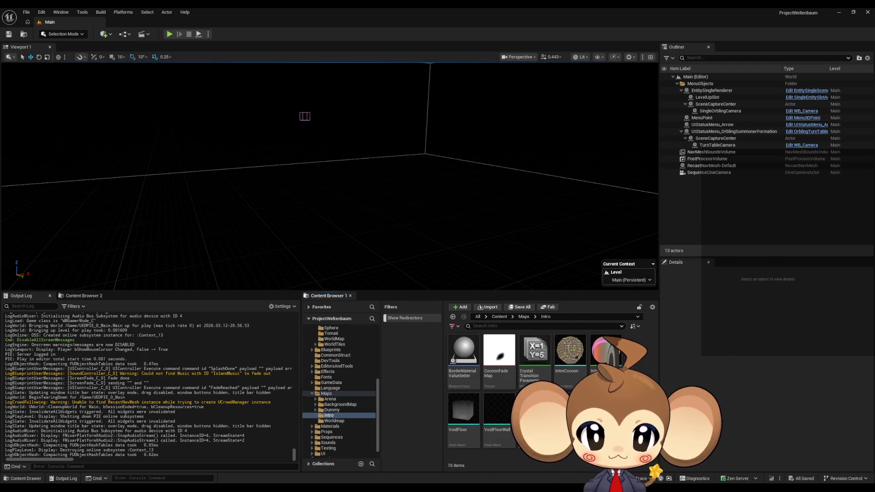
pyautogui.doubleClick(531, 419)
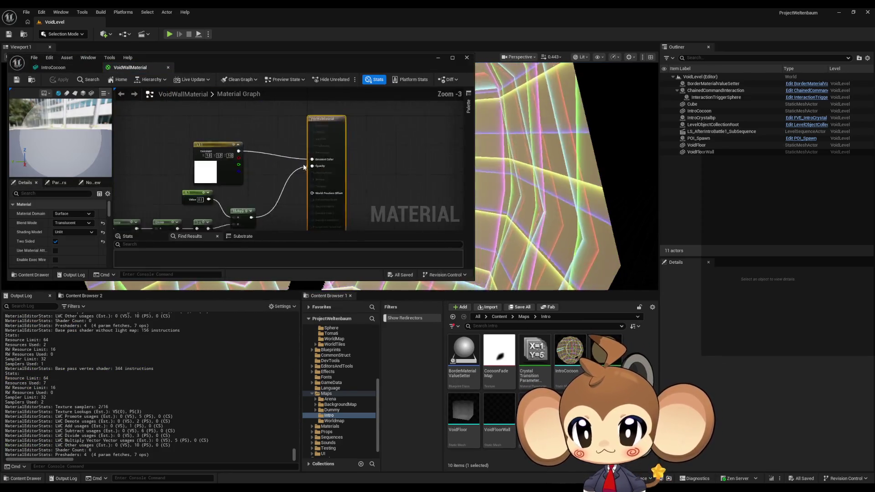
# Disconnect VoidWallMaterial's Opacity wire, apply the change, and close its editor
pyautogui.keyDown('alt'); pyautogui.click(316, 168); pyautogui.keyUp('alt')
pyautogui.moveTo(275, 208)
pyautogui.mouseDown()
pyautogui.moveTo(285, 152)
pyautogui.moveTo(284, 207)
pyautogui.mouseUp()
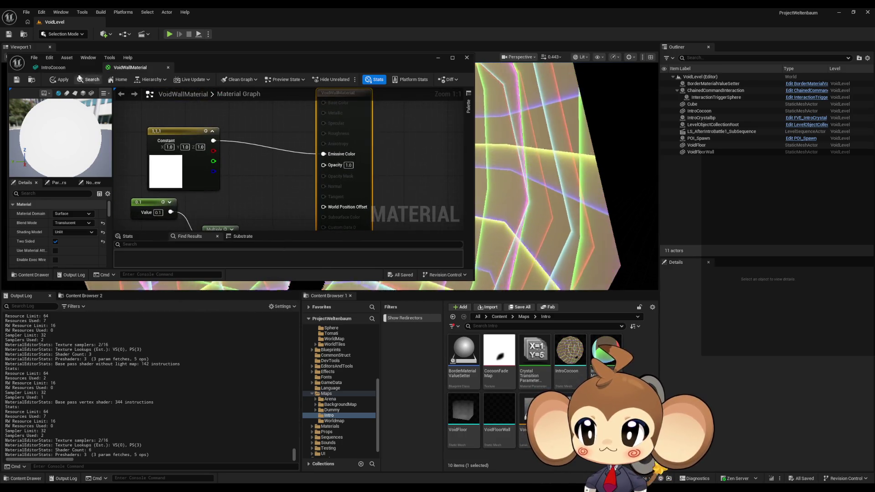
pyautogui.click(466, 58)
pyautogui.click(484, 196)
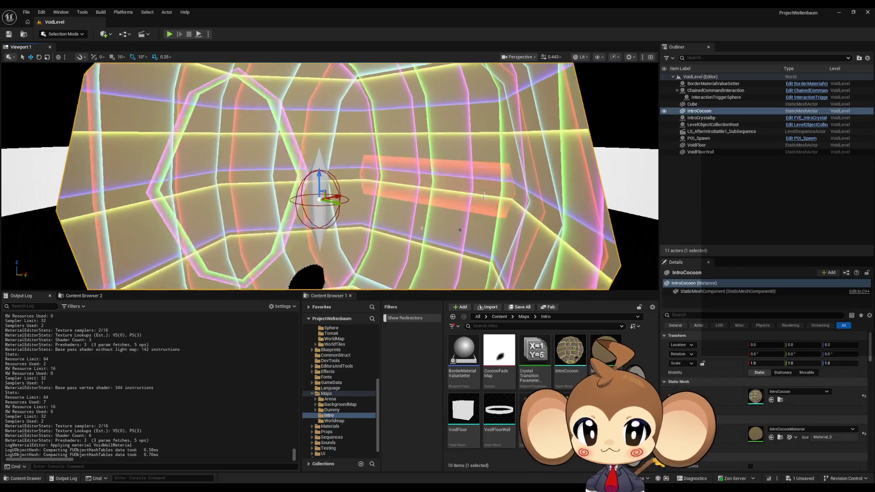
pyautogui.moveTo(484, 196)
pyautogui.mouseDown()
pyautogui.moveTo(461, 232)
pyautogui.moveTo(444, 196)
pyautogui.mouseUp()
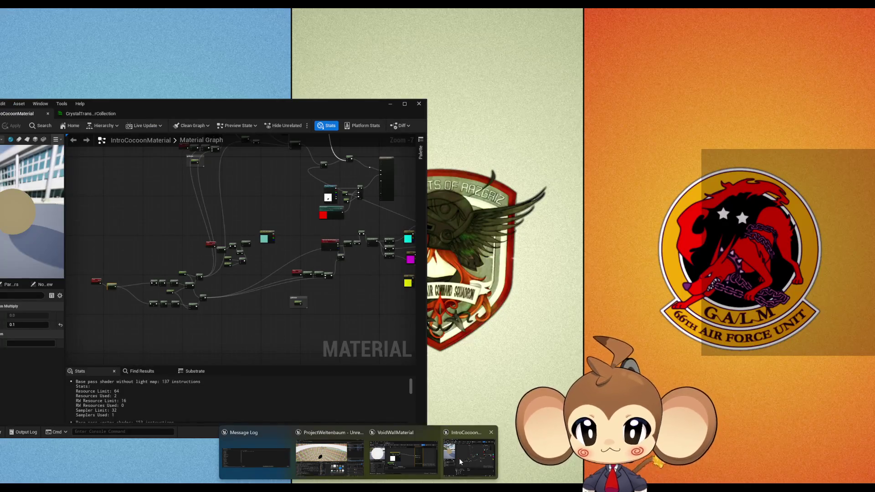
# Check the Sine and Cosine nodes in IntroCocoonMaterial, then minimize both material editors
pyautogui.click(458, 458)
pyautogui.scroll(5, 192, 322)
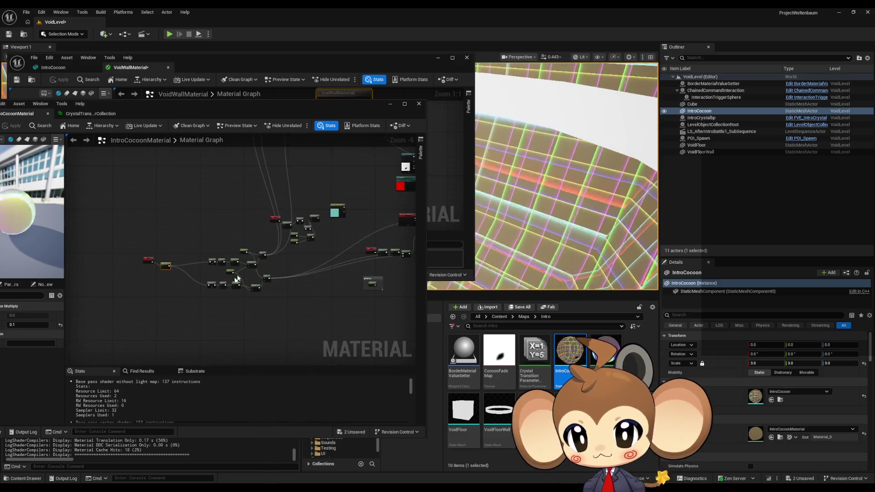
pyautogui.scroll(1, 258, 280)
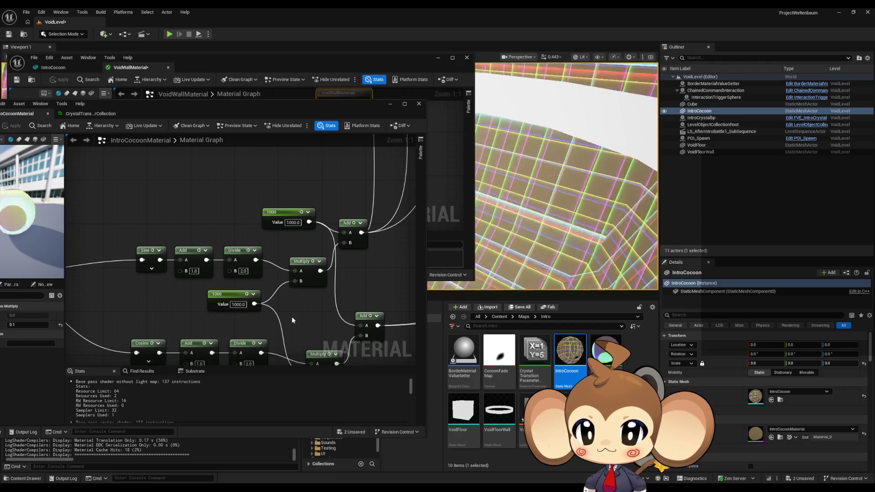
pyautogui.moveTo(292, 320); pyautogui.dragTo(304, 310)
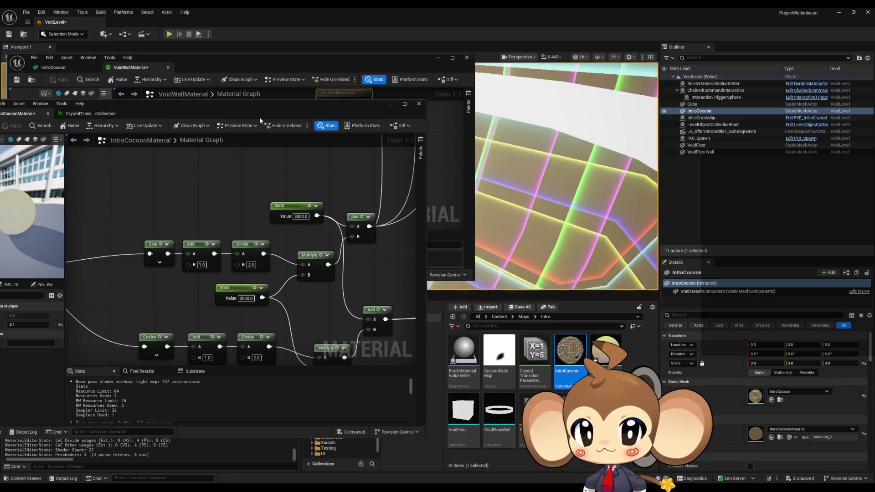
pyautogui.click(390, 104)
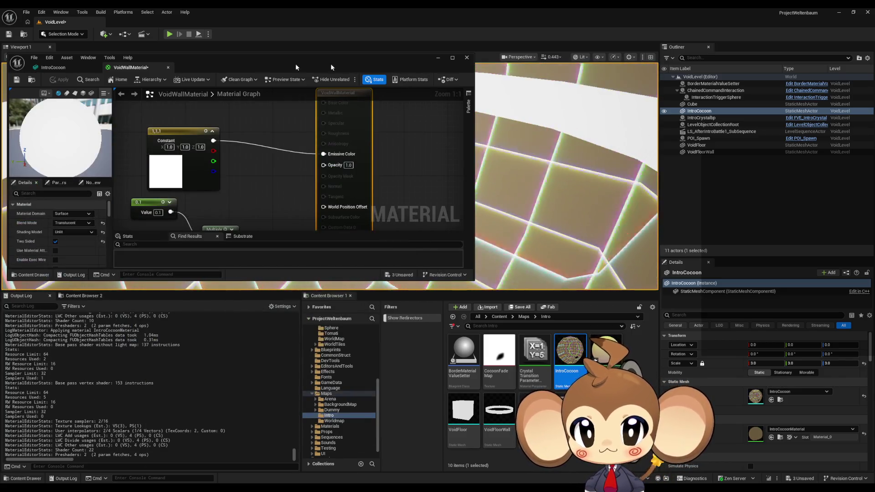
pyautogui.click(438, 58)
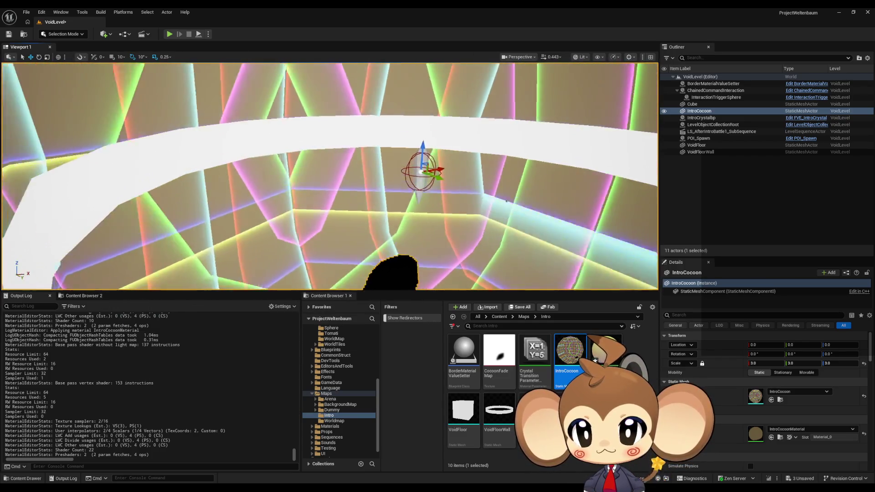
# Connect VoidWallMaterial's Multiply output to its Opacity input
pyautogui.moveTo(369, 479)
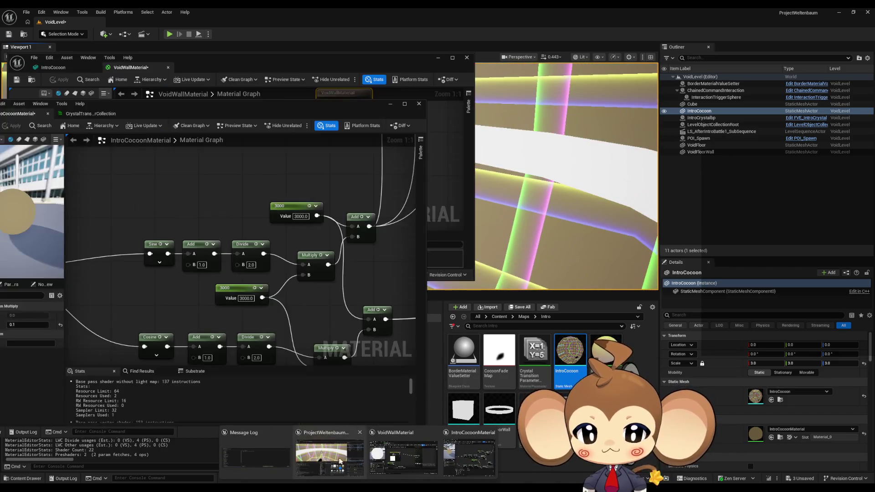
pyautogui.click(403, 462)
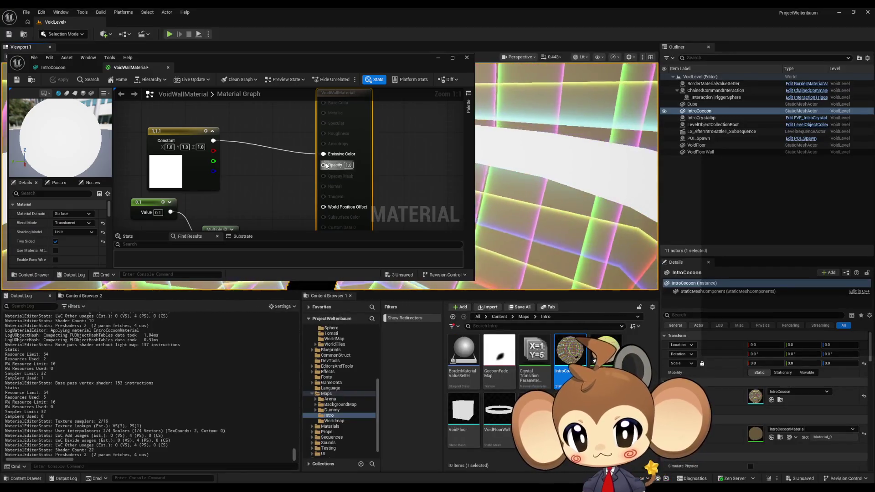
pyautogui.moveTo(235, 204); pyautogui.dragTo(233, 214)
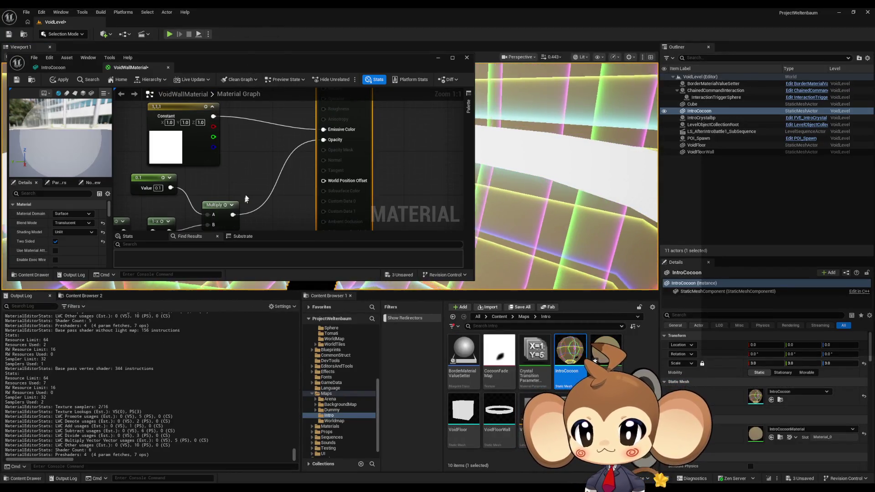
pyautogui.click(436, 58)
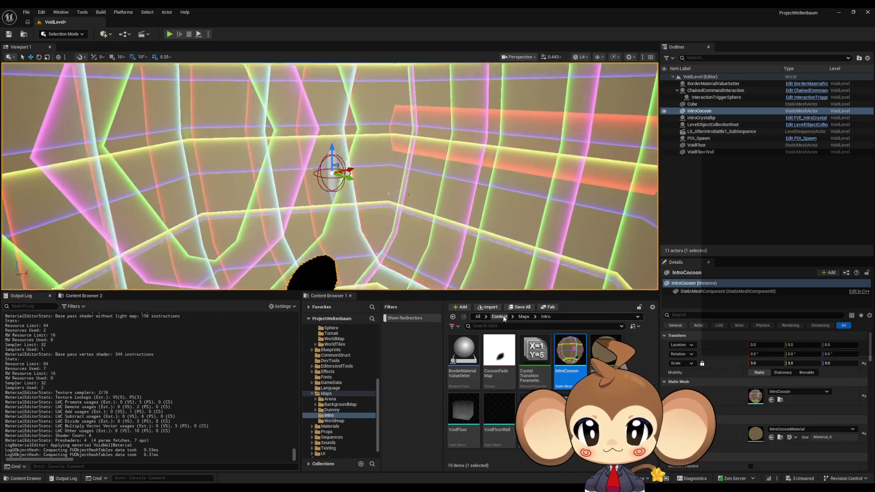
# Save all three modified assets with Save All
pyautogui.click(499, 317)
pyautogui.scroll(-3, 520, 336)
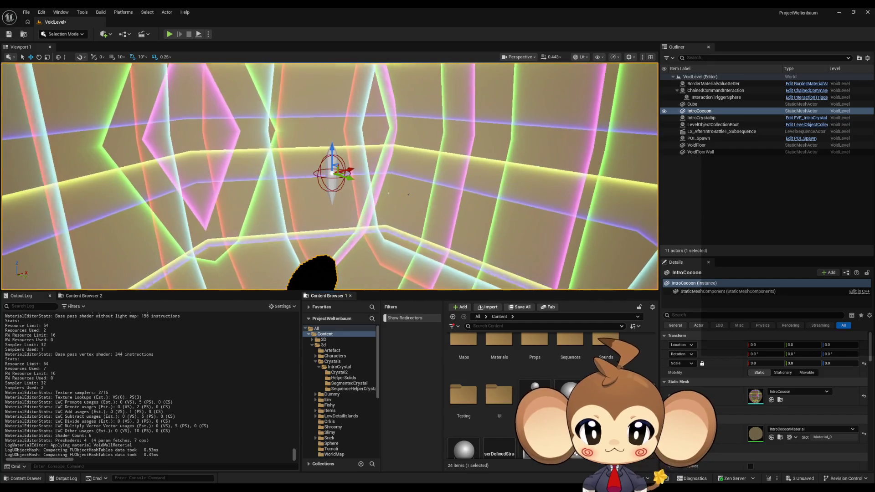
pyautogui.hotkey('ctrl', 'shift', 's')
pyautogui.click(454, 330)
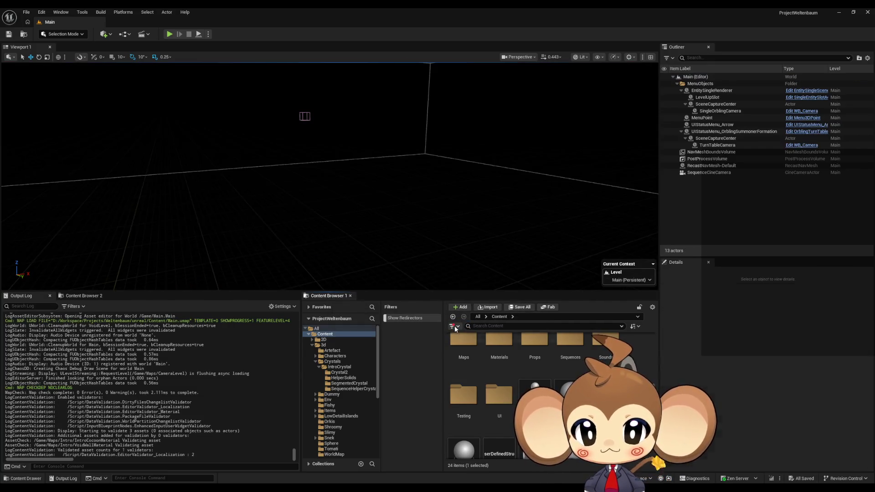
# Play the Main level and select IS_IntroHelper_YELLOW0 in the Outliner during play
pyautogui.click(169, 35)
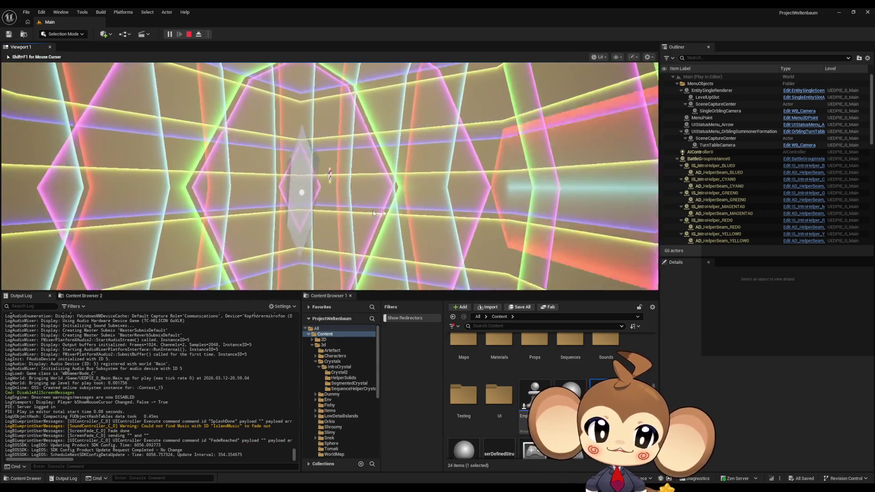
pyautogui.click(531, 208)
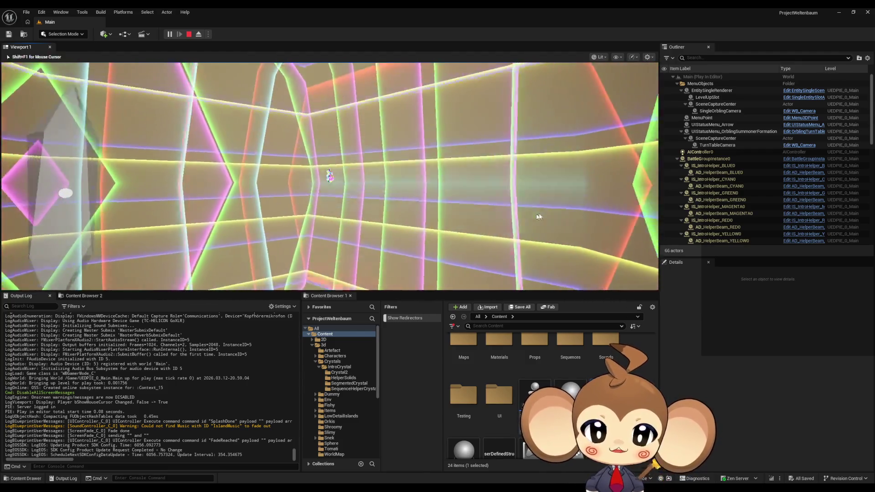
pyautogui.hotkey('shift', 'F1')
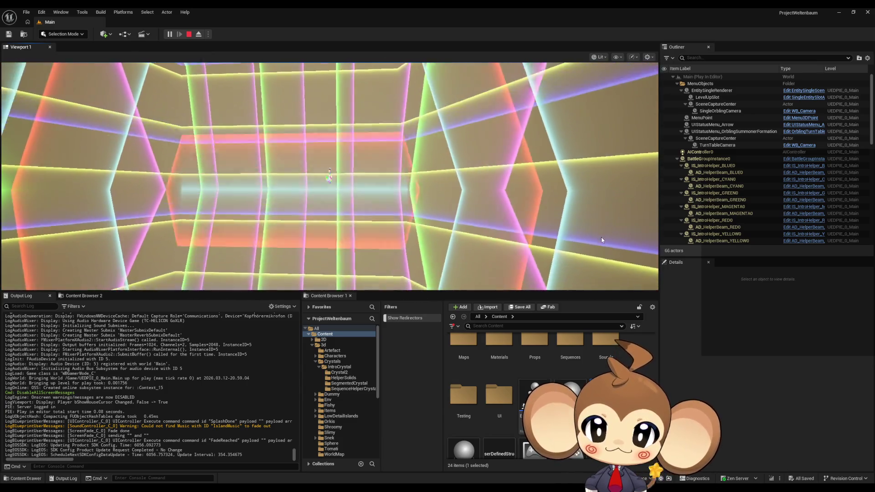
pyautogui.click(603, 240)
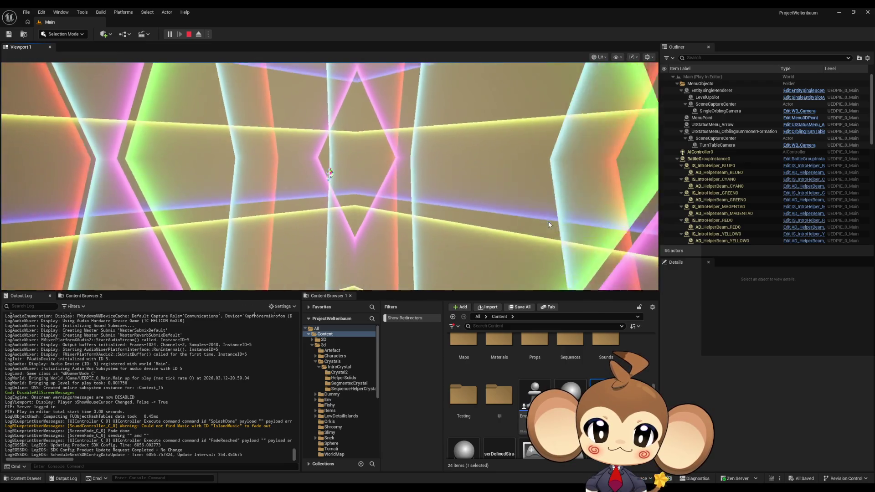
pyautogui.moveTo(711, 234); pyautogui.dragTo(522, 231)
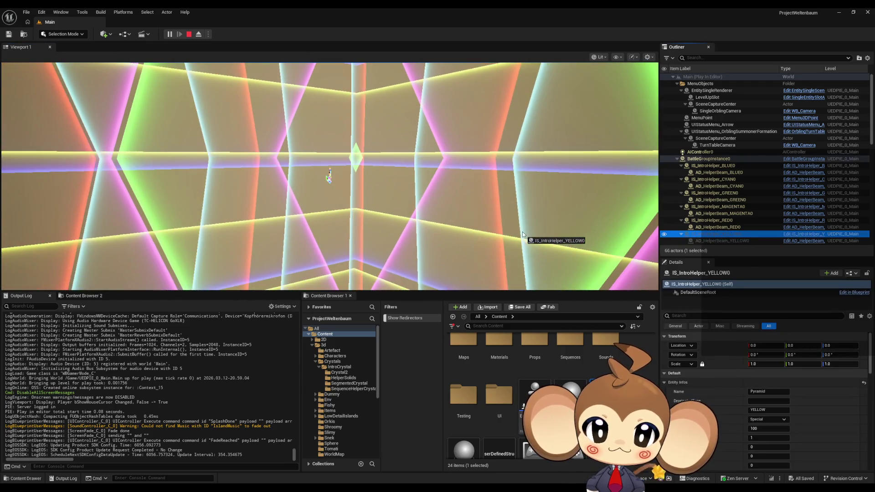
pyautogui.moveTo(711, 241); pyautogui.dragTo(711, 241)
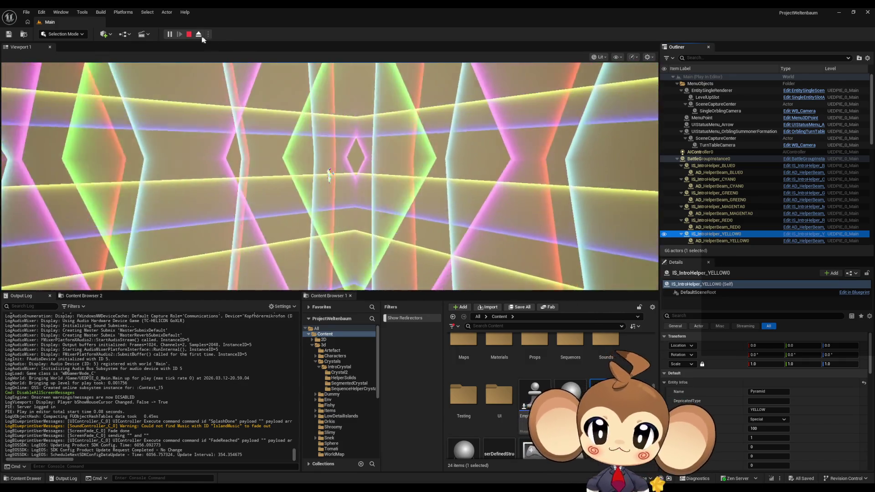
# Stop play, change IntroCocoonMaterial's 3000 constant to 1000, and leave fullscreen play
pyautogui.press('Escape')
pyautogui.moveTo(416, 458)
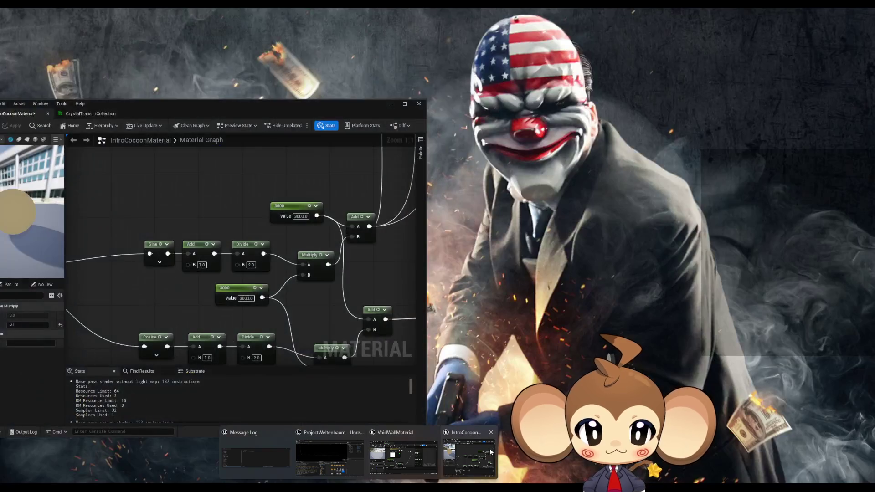
pyautogui.moveTo(453, 459)
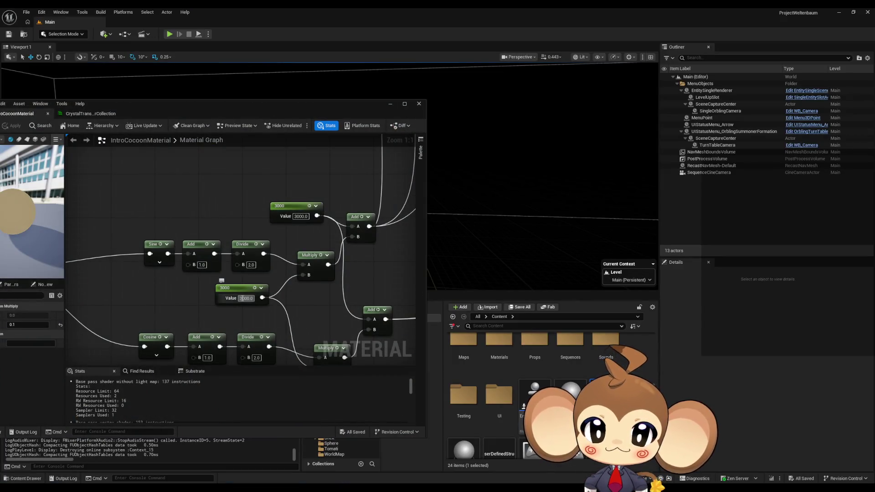
pyautogui.click(241, 298)
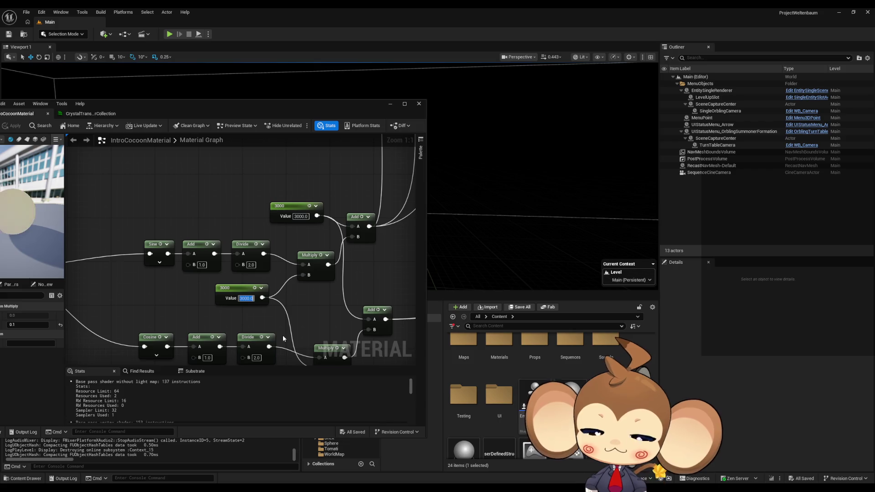
pyautogui.write('1000')
pyautogui.press('Return')
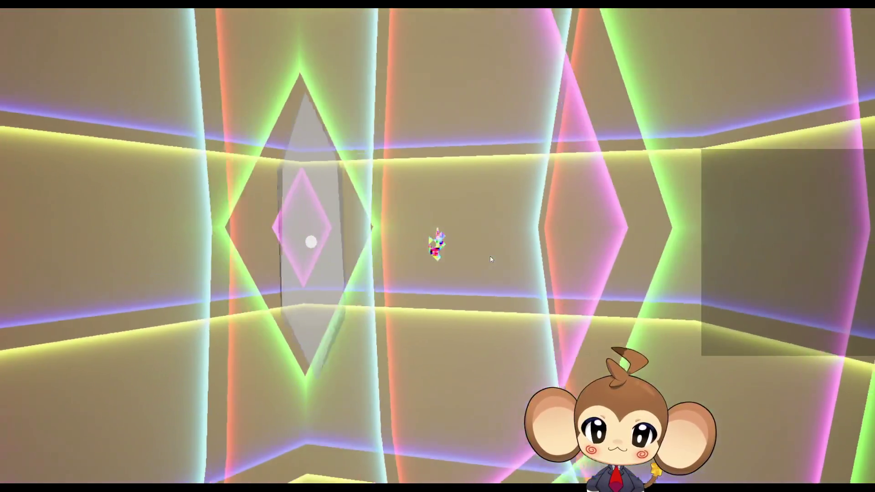
pyautogui.press('F11')
# Stop play and dock IntroCocoonMaterial and the crystal parameter collection into the VoidWallMaterial window
pyautogui.press('Escape')
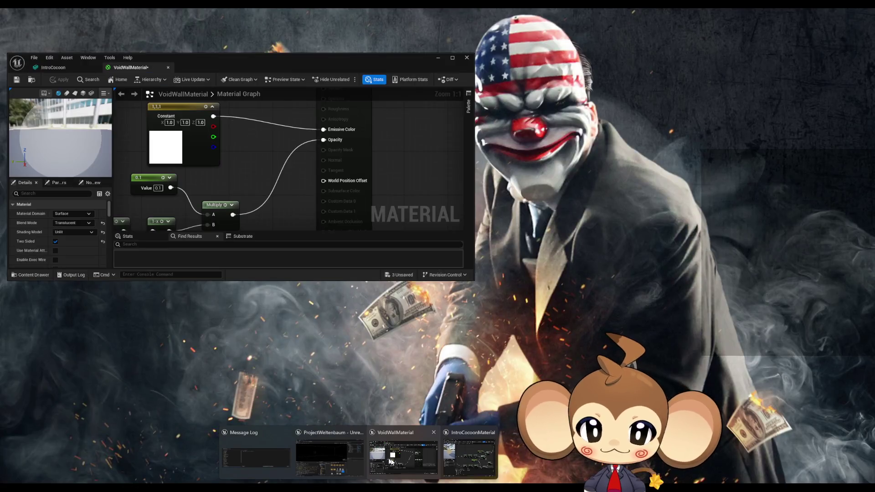
pyautogui.moveTo(475, 463)
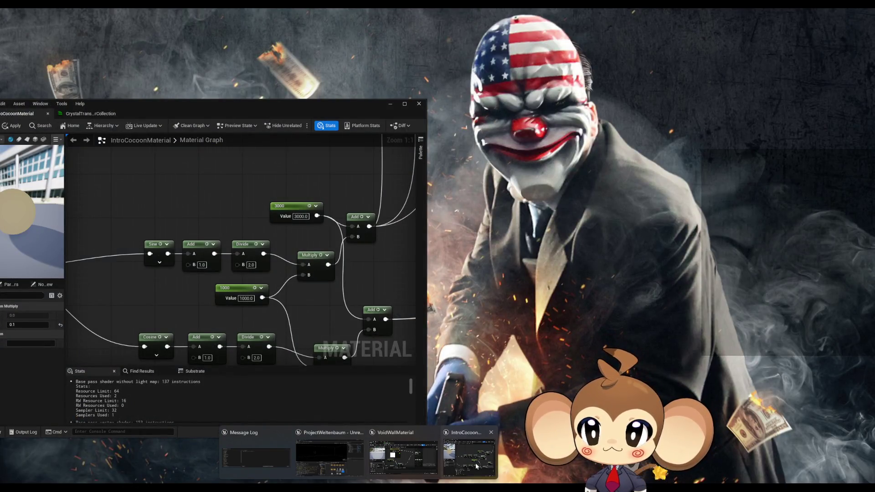
pyautogui.click(475, 463)
pyautogui.moveTo(125, 107)
pyautogui.mouseDown()
pyautogui.moveTo(353, 154)
pyautogui.moveTo(499, 143)
pyautogui.mouseUp()
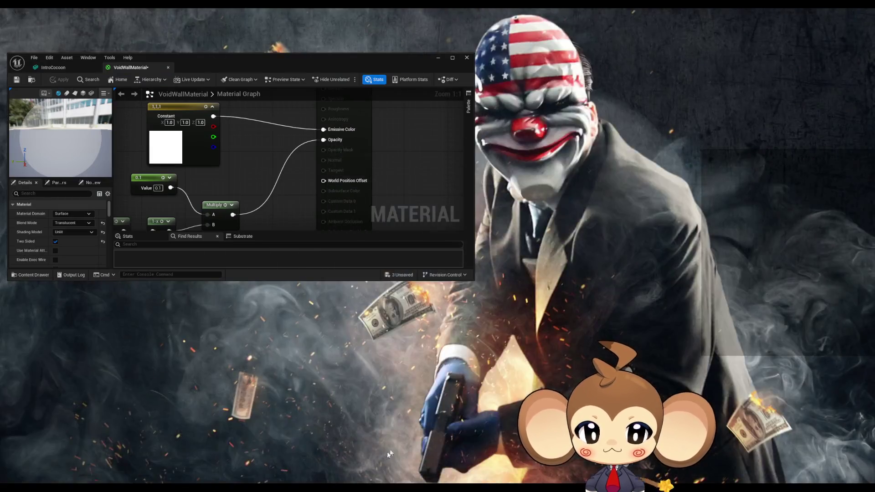
pyautogui.click(479, 460)
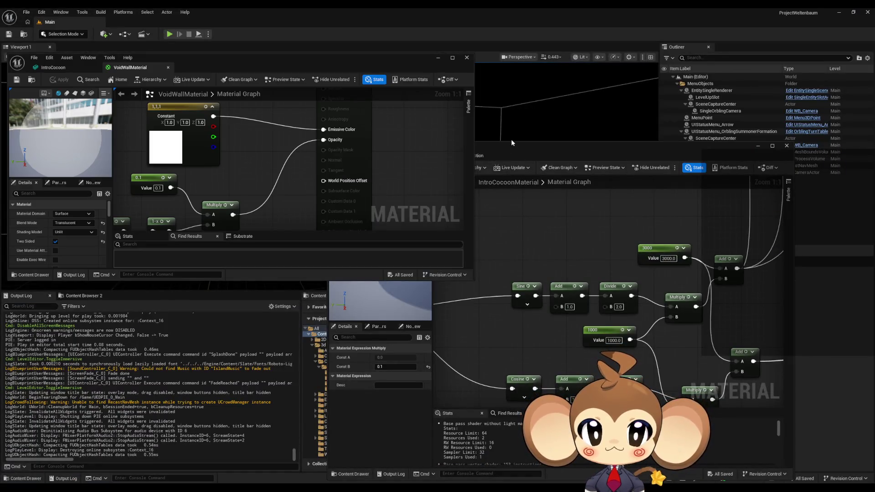
pyautogui.moveTo(387, 155); pyautogui.dragTo(244, 70)
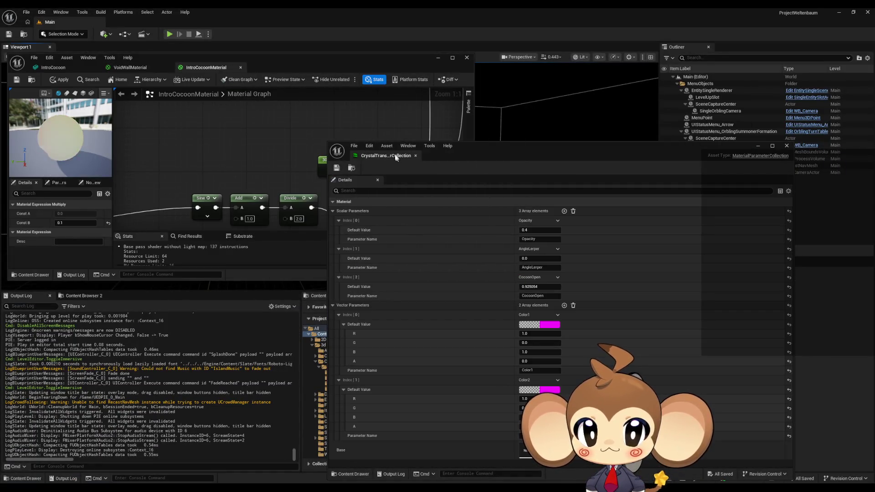
pyautogui.moveTo(320, 97); pyautogui.dragTo(308, 72)
# Set the IntroCocoonMaterial constant to 500 and minimize the material editor
pyautogui.click(211, 69)
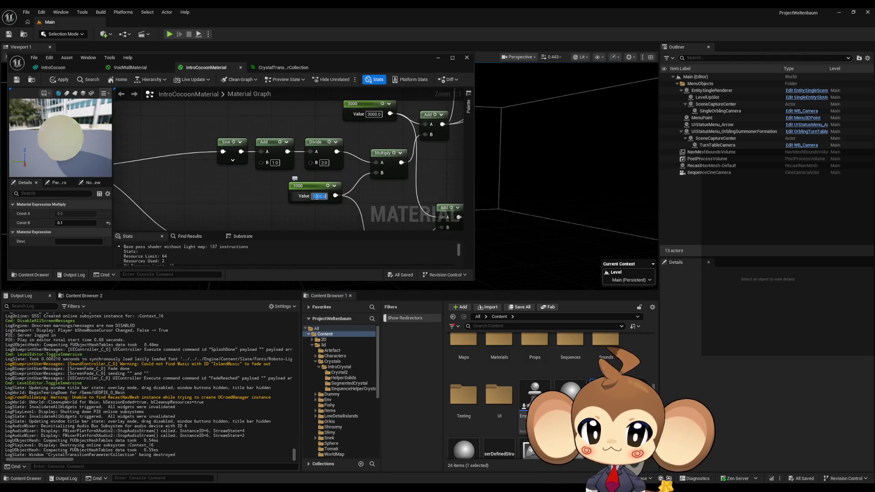
pyautogui.write('500')
pyautogui.press('Return')
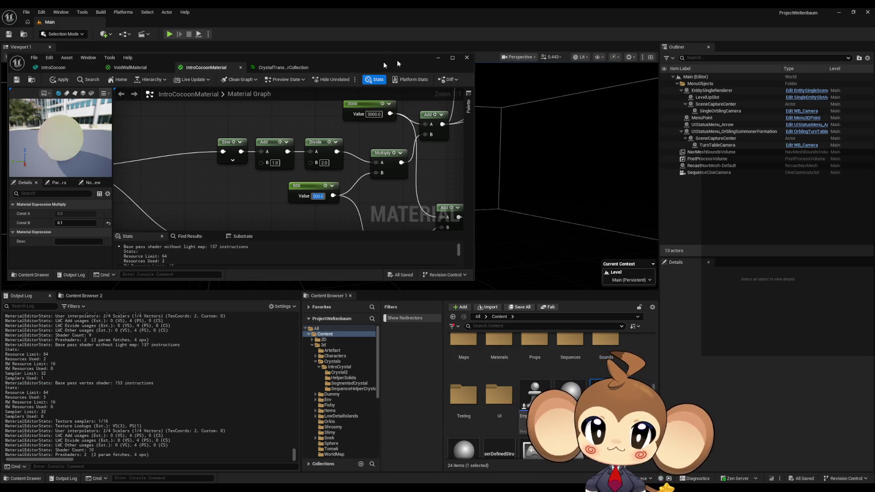
pyautogui.click(439, 59)
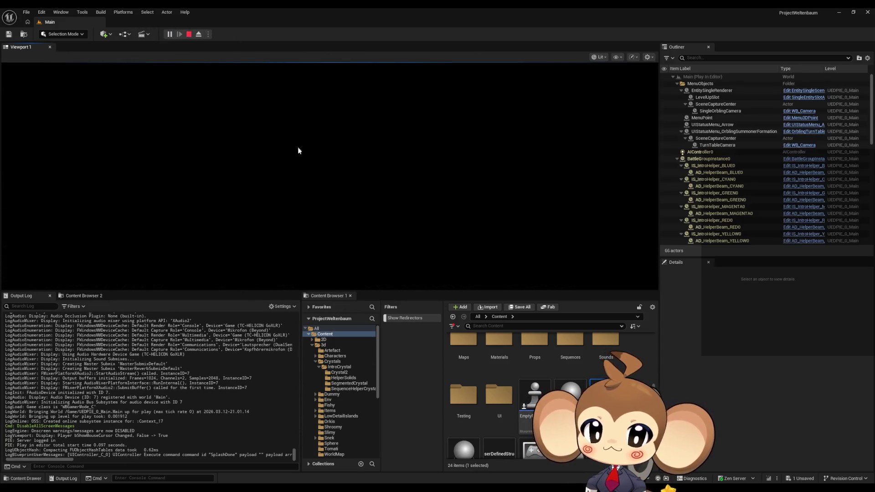
# Watch the level fullscreen with the 500 constant, then stop the play session
pyautogui.press('F11')
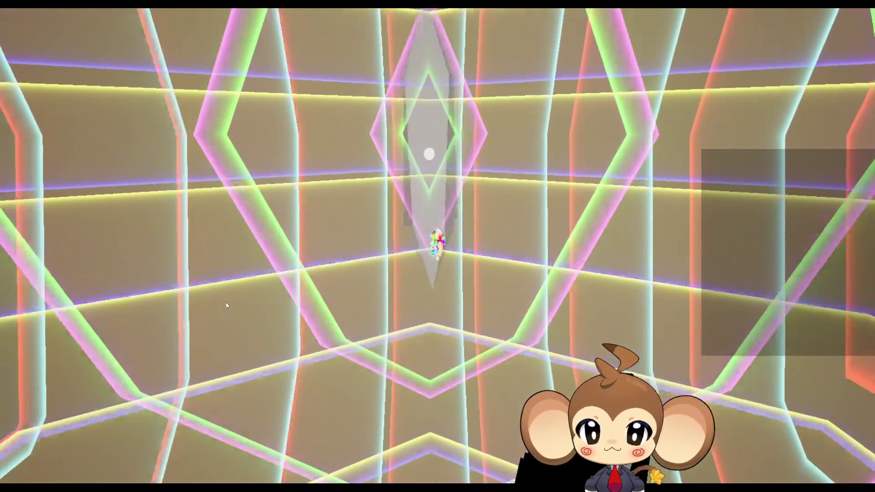
pyautogui.press('F11')
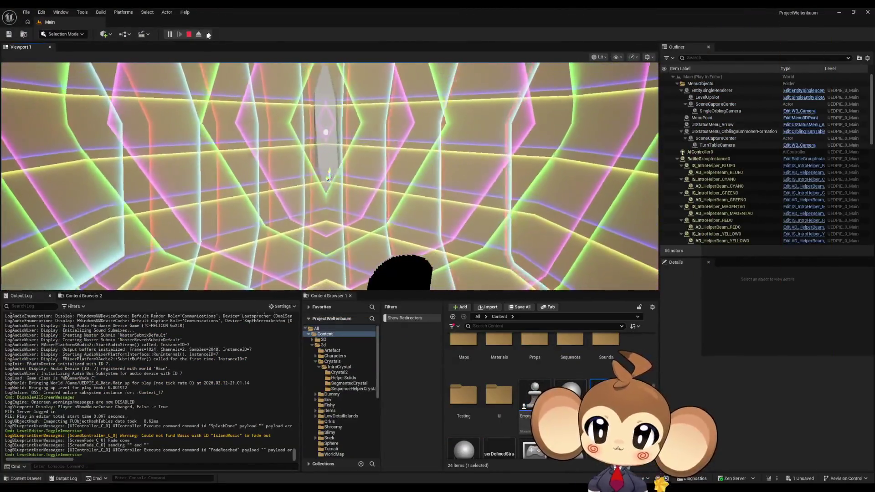
pyautogui.click(189, 34)
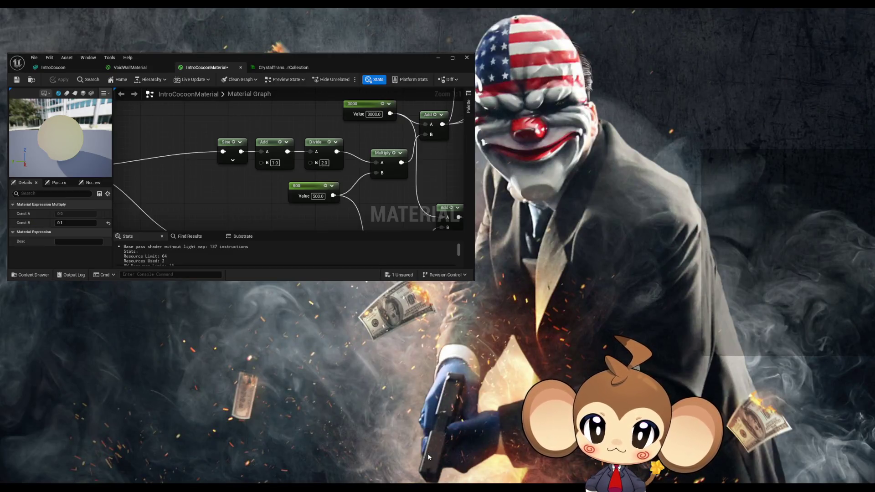
# Change the cocoon material constant from 500 to 571 and play-test the level fullscreen
pyautogui.click(428, 456)
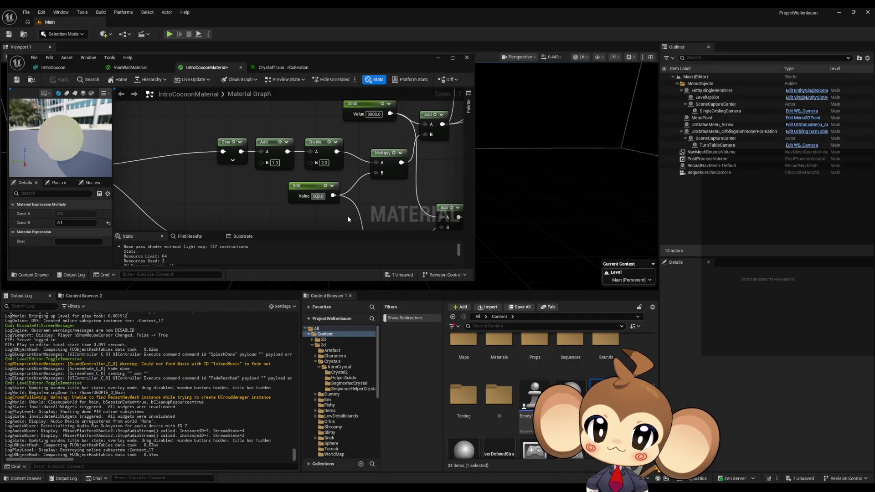
pyautogui.press('Return')
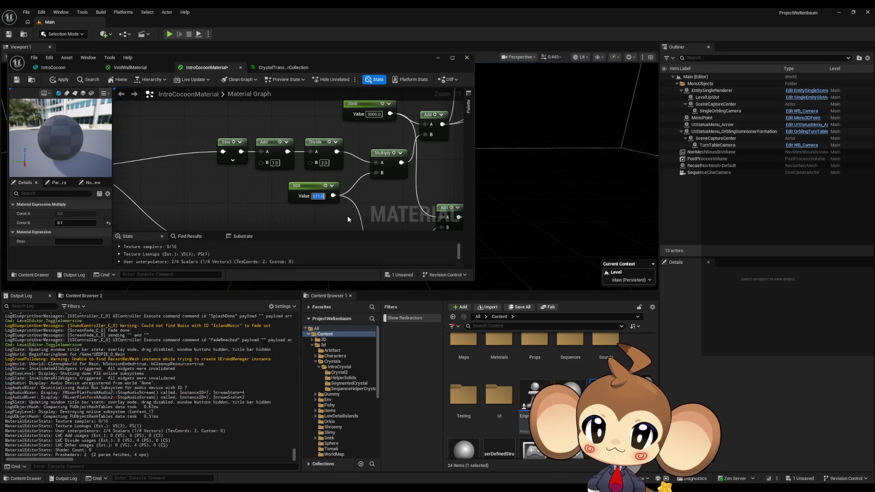
pyautogui.click(354, 68)
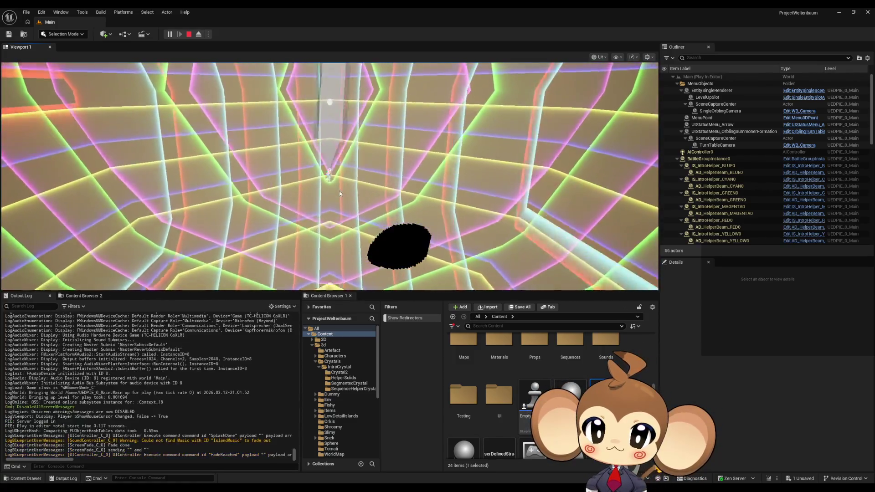
pyautogui.press('F11')
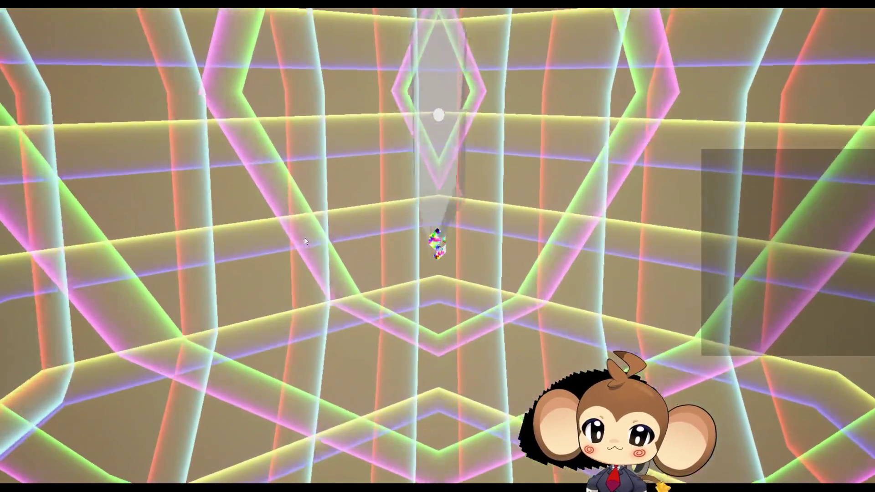
pyautogui.press('Escape')
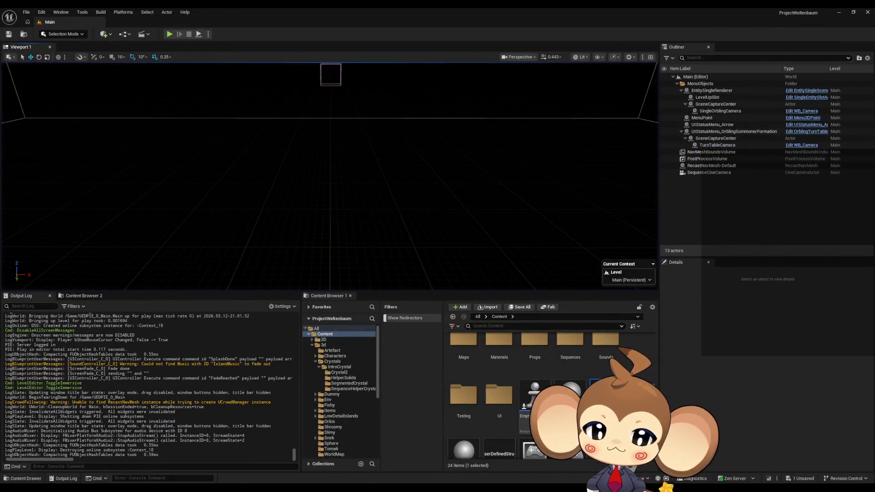
# Raise the cocoon material constant to 771 and put the material editor away
pyautogui.moveTo(381, 470)
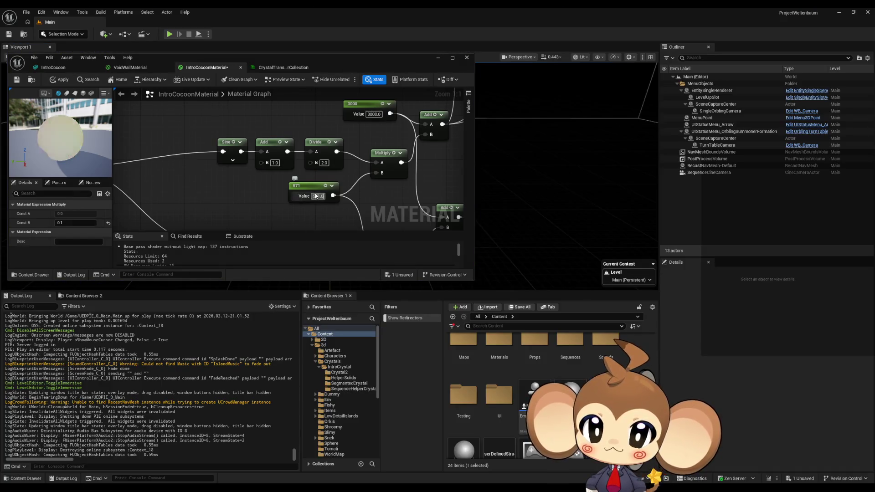
pyautogui.write('771')
pyautogui.press('Return')
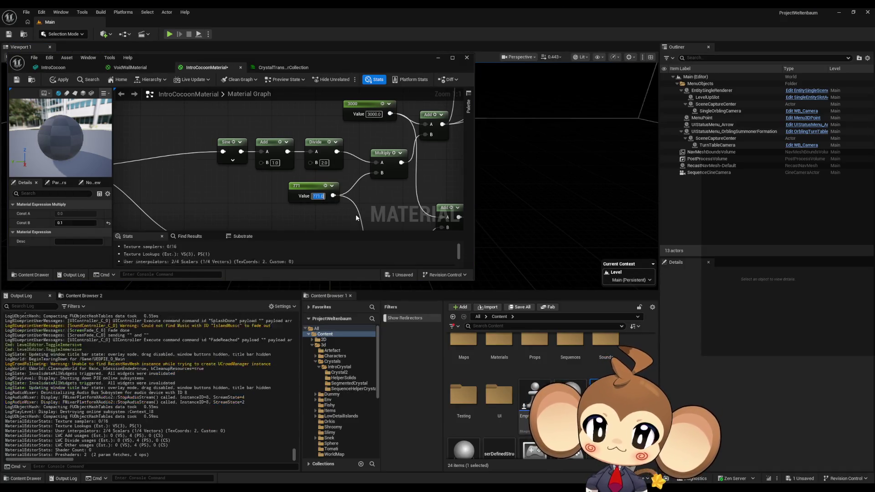
pyautogui.click(438, 60)
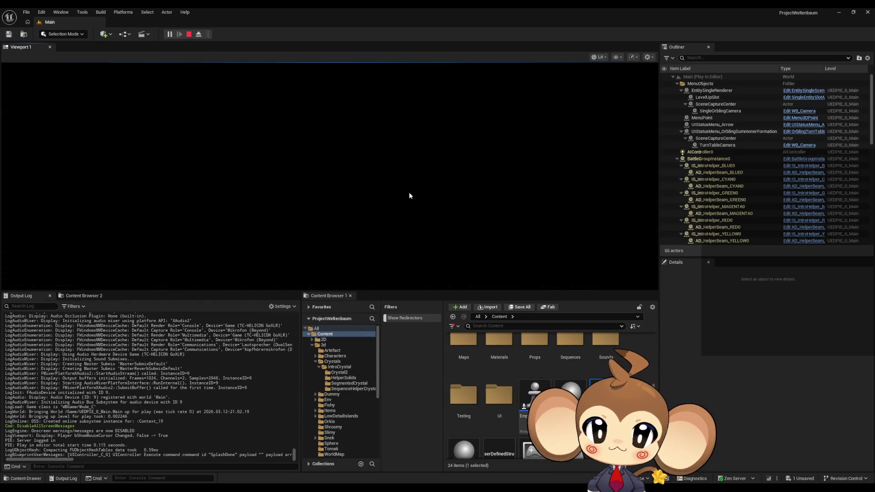
# Play the level fullscreen and look around the neon cocoon
pyautogui.click(409, 192)
pyautogui.press('F11')
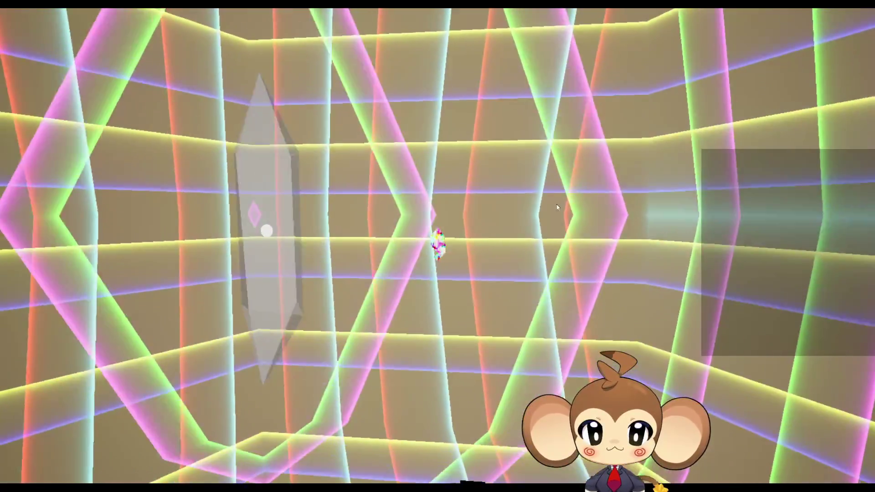
pyautogui.moveTo(558, 203); pyautogui.dragTo(316, 221)
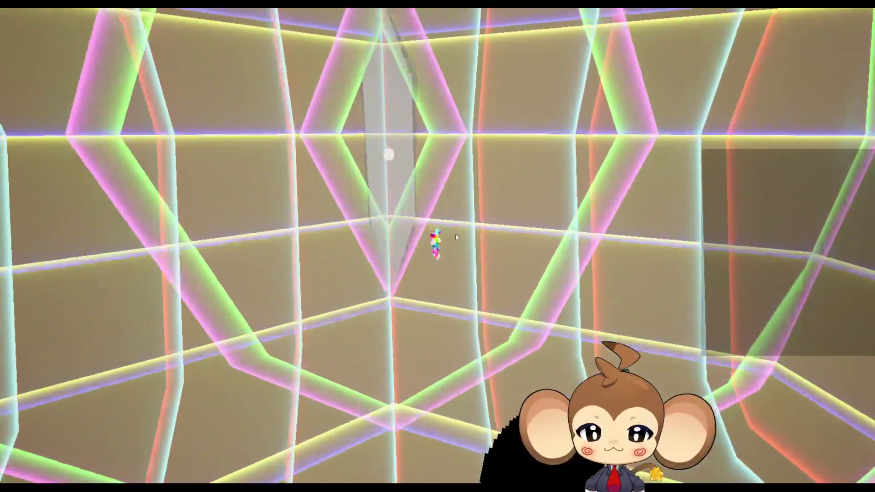
pyautogui.press('F11')
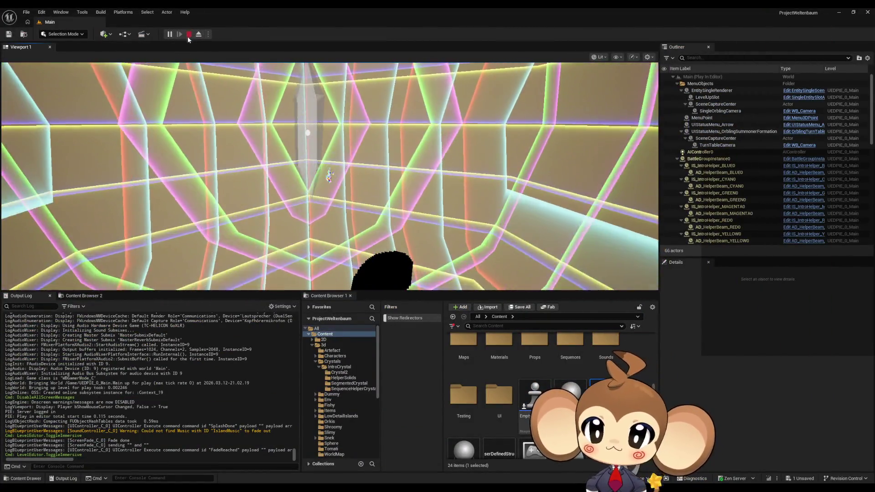
# Stop the play session and maximize the IntroCocoonMaterial editor
pyautogui.click(188, 37)
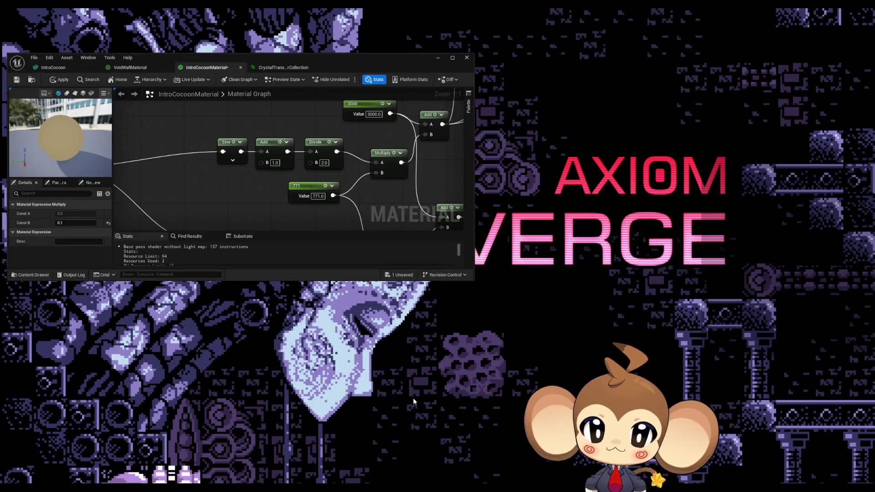
pyautogui.click(412, 401)
pyautogui.moveTo(276, 62); pyautogui.dragTo(457, 123)
pyautogui.doubleClick(458, 123)
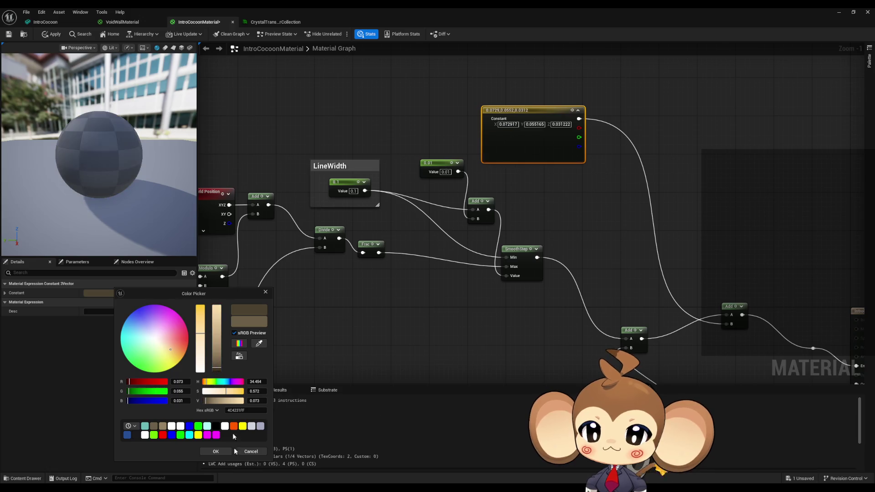
# Play the level briefly fullscreen, then return to the IntroCocoonMaterial graph
pyautogui.click(840, 13)
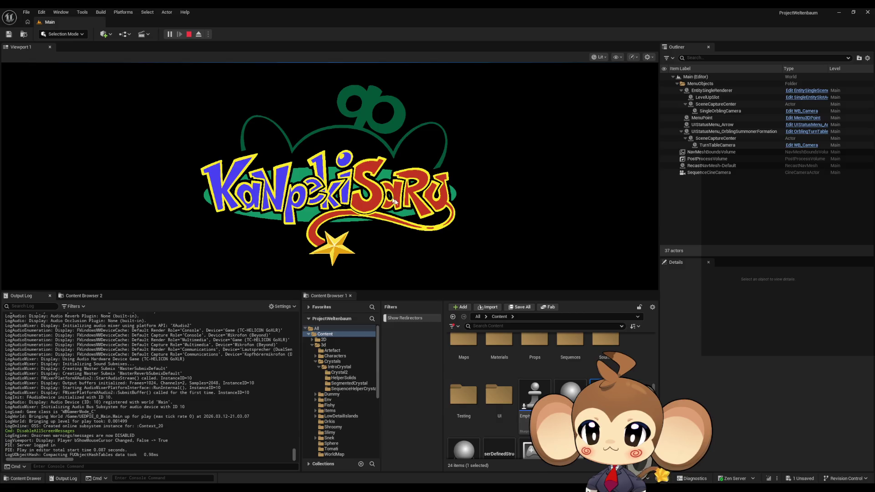
pyautogui.press('F11')
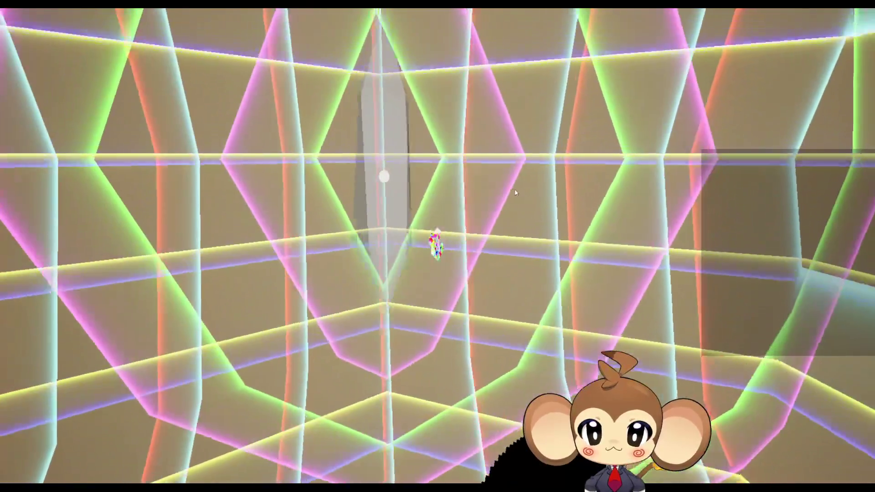
pyautogui.press('F11')
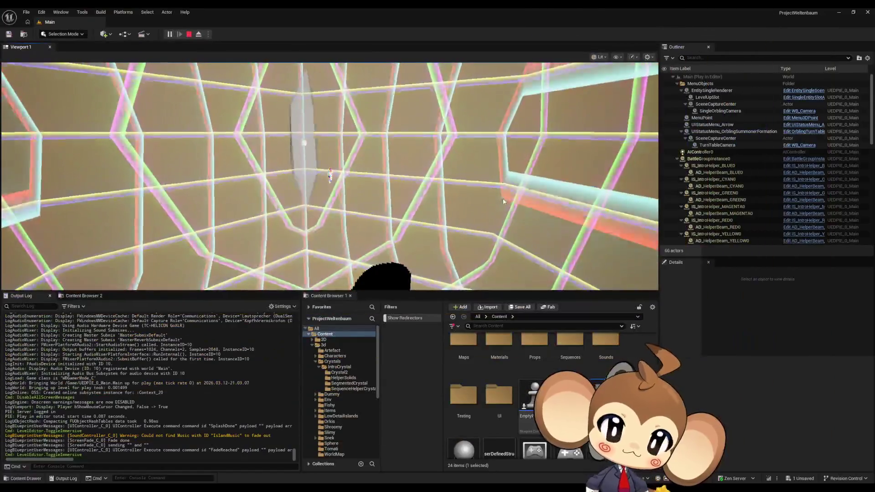
pyautogui.click(393, 456)
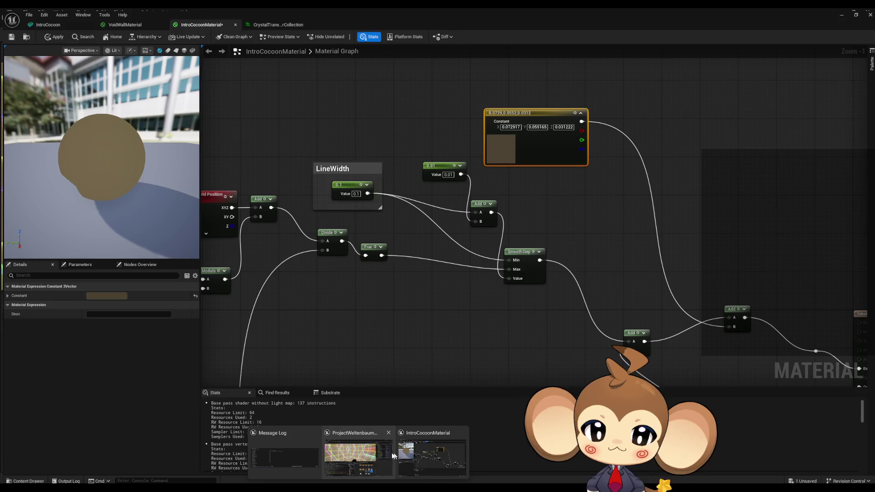
# Recolour the Constant3Vector to lighter brown (0.057, 0.043, 0.025) and apply it to the running level
pyautogui.click(425, 458)
pyautogui.moveTo(370, 7)
pyautogui.mouseDown()
pyautogui.moveTo(453, 125)
pyautogui.moveTo(558, 212)
pyautogui.moveTo(437, 293)
pyautogui.mouseUp()
pyautogui.moveTo(459, 388); pyautogui.dragTo(458, 372)
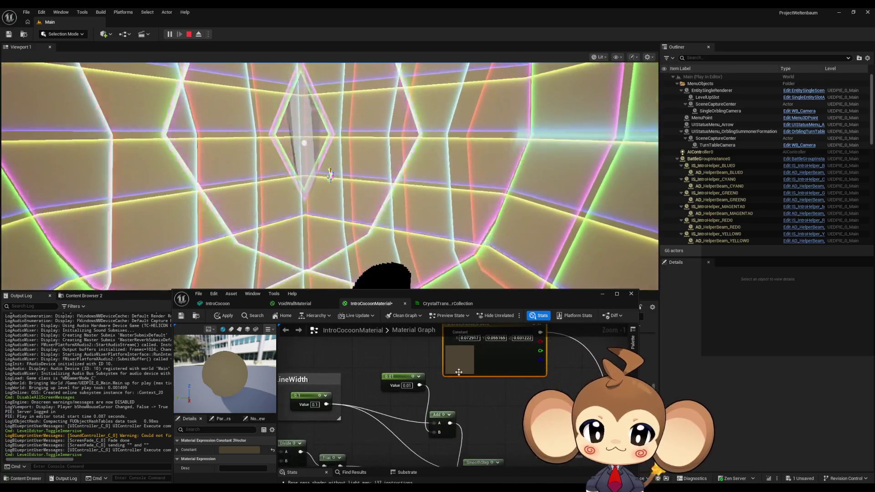
pyautogui.doubleClick(455, 365)
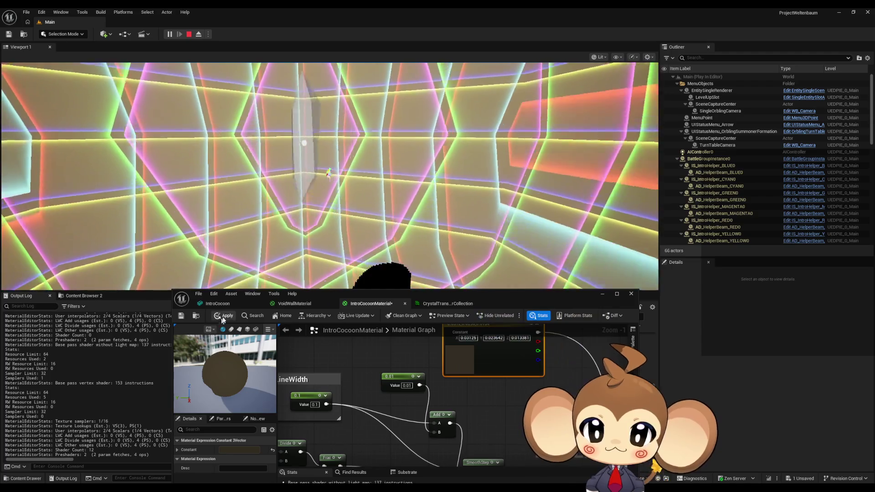
pyautogui.hotkey('ctrl', 'Return')
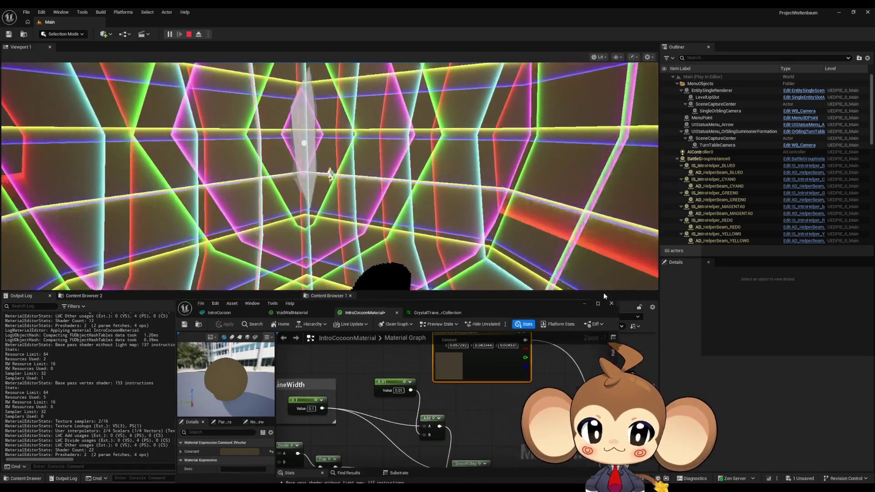
pyautogui.click(603, 293)
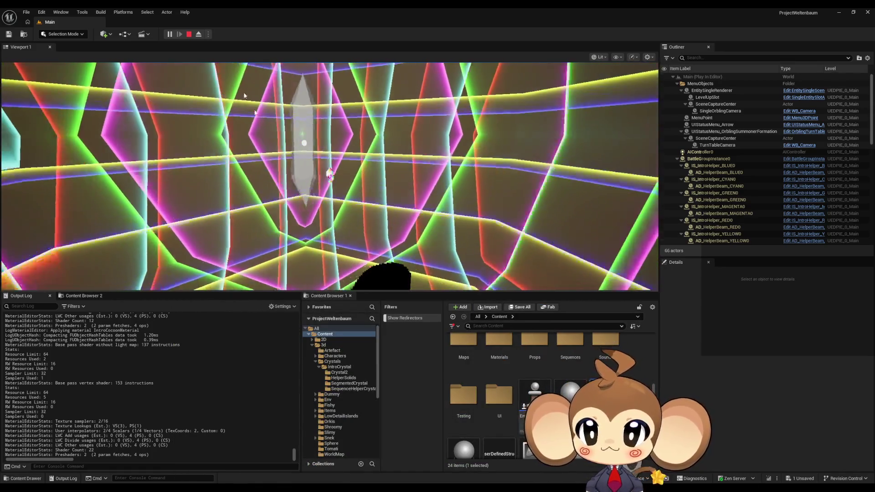
pyautogui.press('F11')
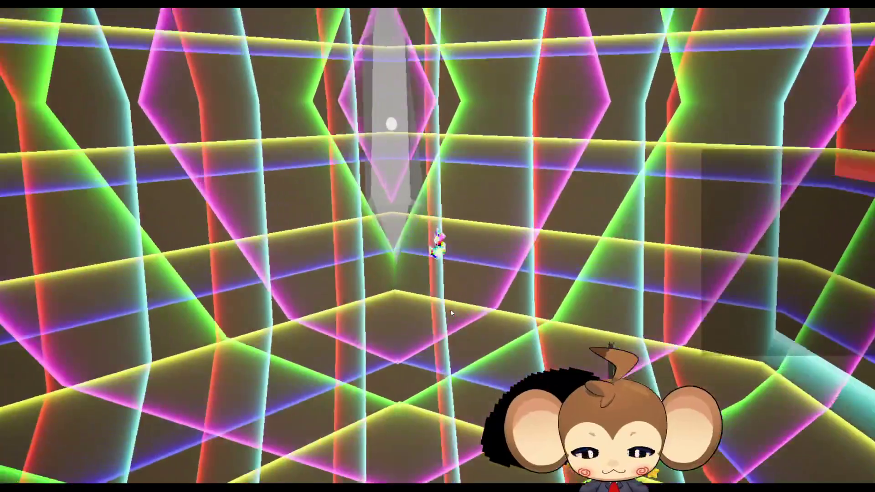
pyautogui.press('F11')
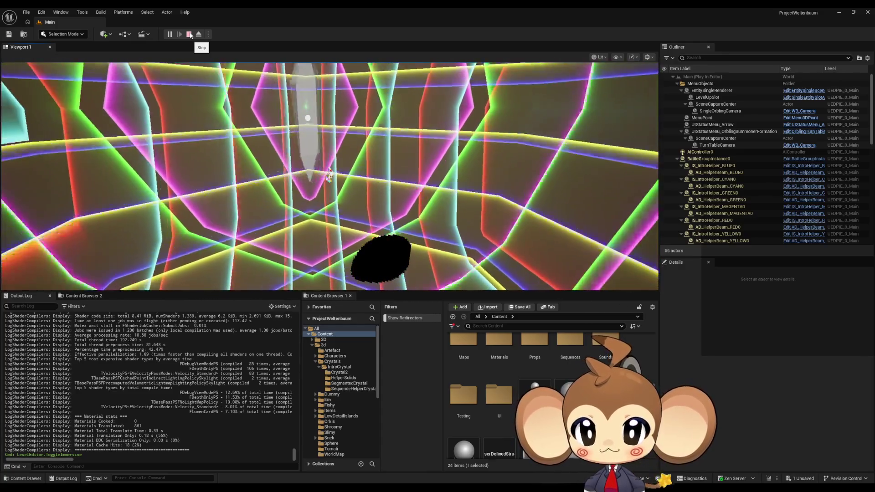
# Stop play, open the BattleController blueprint maximized, and view PrepareBattle's music nodes
pyautogui.click(190, 35)
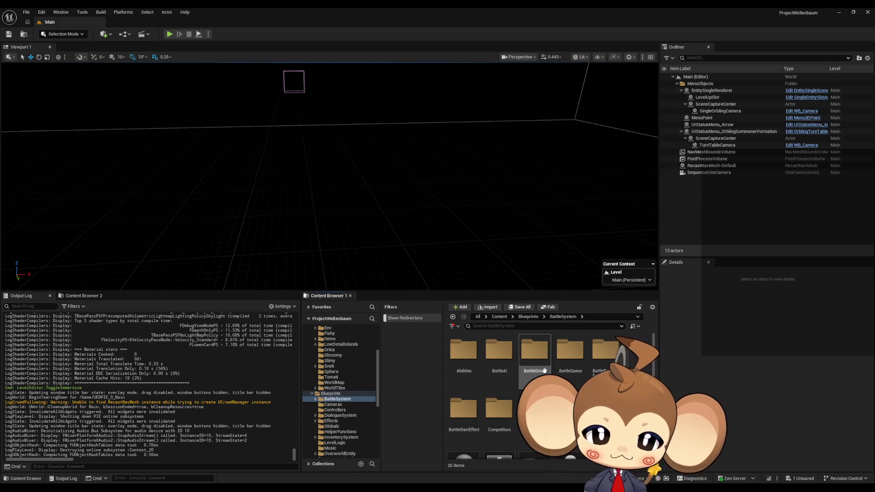
pyautogui.doubleClick(499, 419)
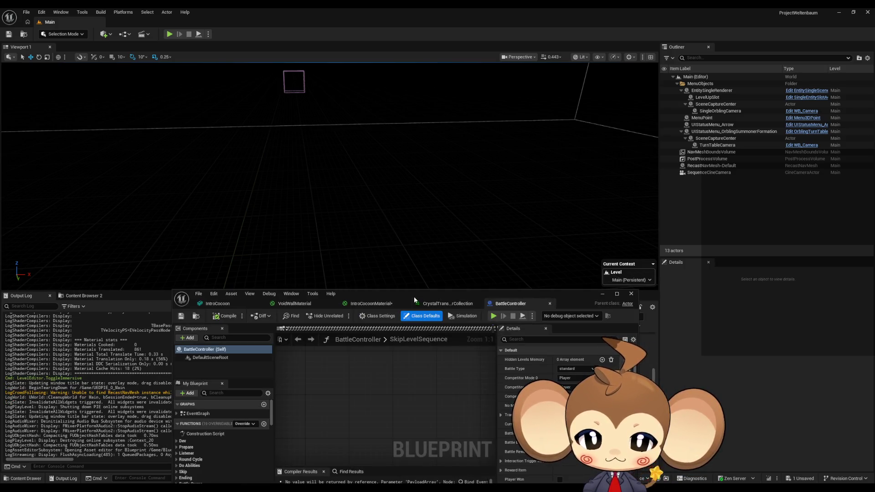
pyautogui.doubleClick(414, 296)
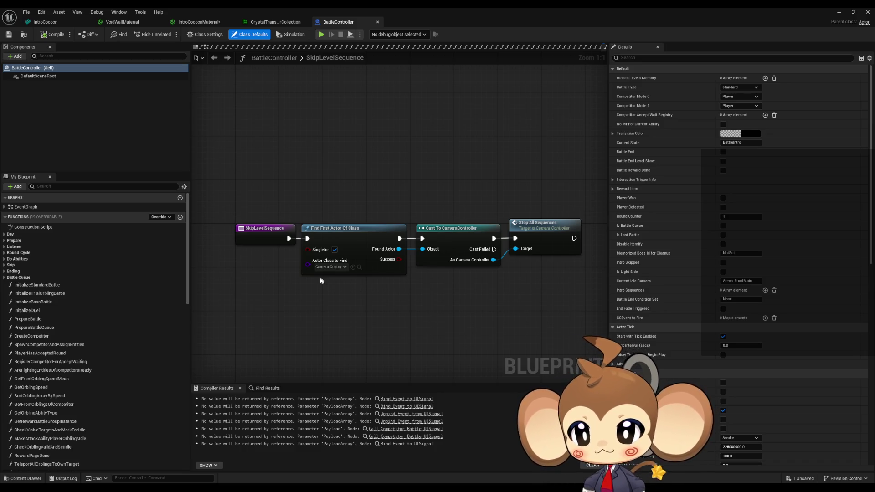
pyautogui.doubleClick(60, 319)
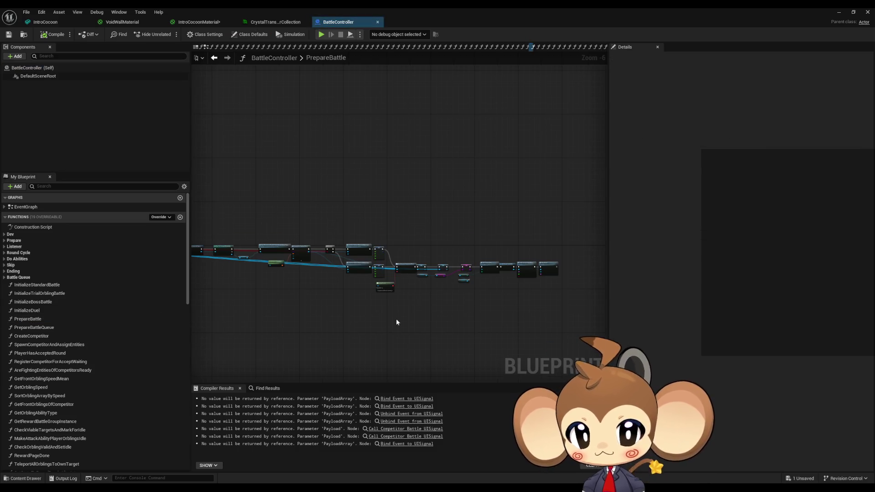
pyautogui.scroll(6, 540, 277)
pyautogui.moveTo(456, 217); pyautogui.dragTo(529, 304)
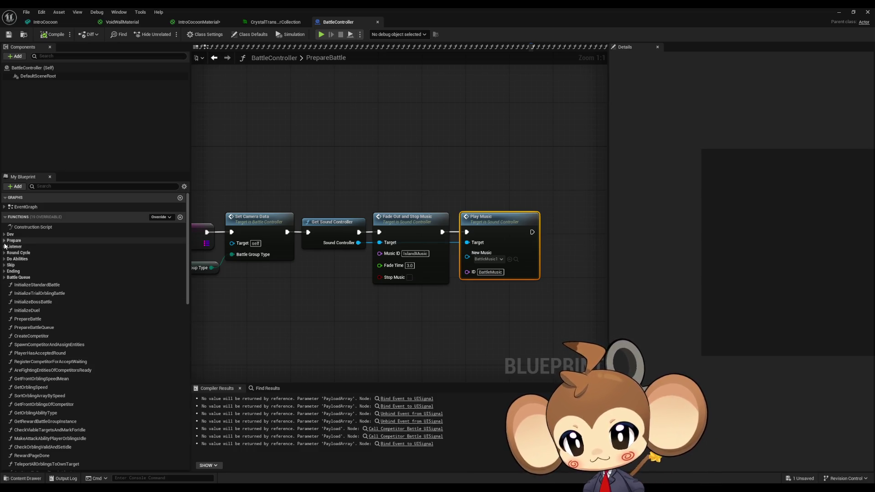
# Follow the 1_ExplosionDoneListener graph through Fade to Color and Freeze World Logic to Switch Level
pyautogui.doubleClick(37, 248)
pyautogui.scroll(-3, 314, 289)
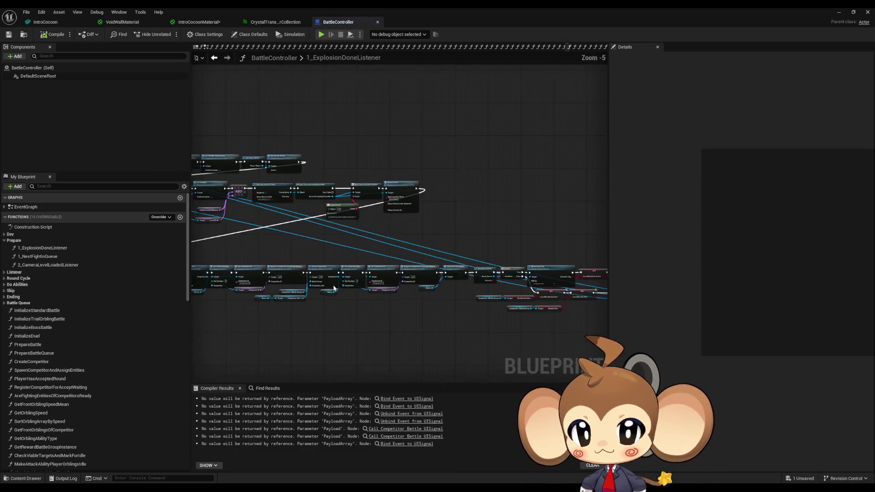
pyautogui.scroll(3, 340, 239)
pyautogui.moveTo(340, 239); pyautogui.dragTo(298, 268)
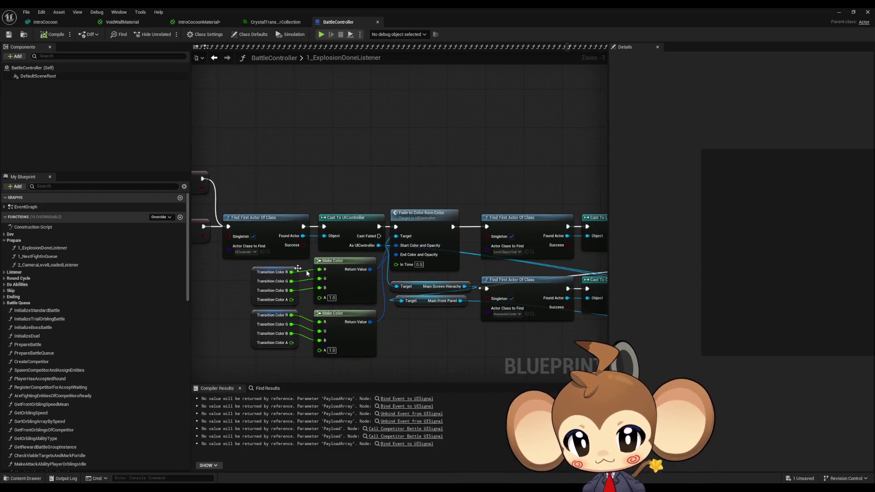
pyautogui.moveTo(478, 308); pyautogui.dragTo(48, 285)
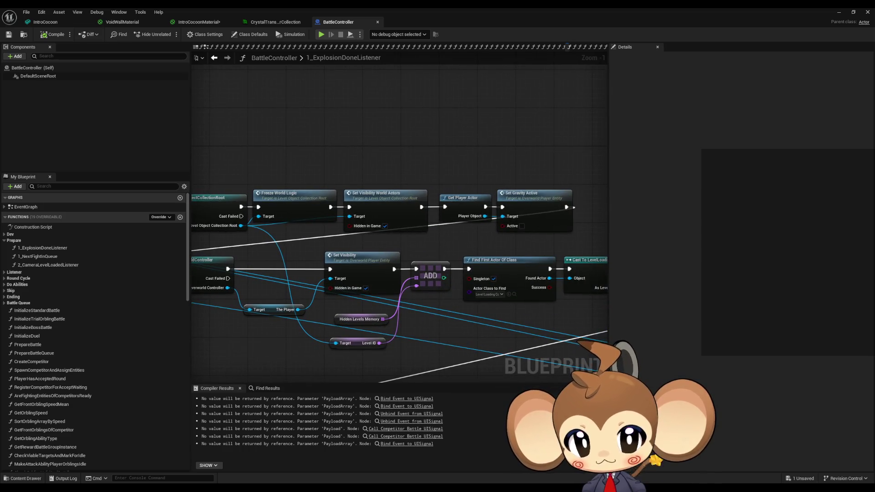
pyautogui.moveTo(570, 283)
pyautogui.mouseDown()
pyautogui.moveTo(481, 202)
pyautogui.moveTo(228, 210)
pyautogui.mouseUp()
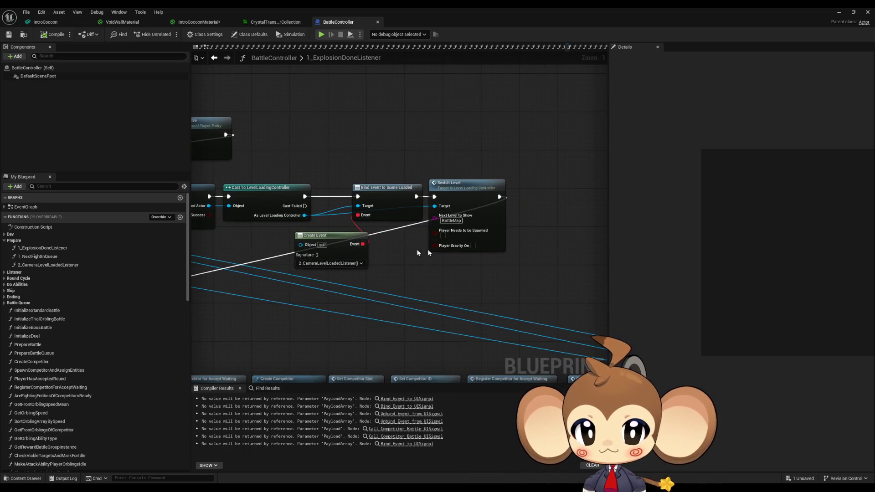
# Zoom to the Switch Level call and open LevelLoadingController's SwitchLevel graph
pyautogui.moveTo(524, 267); pyautogui.dragTo(525, 269)
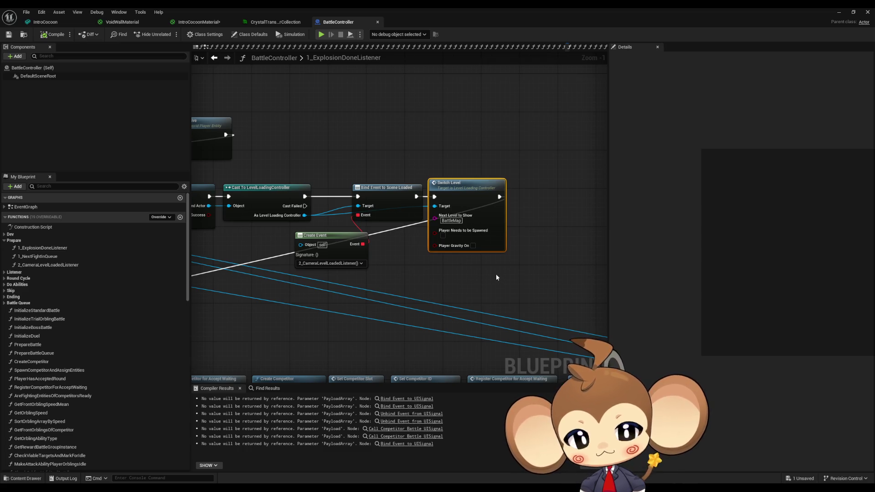
pyautogui.scroll(-4, 496, 276)
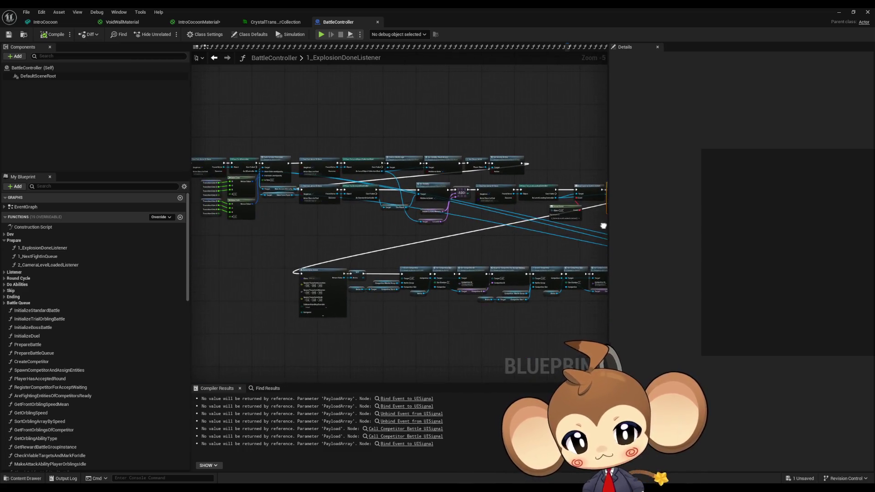
pyautogui.press('Home')
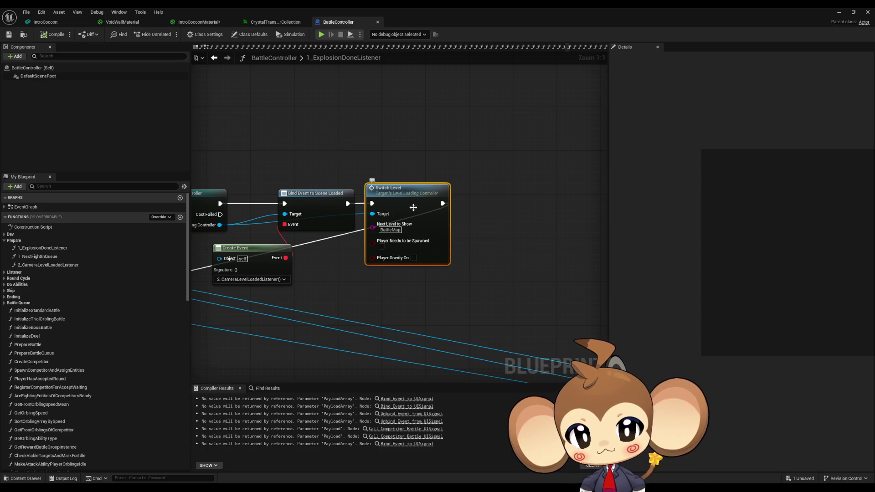
pyautogui.doubleClick(414, 207)
pyautogui.moveTo(444, 276); pyautogui.dragTo(458, 243)
pyautogui.moveTo(381, 240)
pyautogui.mouseDown()
pyautogui.moveTo(316, 225)
pyautogui.moveTo(428, 214)
pyautogui.mouseUp()
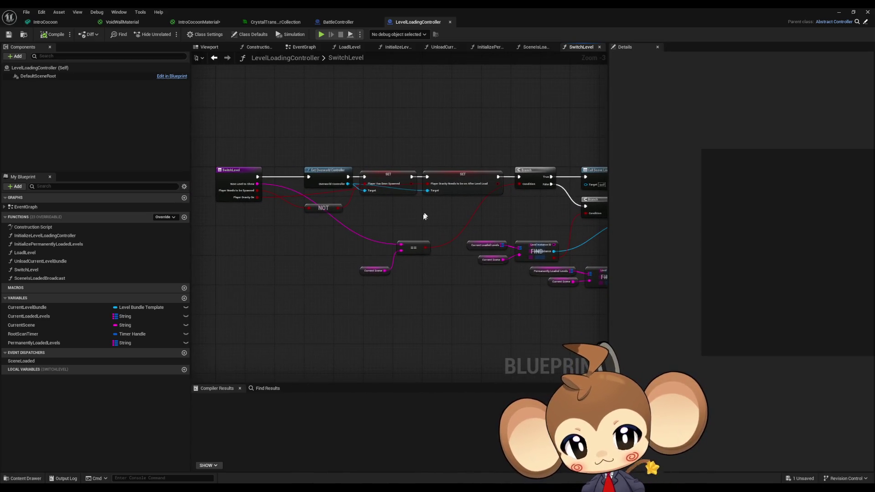
pyautogui.moveTo(452, 281); pyautogui.dragTo(314, 249)
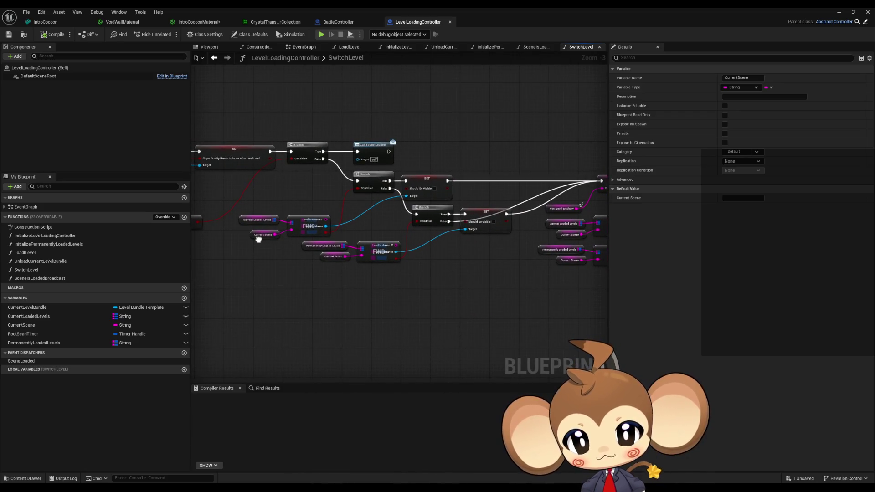
pyautogui.moveTo(258, 239); pyautogui.dragTo(191, 232)
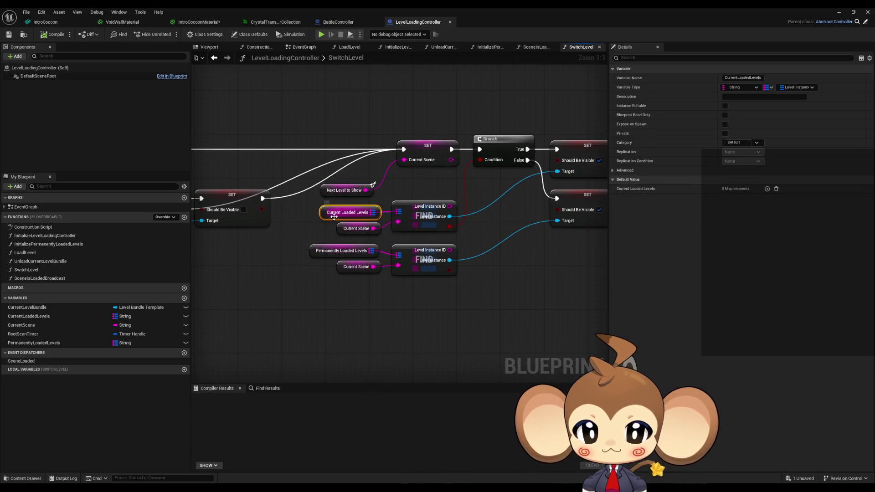
pyautogui.moveTo(334, 216); pyautogui.dragTo(464, 298)
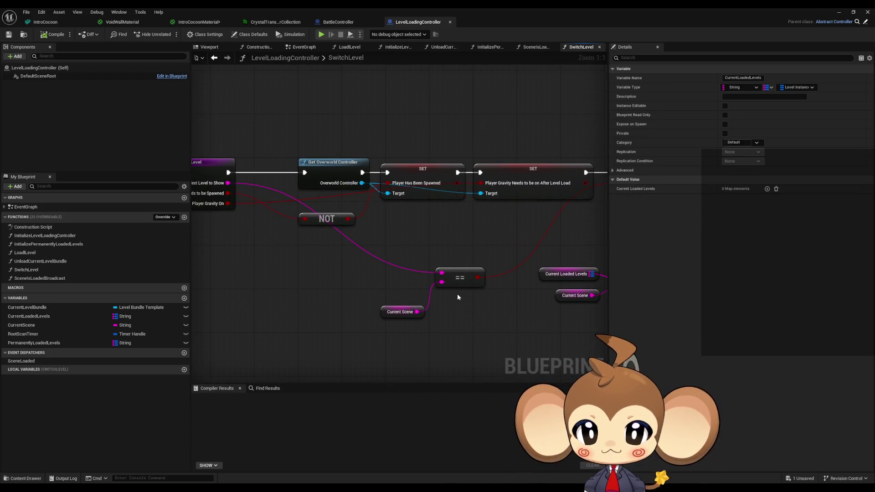
pyautogui.moveTo(406, 283)
pyautogui.mouseDown()
pyautogui.moveTo(448, 284)
pyautogui.moveTo(387, 259)
pyautogui.moveTo(417, 267)
pyautogui.mouseUp()
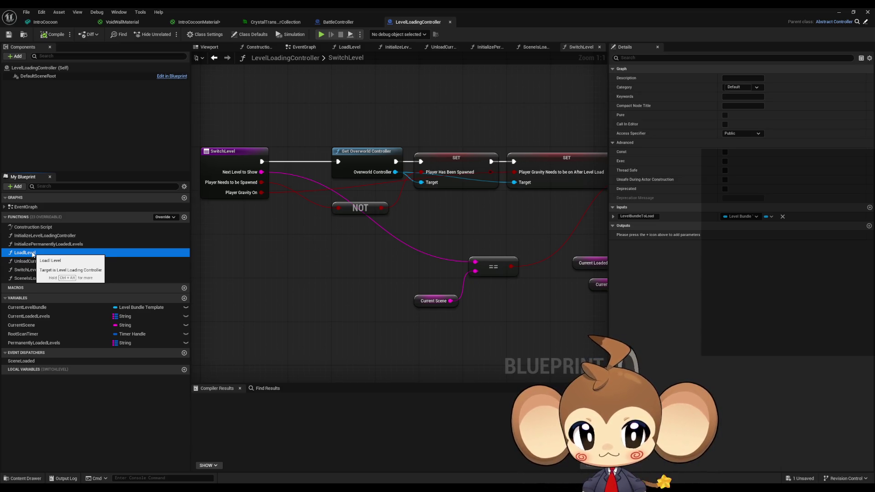
# Open the LoadLevel graph, inspect Current Level Bundle, and breakpoint the LoadLevel entry node
pyautogui.doubleClick(32, 254)
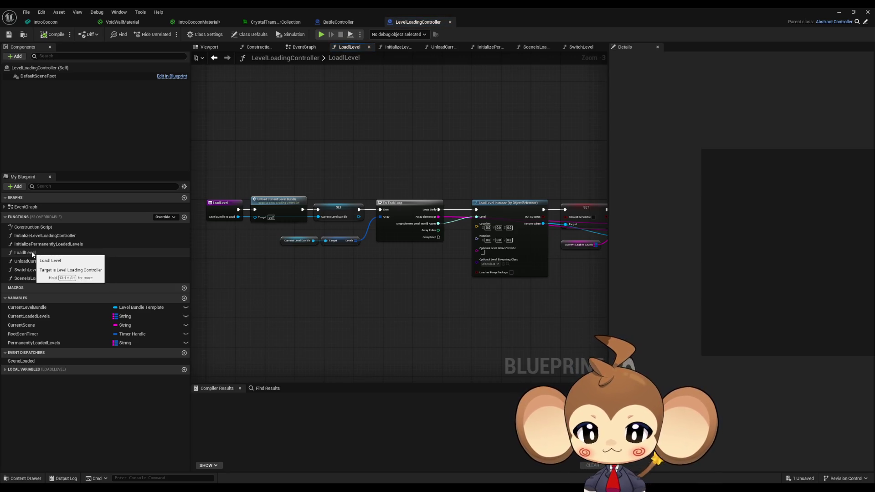
pyautogui.scroll(3, 256, 271)
pyautogui.click(273, 182)
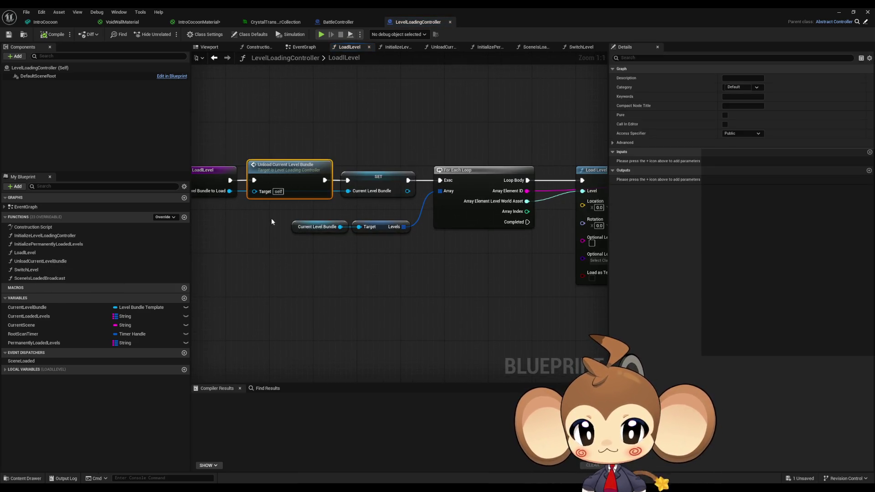
pyautogui.moveTo(272, 218); pyautogui.dragTo(329, 252)
pyautogui.scroll(-4, 329, 253)
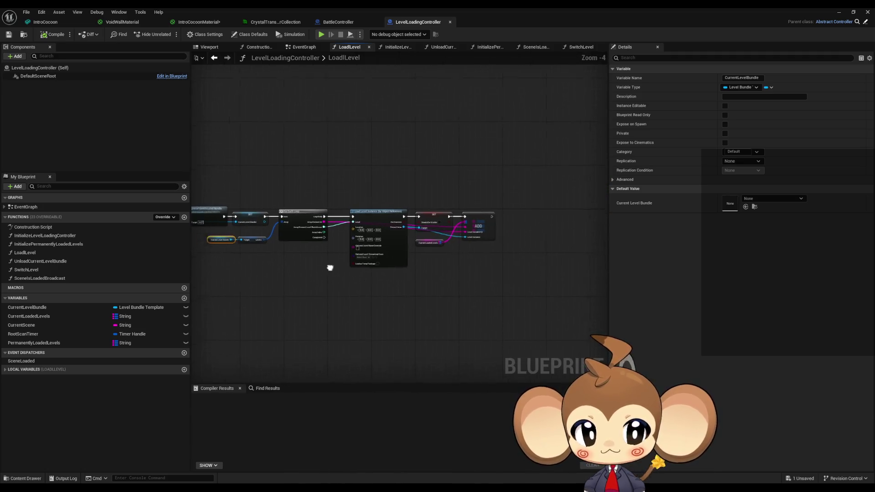
pyautogui.moveTo(341, 273); pyautogui.dragTo(487, 278)
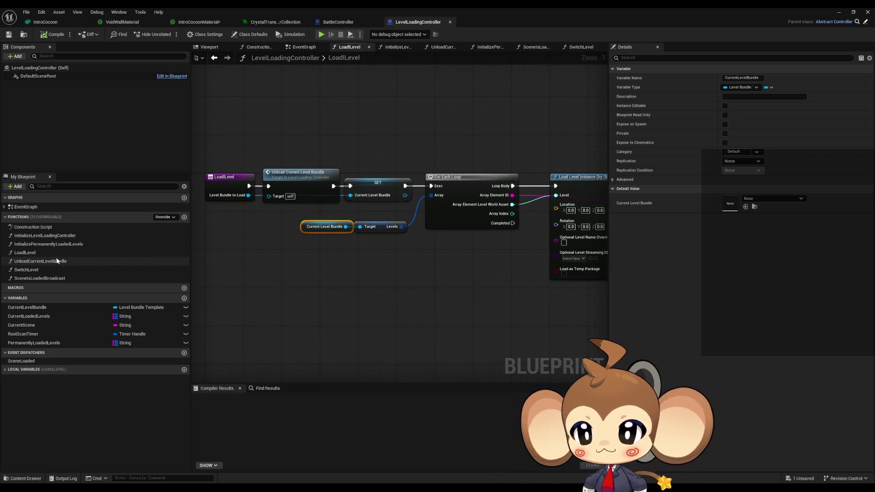
pyautogui.rightClick(231, 186)
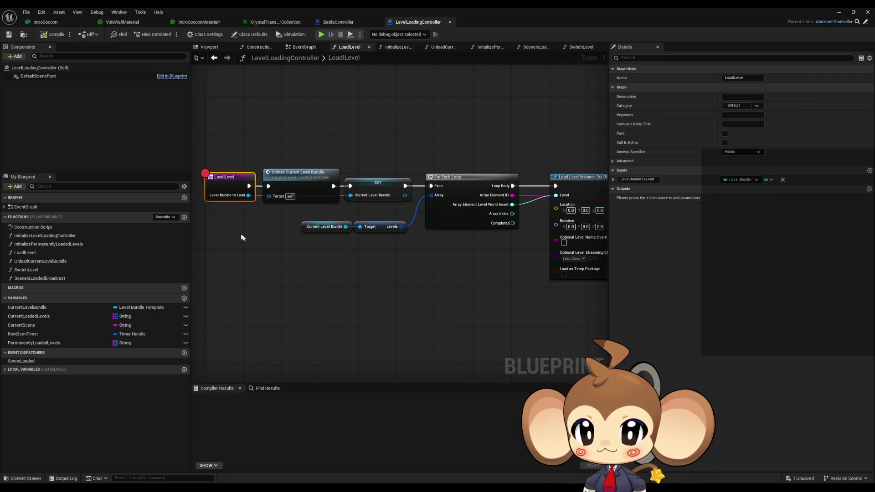
# Play until the LoadLevel breakpoint, inspect LD_IntroVoid's VoidLevel entry, then resume
pyautogui.doubleClick(523, 17)
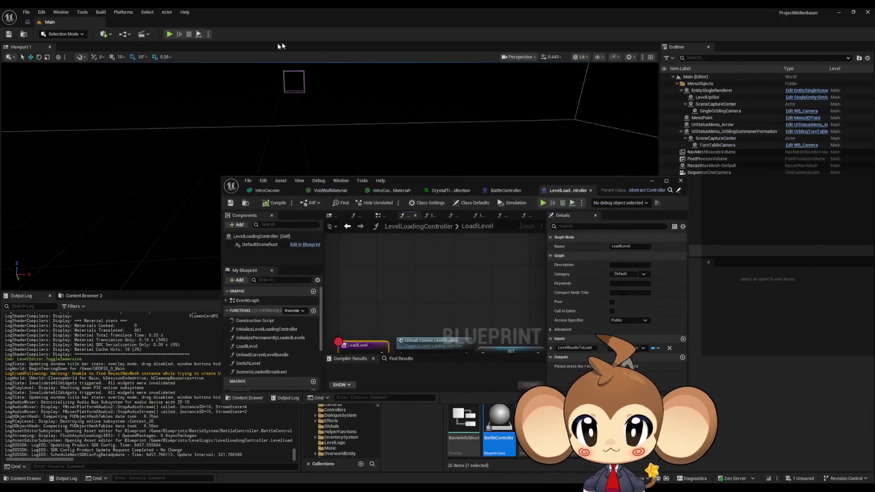
pyautogui.click(169, 35)
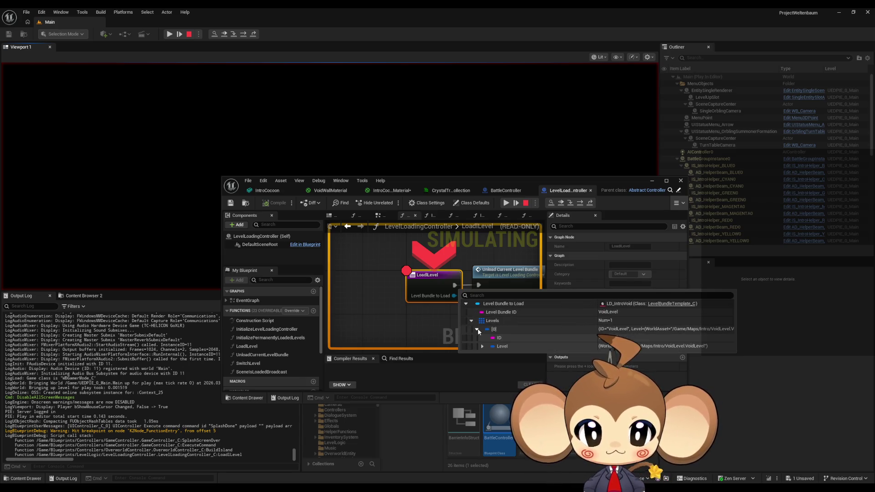
pyautogui.click(482, 346)
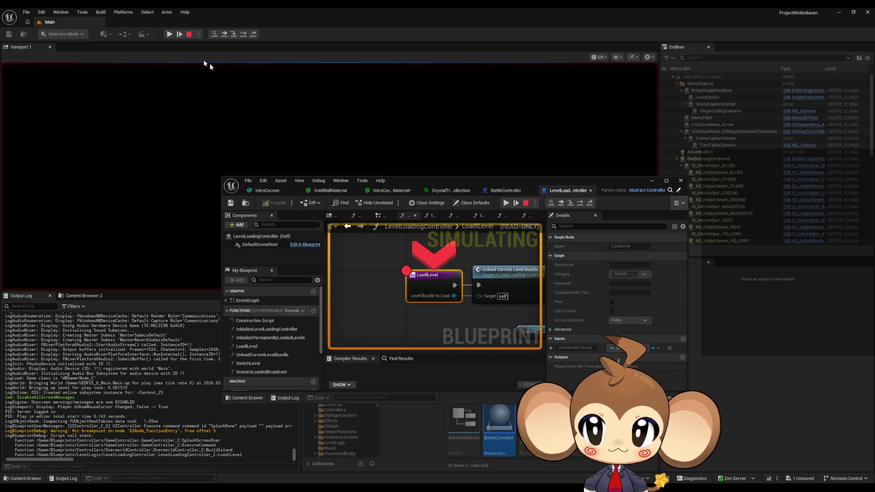
pyautogui.click(170, 33)
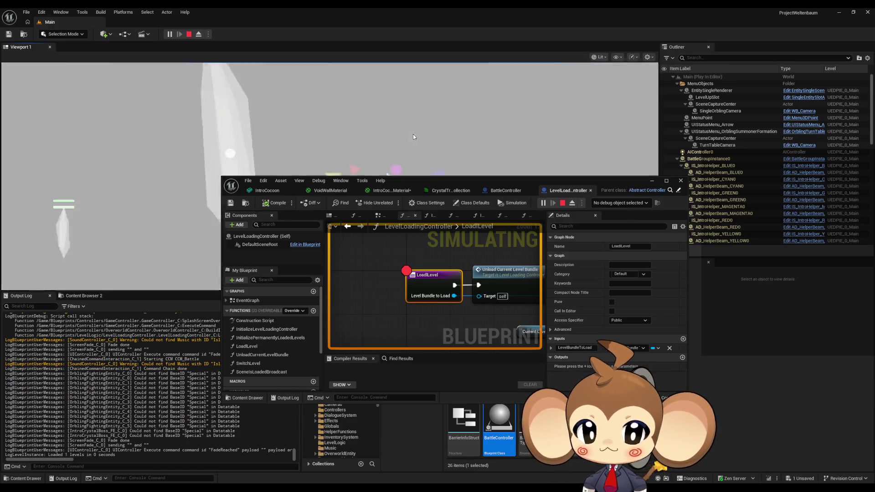
# Stop play, disable the LoadLevel breakpoint, and start the game again
pyautogui.click(189, 35)
pyautogui.rightClick(476, 286)
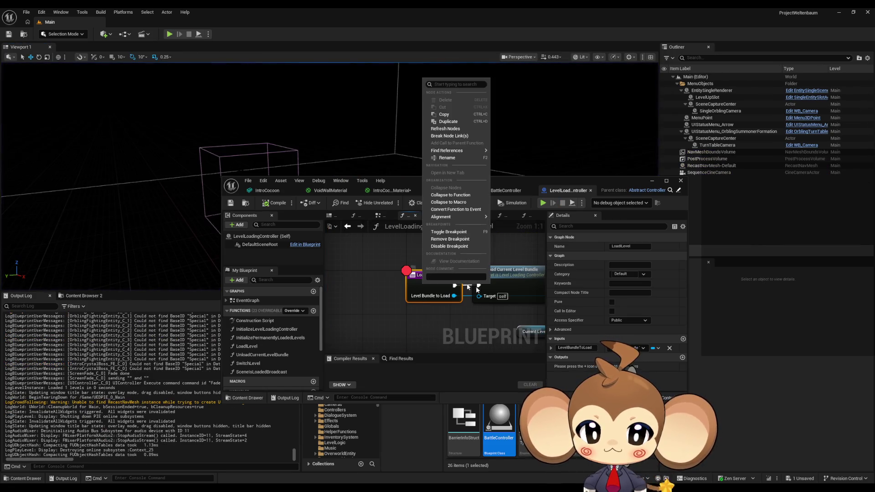
pyautogui.click(449, 239)
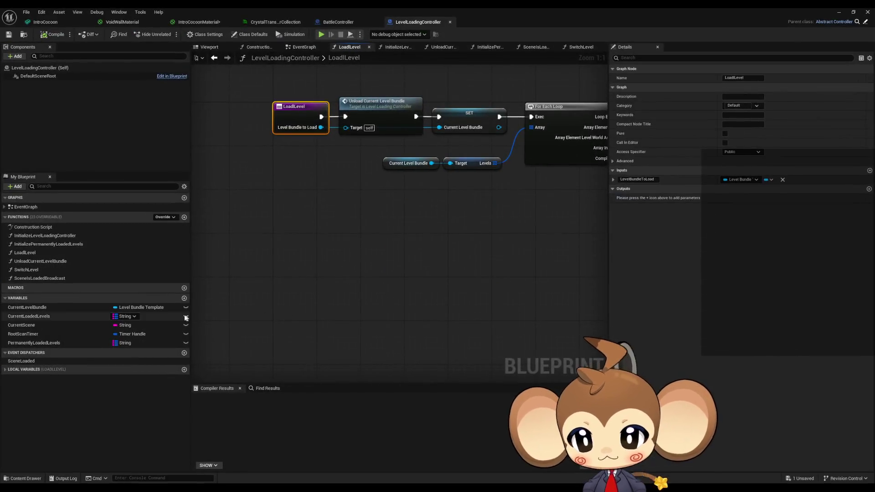
pyautogui.doubleClick(236, 7)
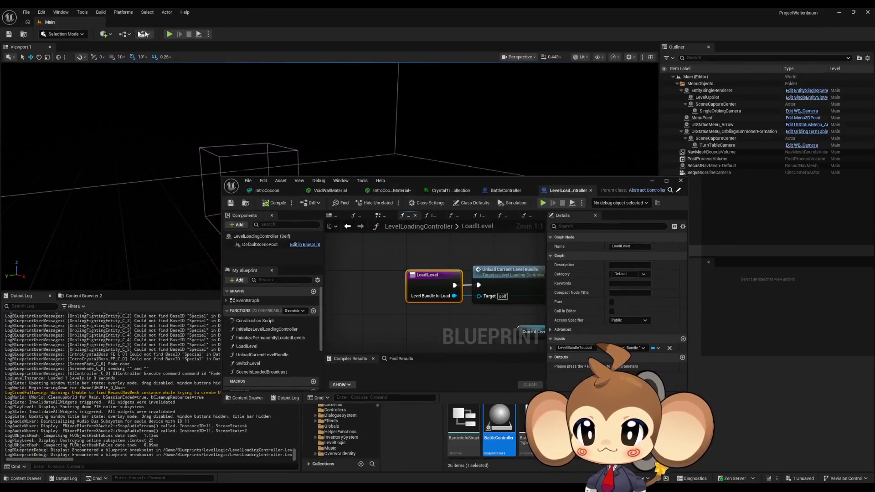
pyautogui.click(169, 34)
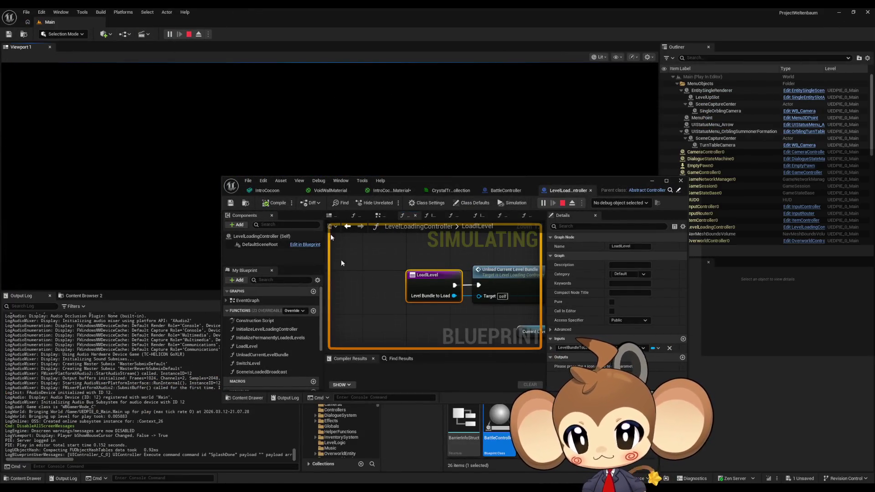
# Debug LevelLoadingController0 and review its loop and Load Level Instance nodes
pyautogui.click(607, 204)
pyautogui.click(624, 214)
pyautogui.doubleClick(545, 183)
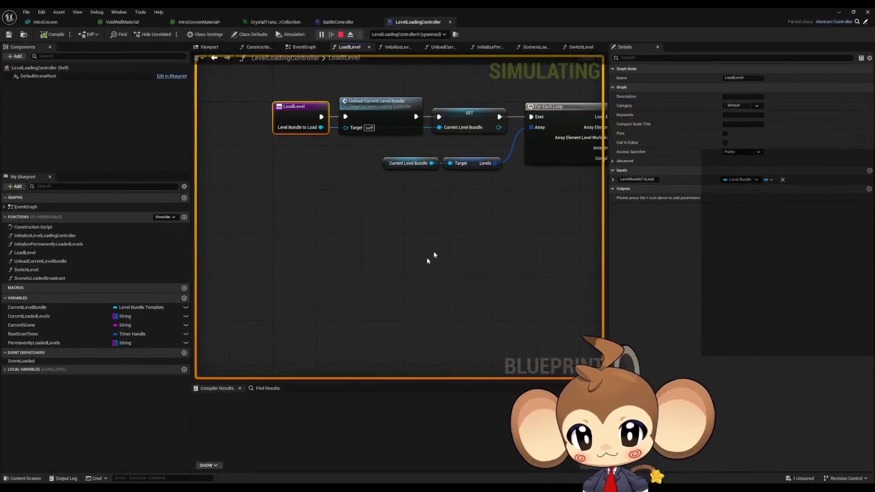
pyautogui.moveTo(366, 233); pyautogui.dragTo(380, 302)
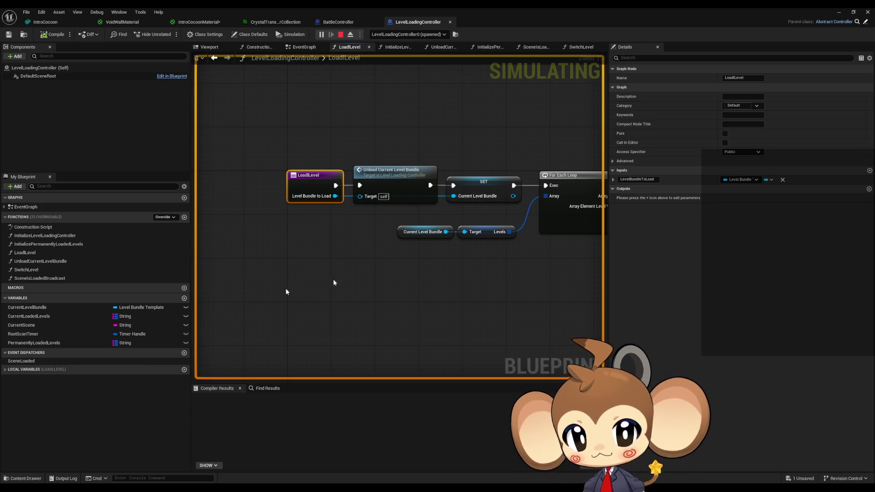
pyautogui.moveTo(333, 283)
pyautogui.mouseDown()
pyautogui.moveTo(151, 319)
pyautogui.moveTo(44, 328)
pyautogui.mouseUp()
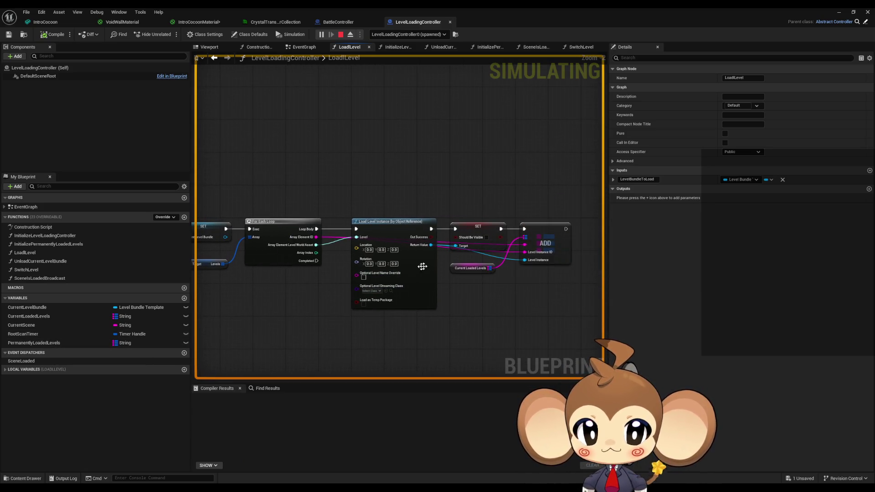
pyautogui.doubleClick(270, 7)
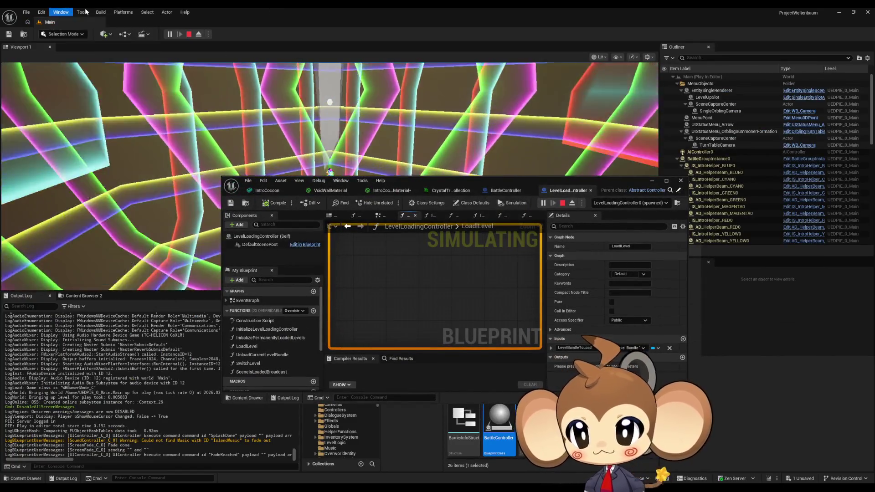
pyautogui.click(83, 12)
# Open the Blueprint Debugger and select LevelLoadingController using the 'level' filter
pyautogui.moveTo(114, 183)
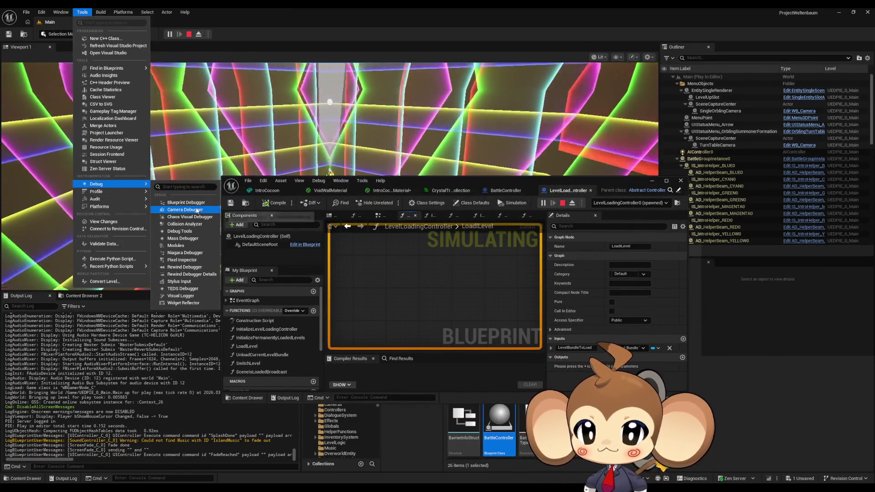
pyautogui.click(186, 203)
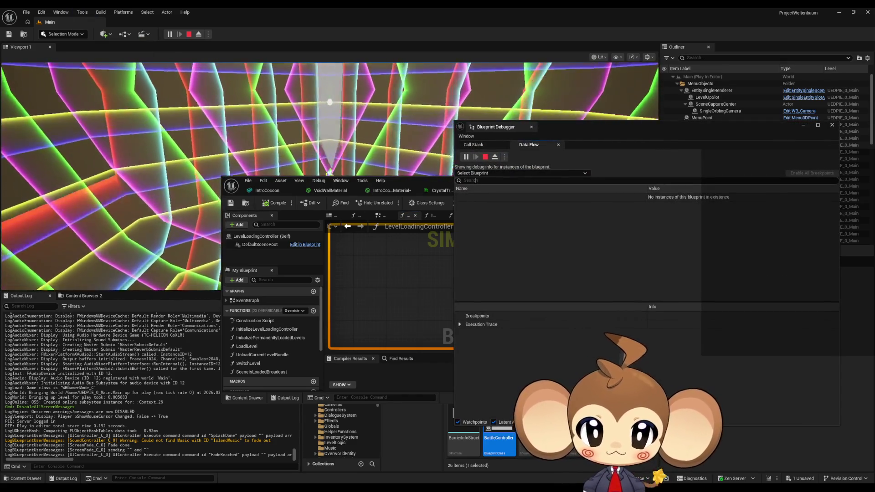
pyautogui.click(475, 180)
pyautogui.write('level')
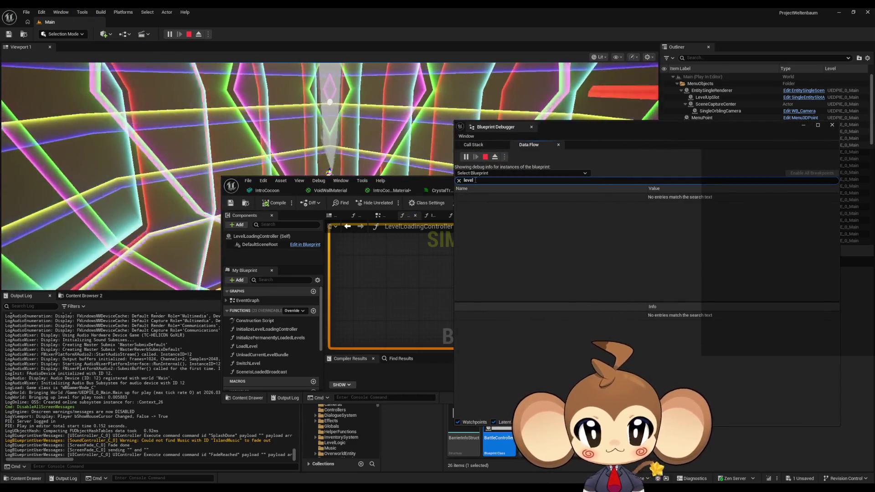
pyautogui.click(476, 173)
pyautogui.write('le')
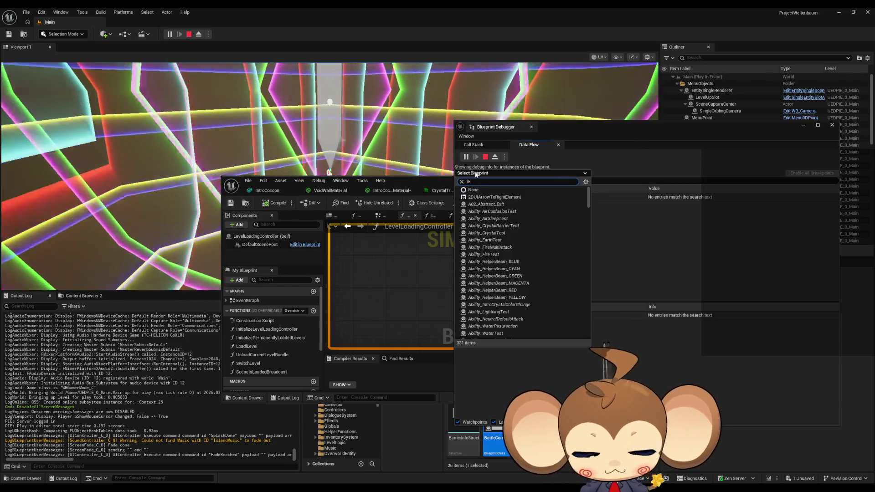
pyautogui.write('vel')
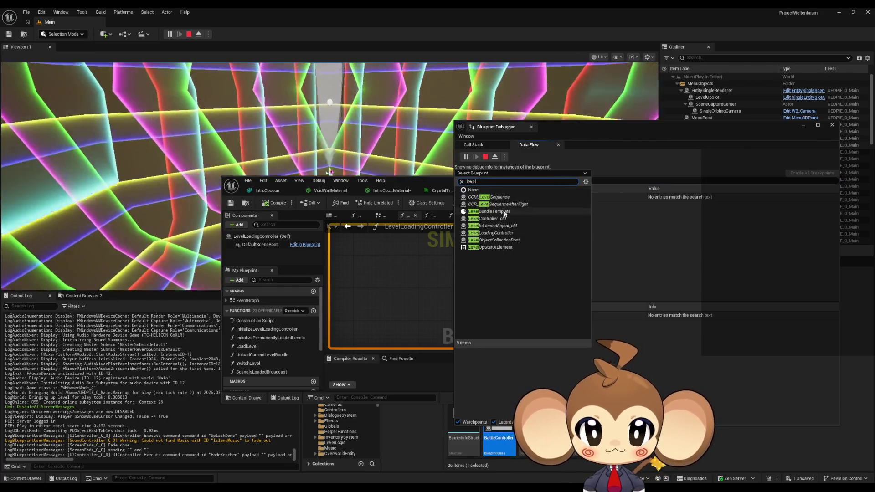
pyautogui.click(520, 233)
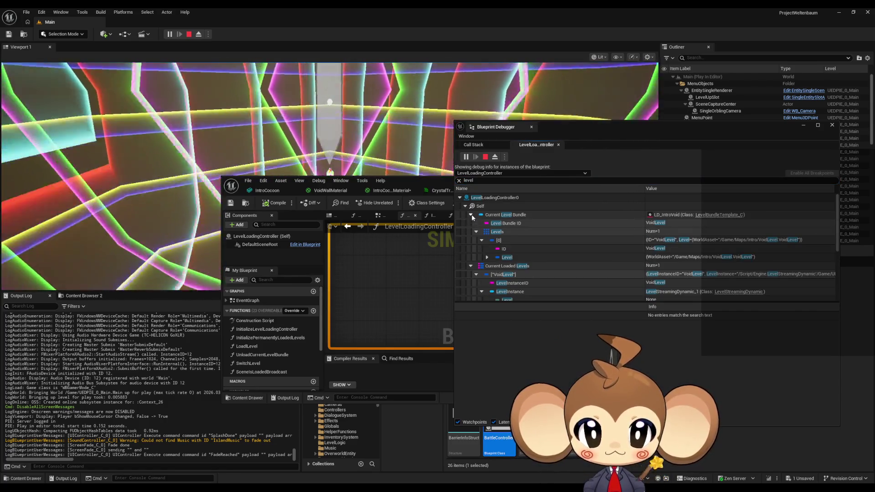
# Expand Self and Current Level Bundle to inspect the first Levels entry's world asset
pyautogui.click(459, 180)
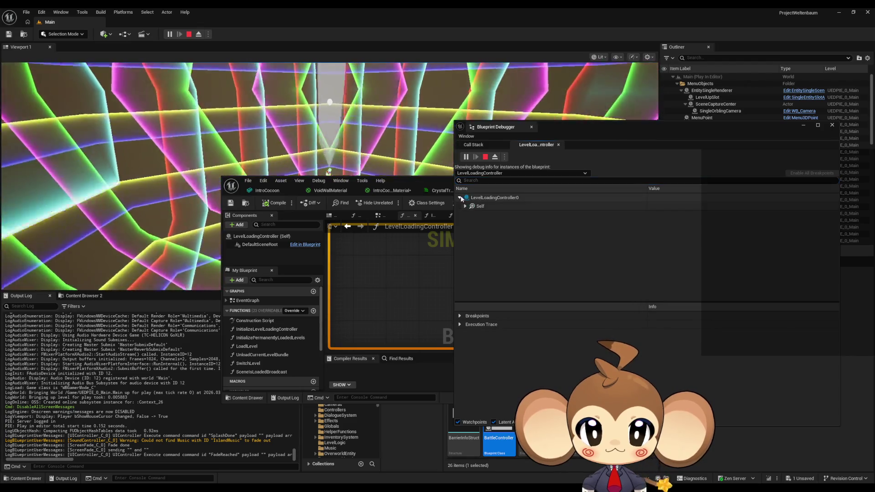
pyautogui.click(466, 205)
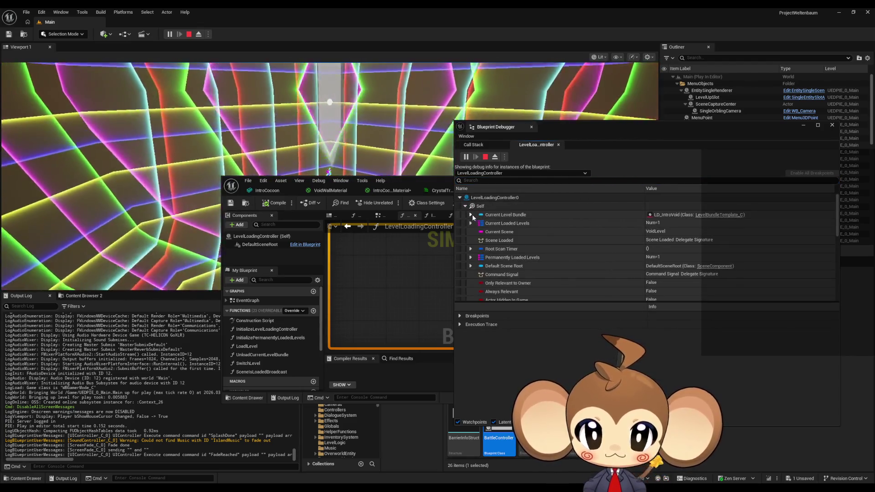
pyautogui.click(470, 214)
pyautogui.click(476, 231)
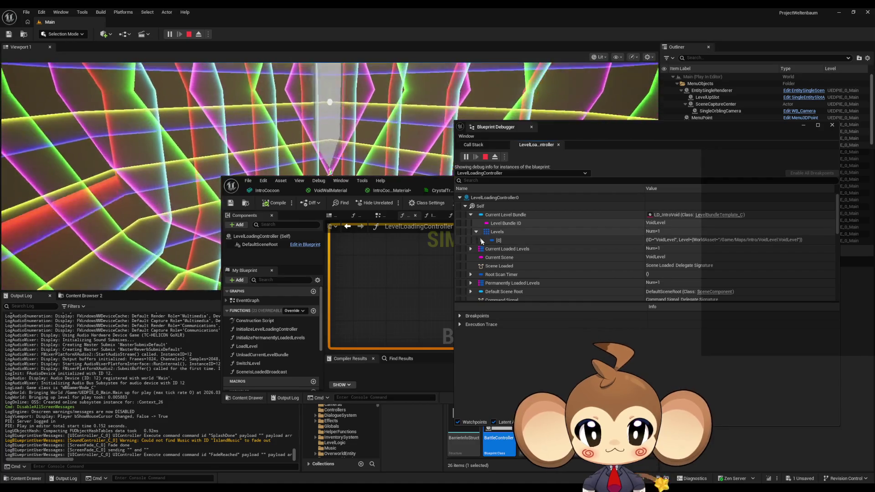
pyautogui.click(482, 240)
pyautogui.click(487, 257)
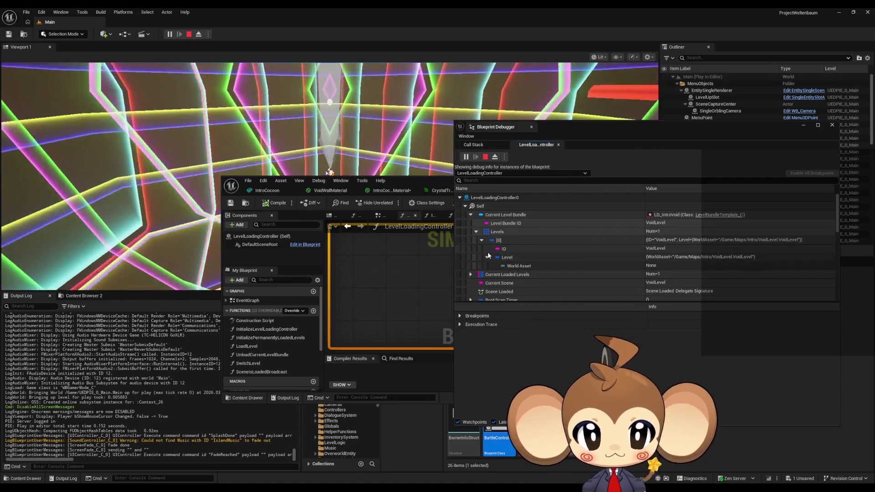
pyautogui.click(487, 257)
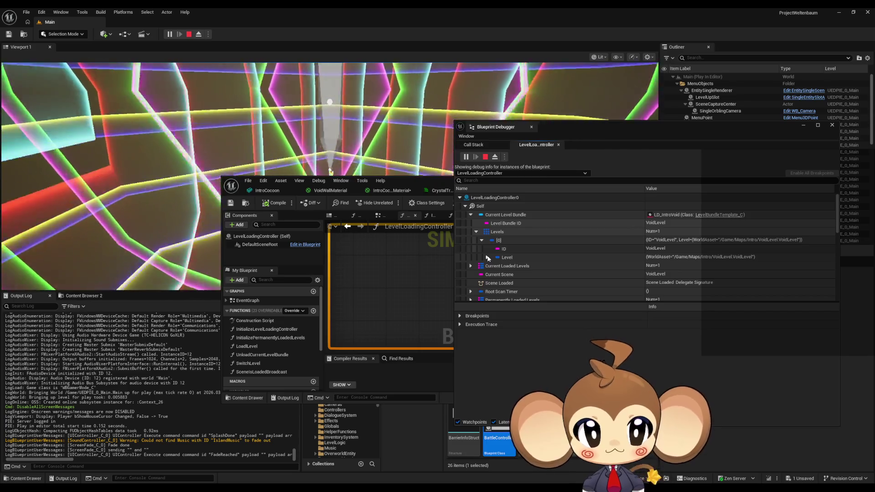
# Check VoidLevel in Current Loaded Levels and BattleMap in Permanently Loaded Levels, then stop and close the debugger
pyautogui.scroll(-2, 487, 258)
pyautogui.click(471, 244)
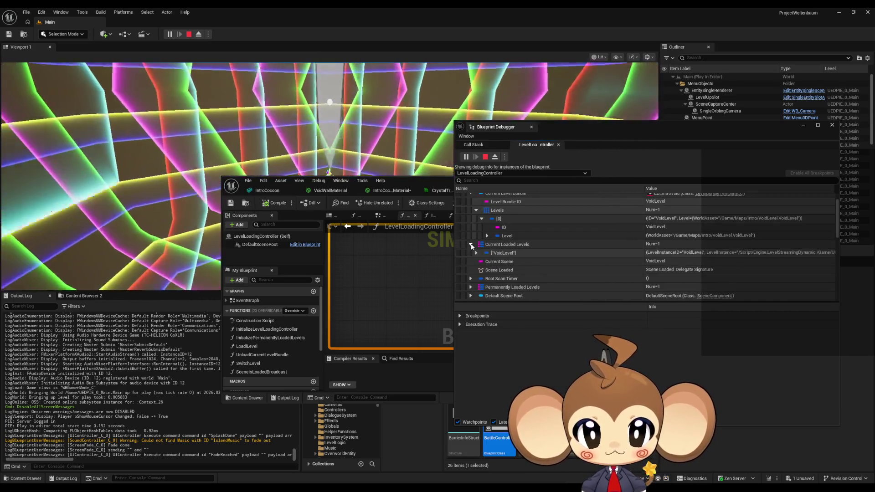
pyautogui.click(476, 253)
pyautogui.click(481, 270)
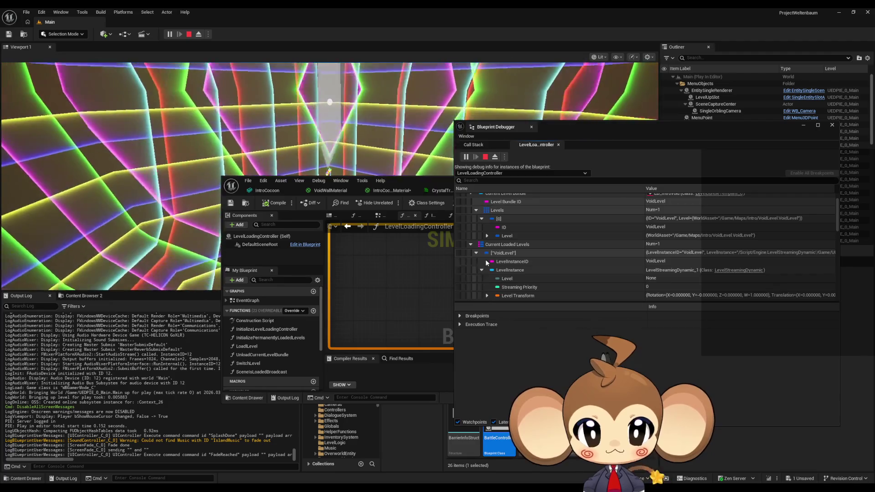
pyautogui.scroll(-3, 485, 260)
pyautogui.click(482, 237)
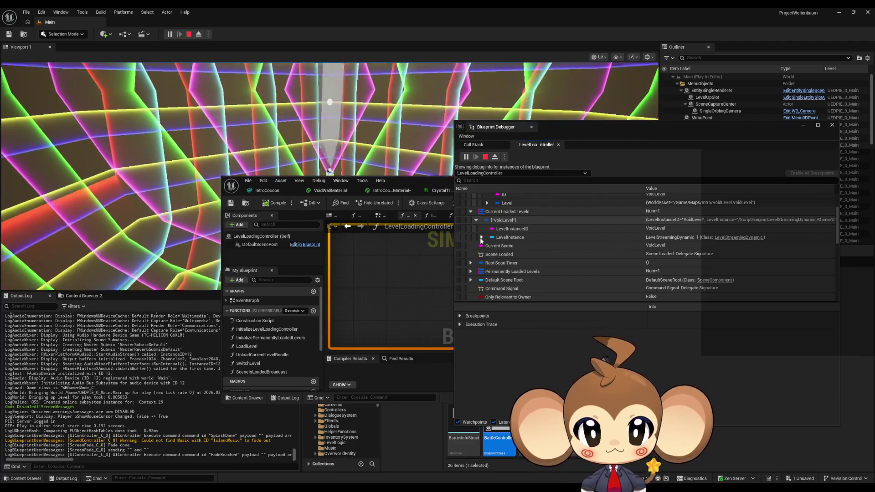
pyautogui.click(476, 220)
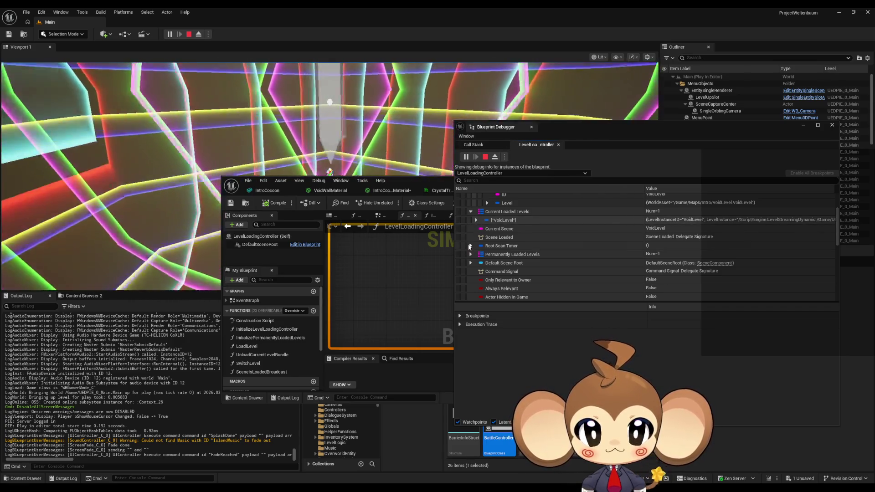
pyautogui.click(471, 255)
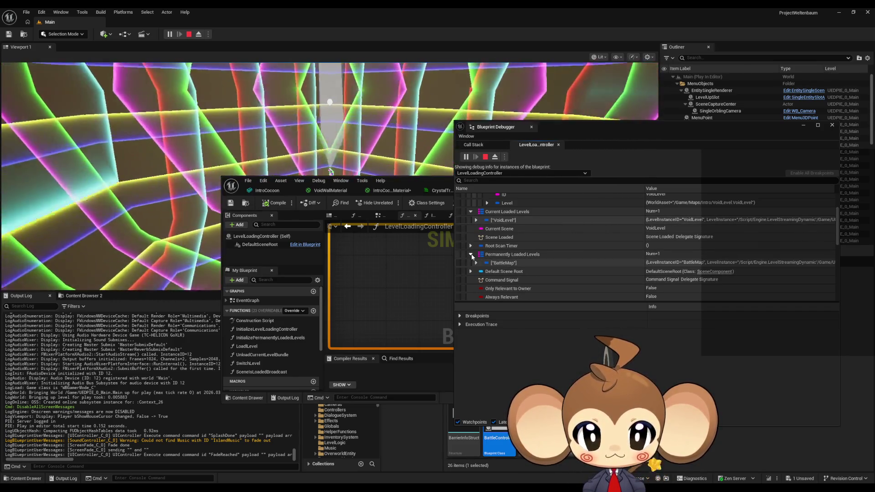
pyautogui.click(471, 254)
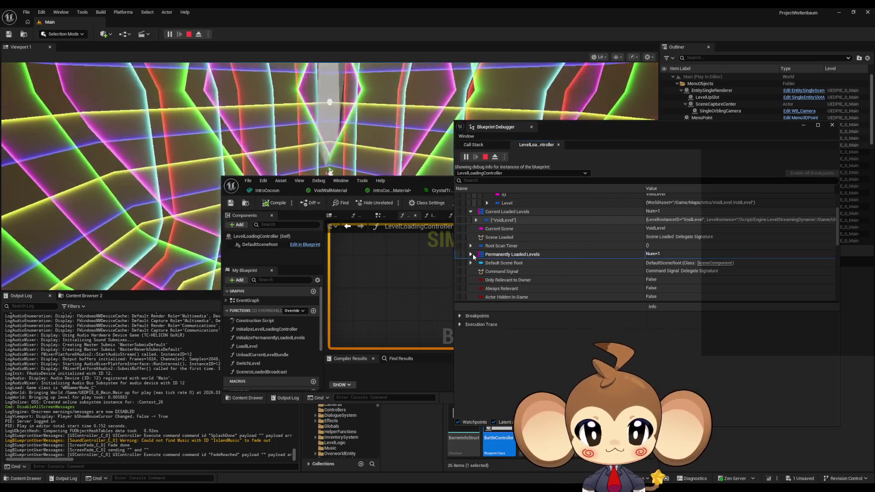
pyautogui.click(471, 254)
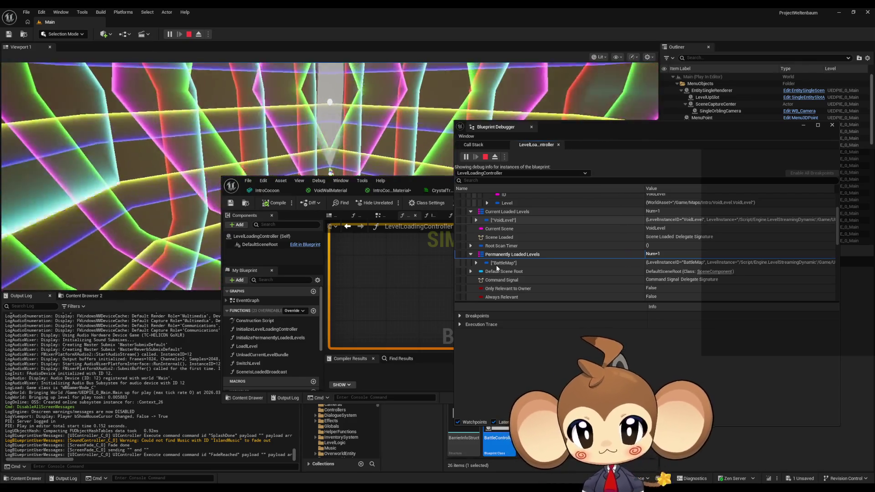
pyautogui.click(485, 156)
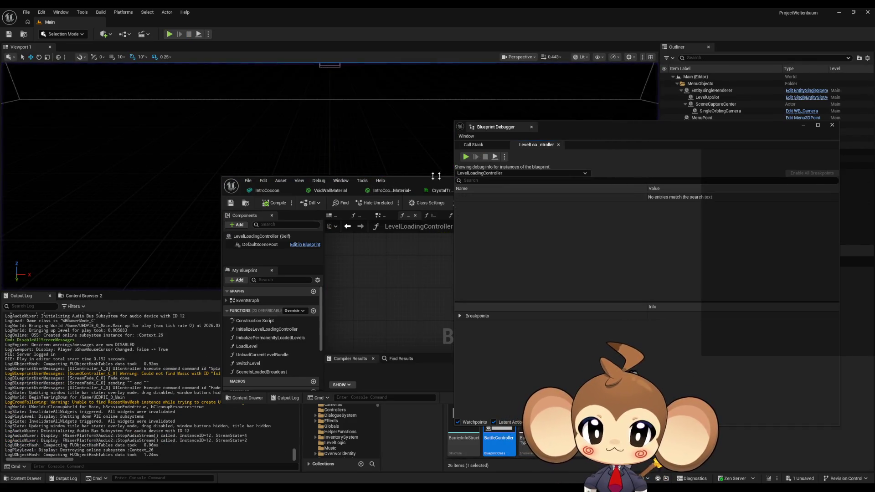
pyautogui.click(831, 125)
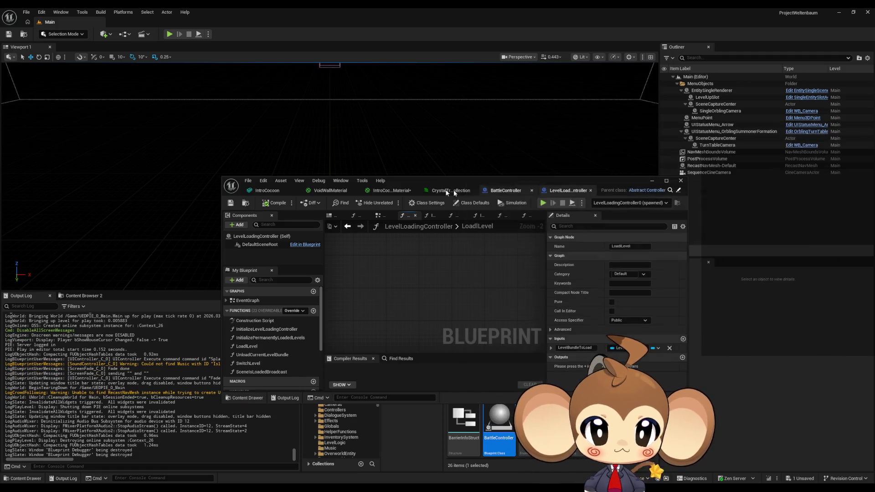
# Maximize the BattleController blueprint and open SwitchLevel from its Switch Level call
pyautogui.click(510, 191)
pyautogui.doubleClick(423, 180)
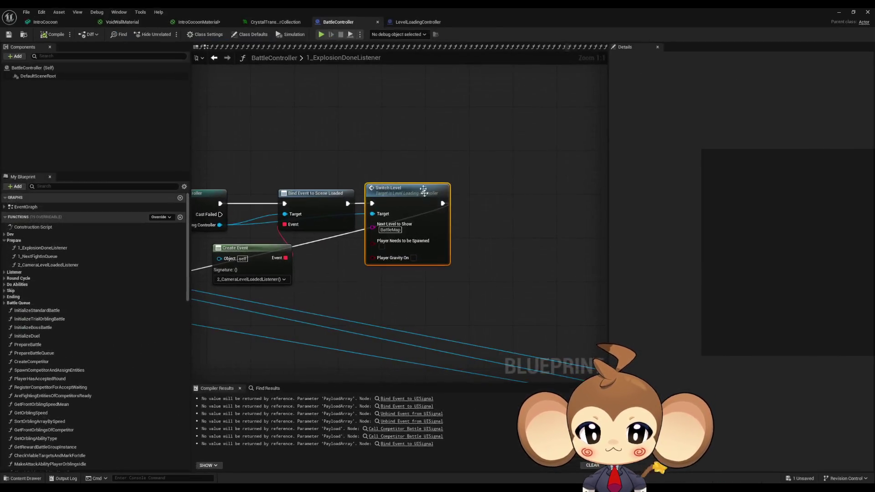
pyautogui.moveTo(391, 299); pyautogui.dragTo(430, 300)
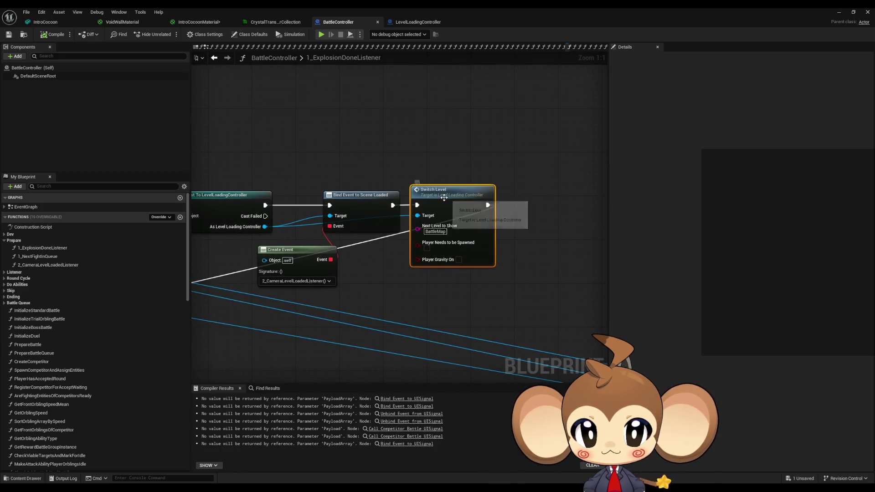
pyautogui.doubleClick(466, 198)
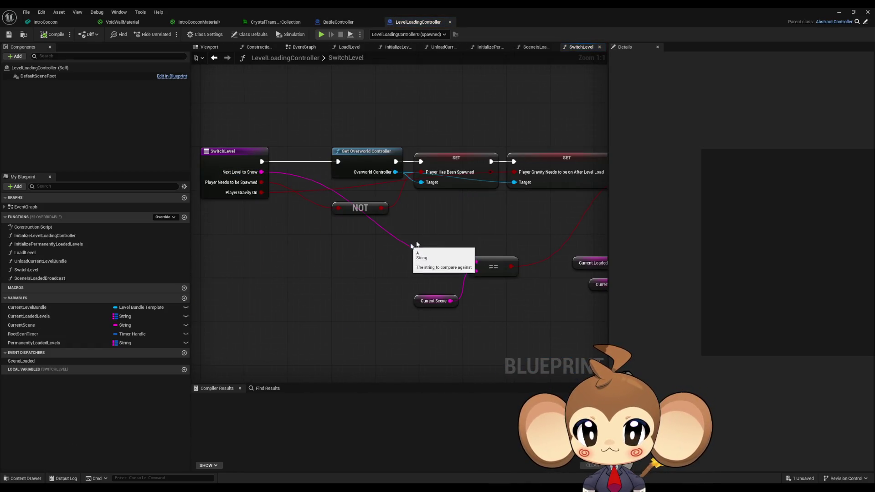
# Inspect SwitchLevel's Player Has Been Spawned and Player Gravity setters, then return to the entry node
pyautogui.click(478, 181)
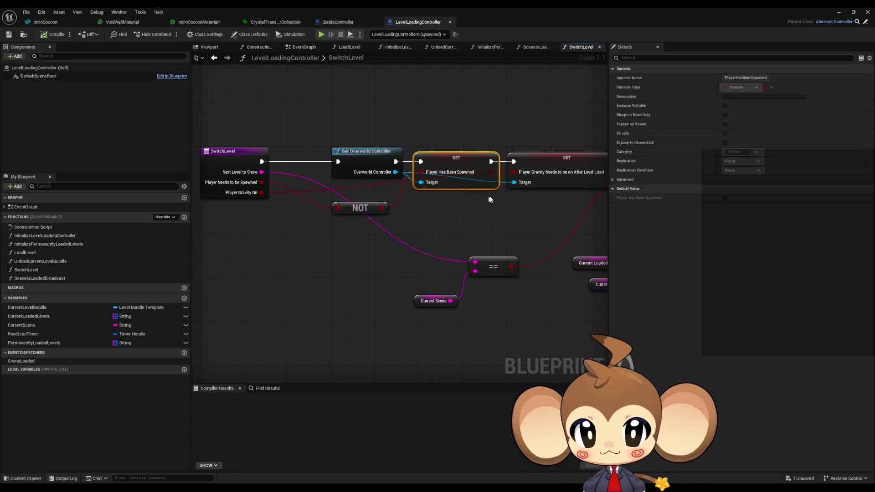
pyautogui.moveTo(496, 199); pyautogui.dragTo(383, 208)
pyautogui.click(462, 193)
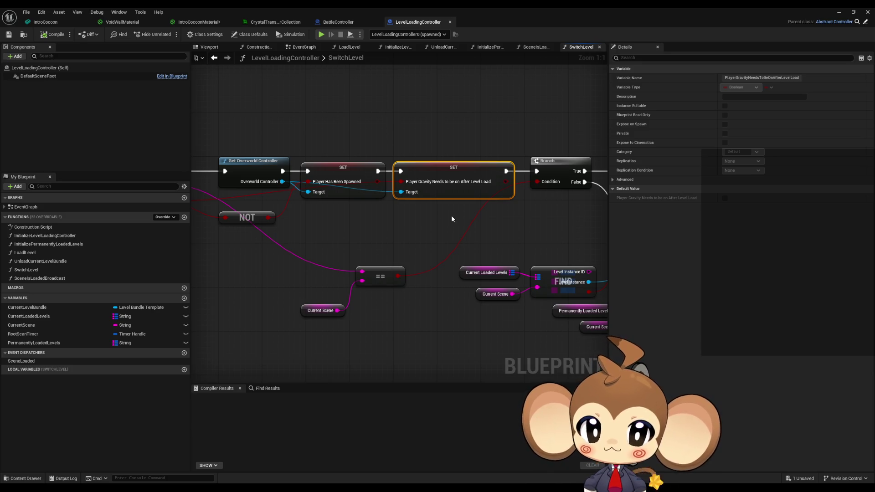
pyautogui.moveTo(479, 213); pyautogui.dragTo(607, 209)
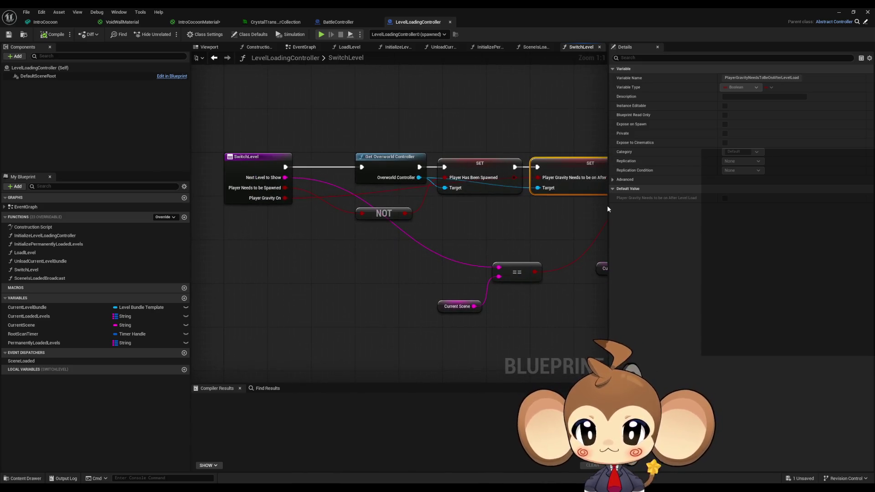
# Review the Branch and FIND nodes and the Current Loaded Levels variable, then continue along SwitchLevel
pyautogui.moveTo(297, 183); pyautogui.dragTo(197, 198)
pyautogui.moveTo(323, 243); pyautogui.dragTo(388, 222)
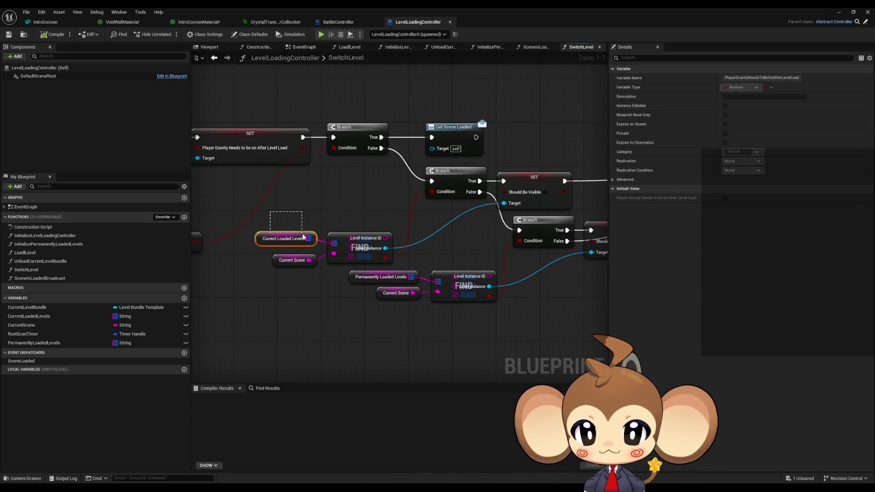
pyautogui.click(283, 238)
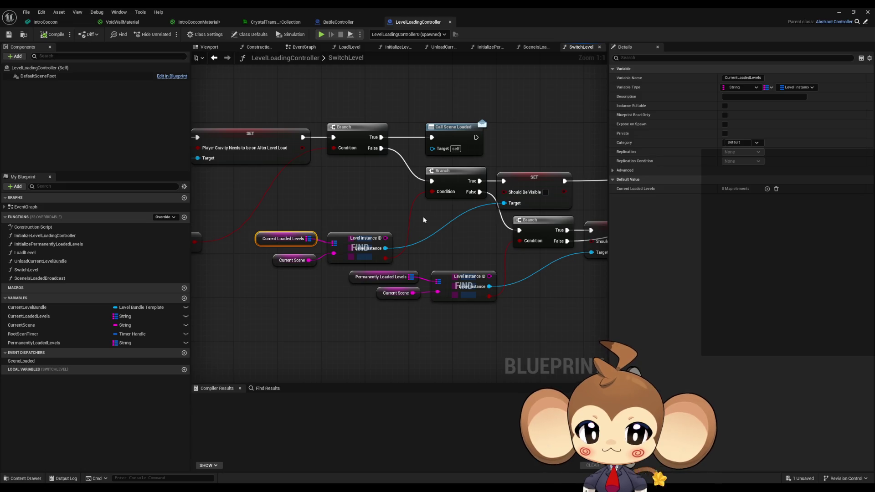
pyautogui.moveTo(389, 258); pyautogui.dragTo(250, 254)
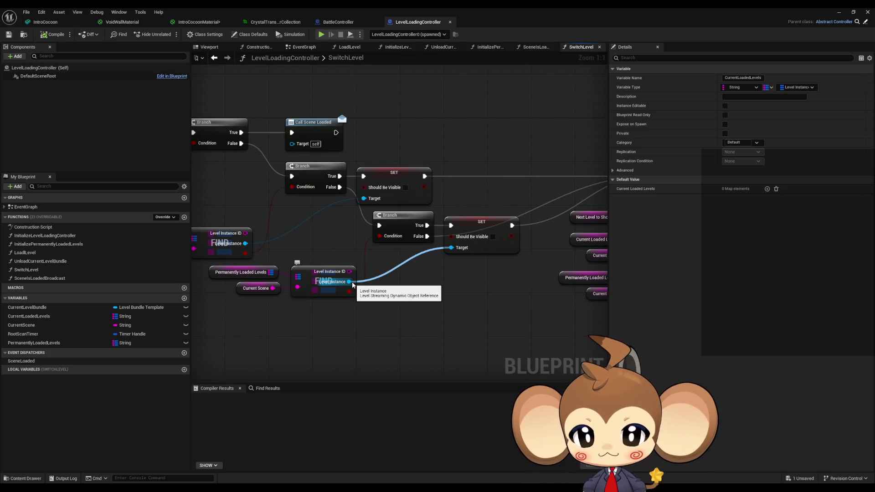
pyautogui.scroll(-3, 452, 296)
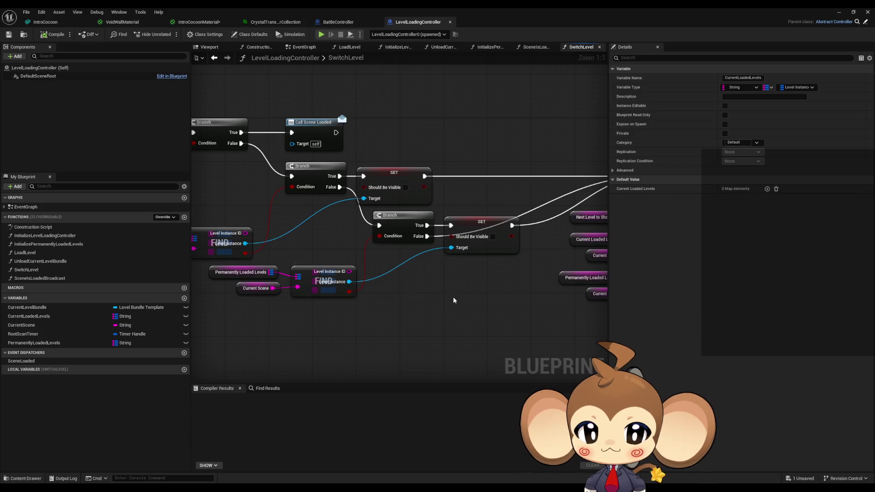
pyautogui.moveTo(450, 299); pyautogui.dragTo(298, 292)
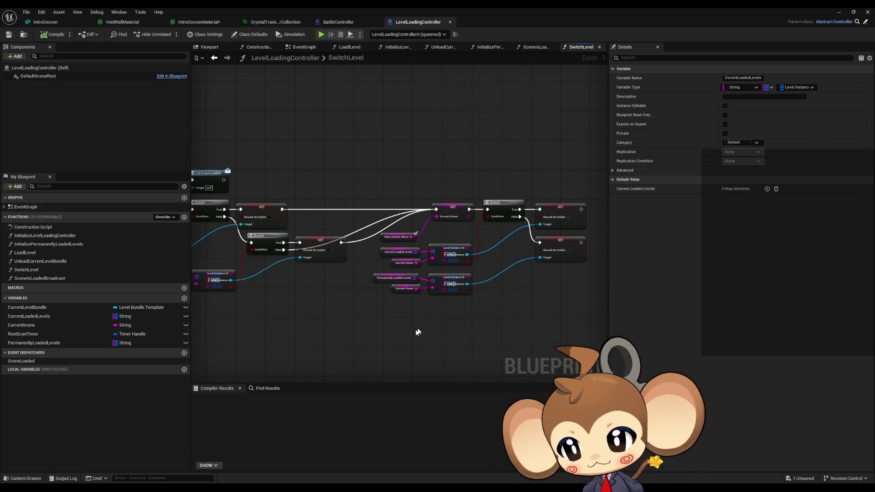
# Survey the SwitchLevel graph and select the Call Scene Loaded node after the Branch
pyautogui.moveTo(360, 339); pyautogui.dragTo(404, 326)
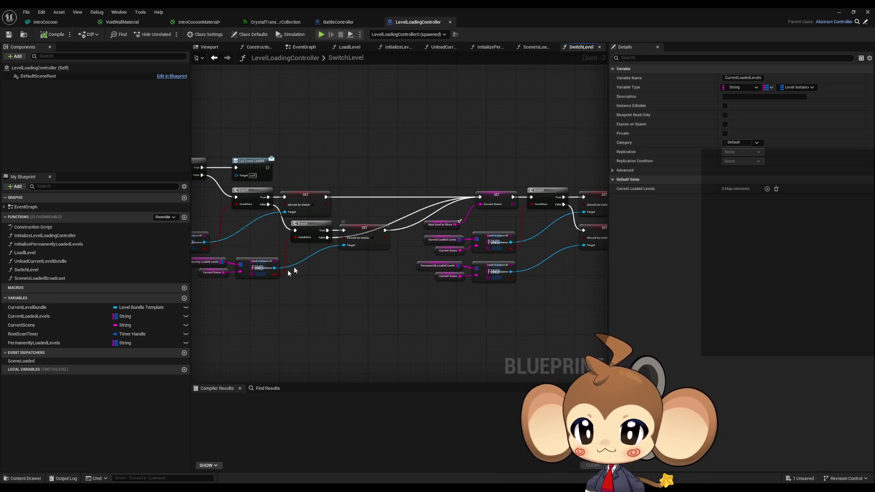
pyautogui.click(54, 269)
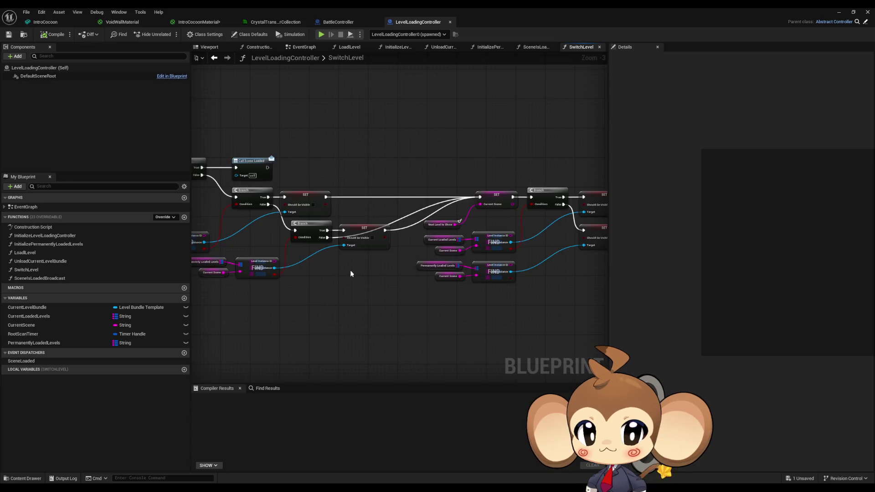
pyautogui.scroll(-3, 410, 268)
pyautogui.scroll(5, 305, 228)
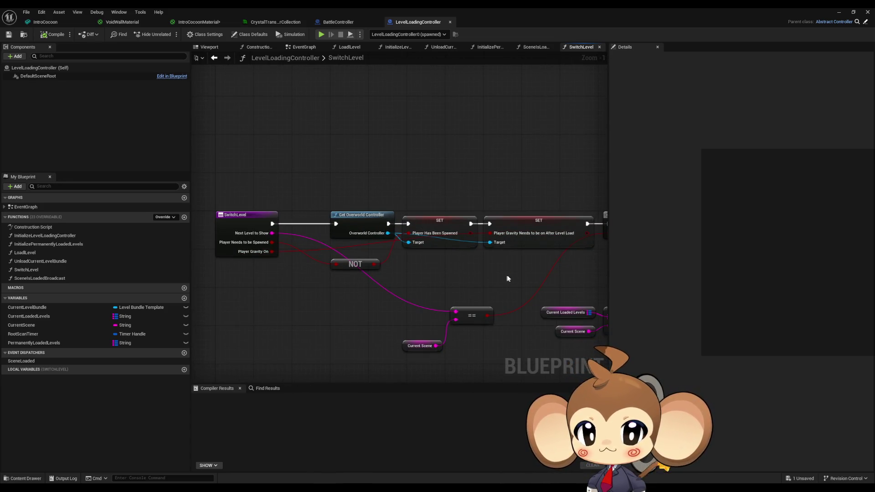
pyautogui.moveTo(508, 277); pyautogui.dragTo(357, 274)
pyautogui.scroll(-3, 391, 246)
pyautogui.scroll(4, 383, 176)
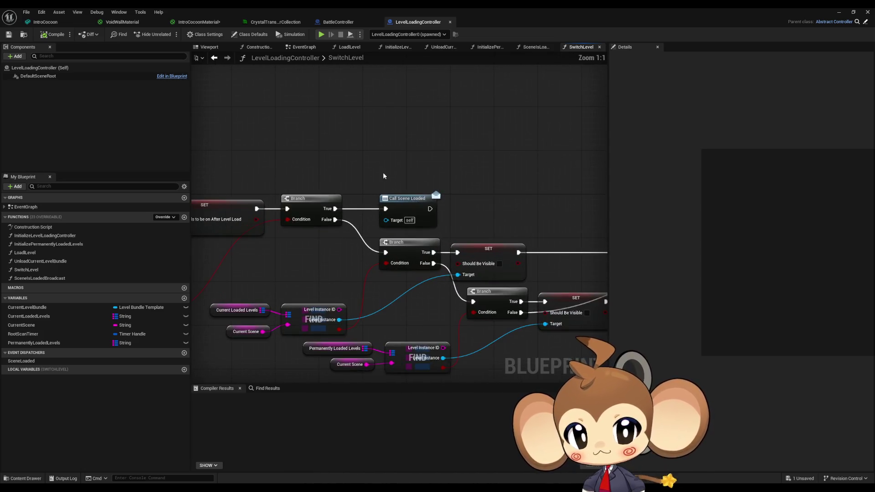
pyautogui.click(401, 201)
# Select the Should Be Visible setters and Current Scene getters, then open ScenesIsLoadedBroadcast and UnloadCurrentLevelBundle
pyautogui.moveTo(297, 280)
pyautogui.mouseDown()
pyautogui.moveTo(268, 251)
pyautogui.moveTo(260, 213)
pyautogui.moveTo(357, 263)
pyautogui.mouseUp()
pyautogui.moveTo(383, 293)
pyautogui.mouseDown()
pyautogui.moveTo(501, 292)
pyautogui.moveTo(324, 258)
pyautogui.mouseUp()
pyautogui.moveTo(466, 114); pyautogui.dragTo(539, 286)
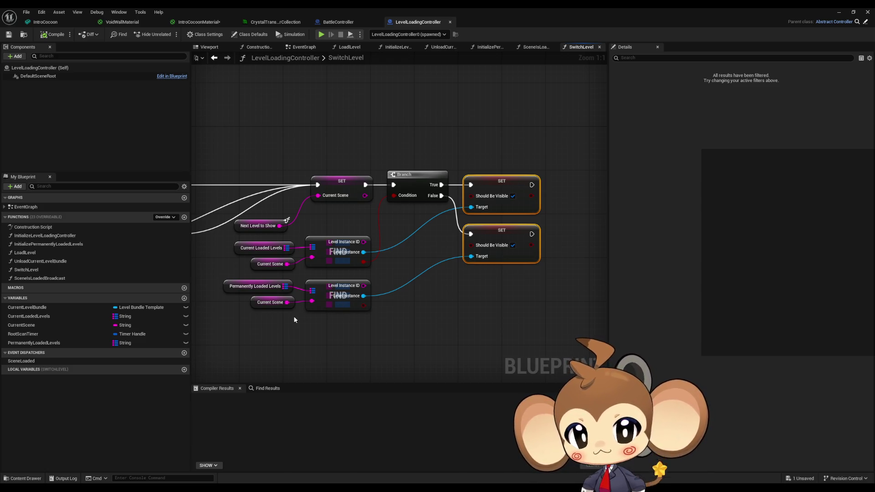
pyautogui.click(271, 305)
pyautogui.click(273, 264)
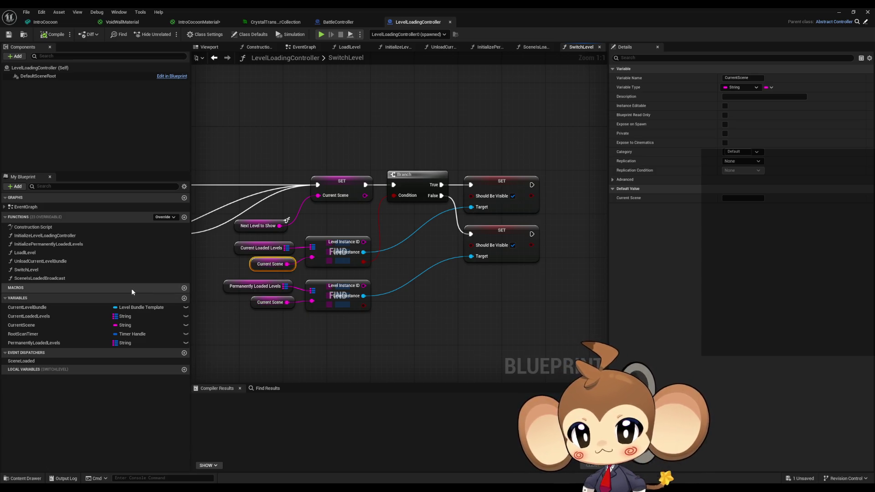
pyautogui.doubleClick(52, 279)
pyautogui.click(32, 262)
# Open the LoadLevel function graph and pan to its entry nodes
pyautogui.doubleClick(32, 262)
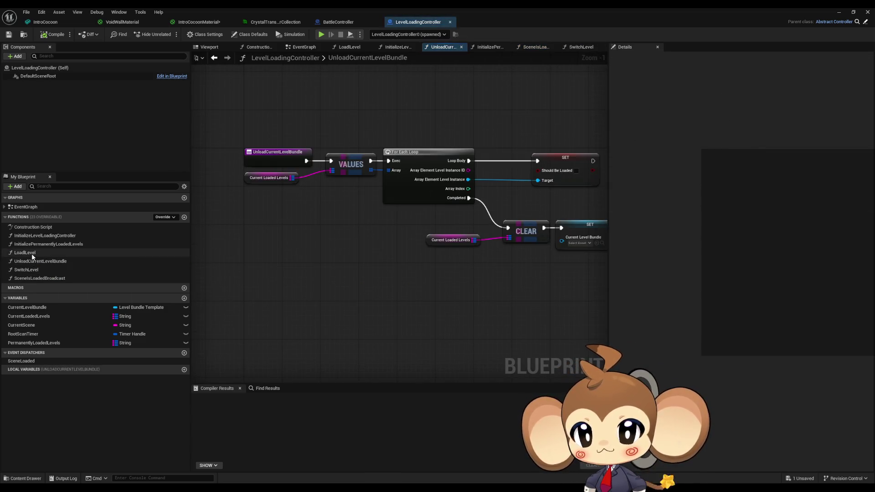
pyautogui.doubleClick(32, 253)
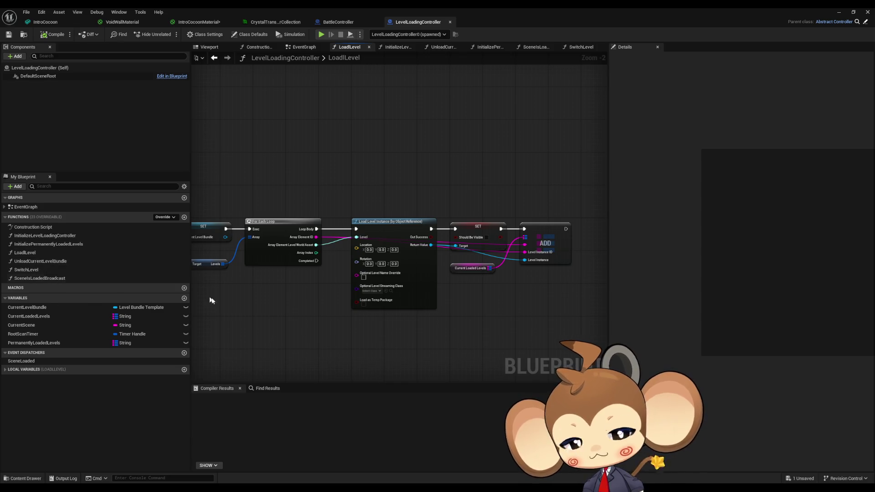
pyautogui.moveTo(262, 323); pyautogui.dragTo(496, 337)
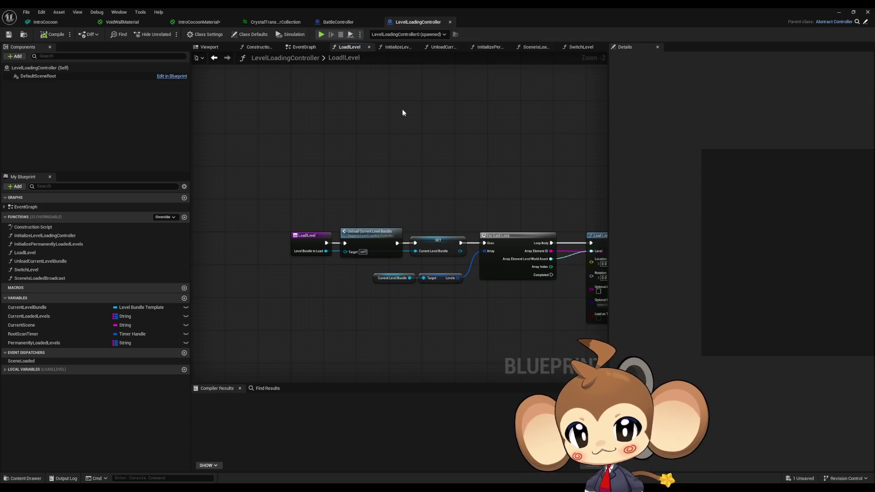
# Return to BattleController's Switch Level call, then minimize the Blueprint editor
pyautogui.click(338, 23)
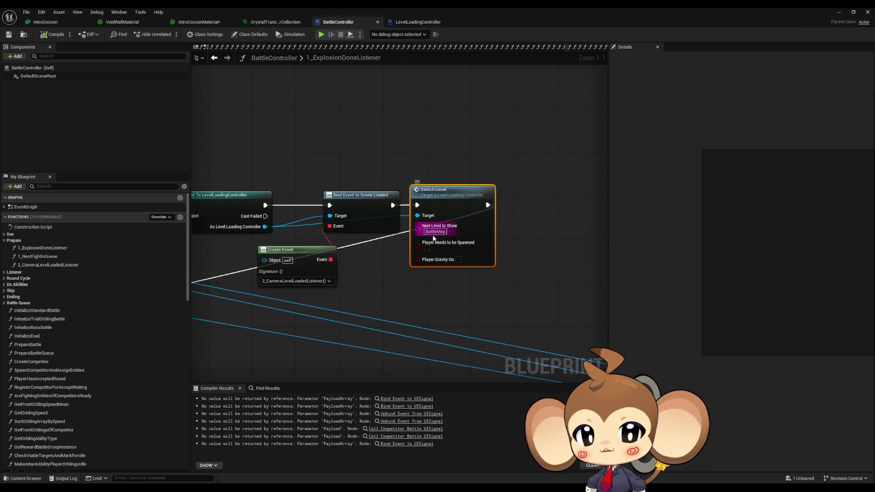
pyautogui.click(555, 145)
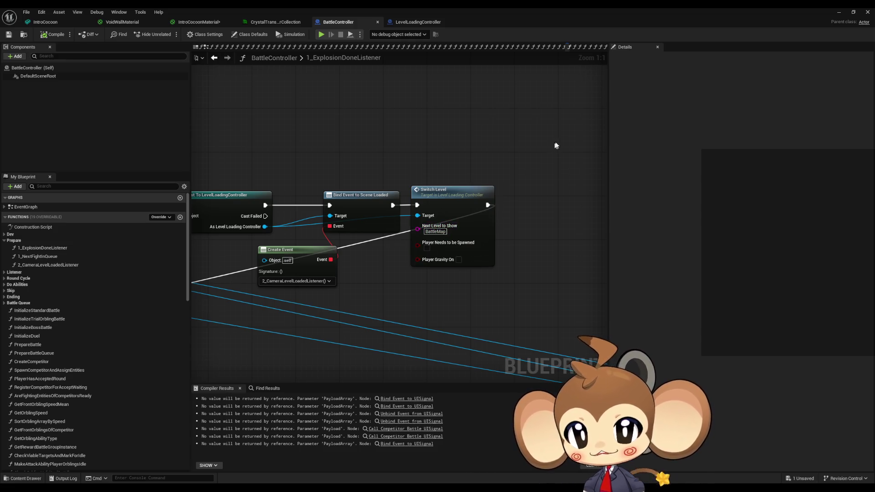
pyautogui.click(838, 15)
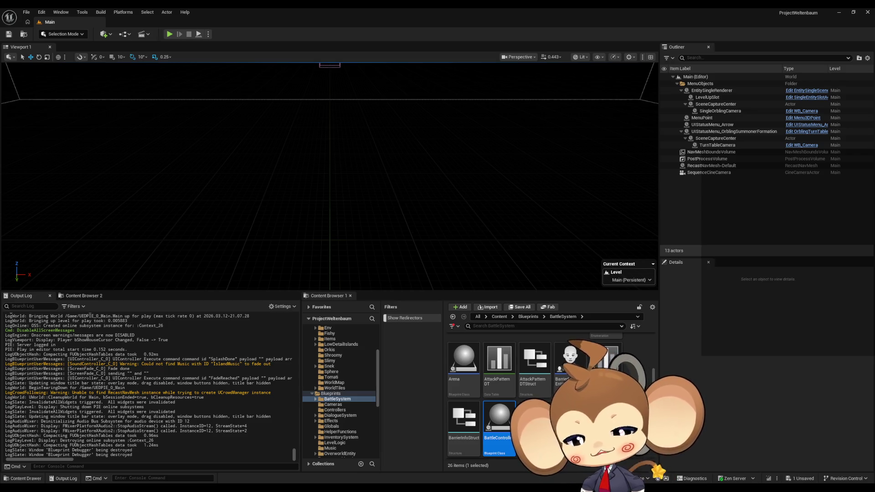
# Browse to Content > Maps > Arena > Env, open BattleEnv_1, and save IntroCocoonMaterial
pyautogui.scroll(-3, 528, 397)
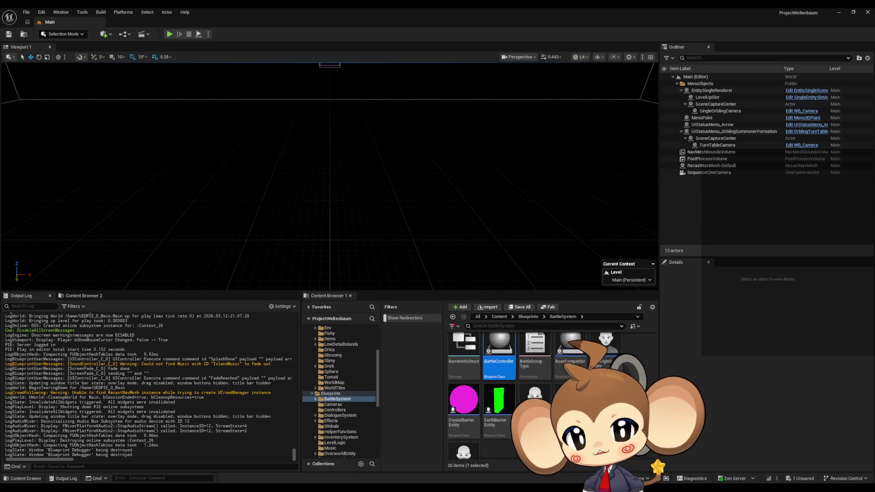
pyautogui.scroll(5, 528, 396)
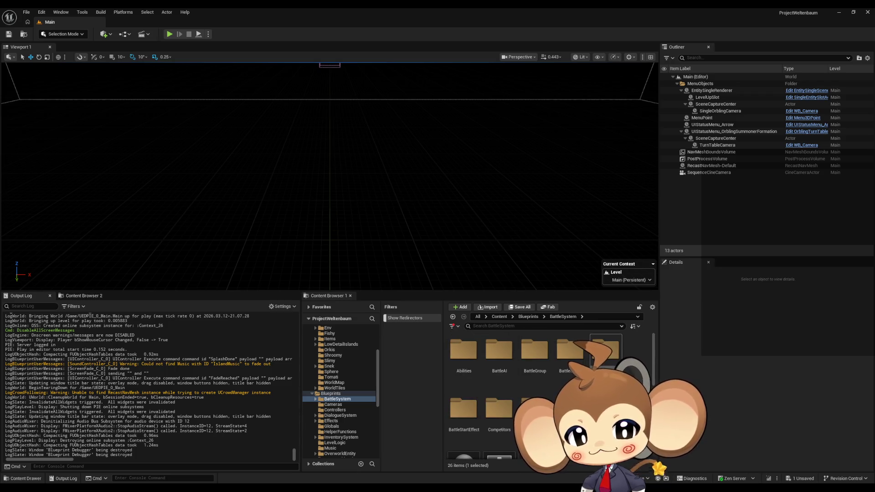
pyautogui.click(498, 316)
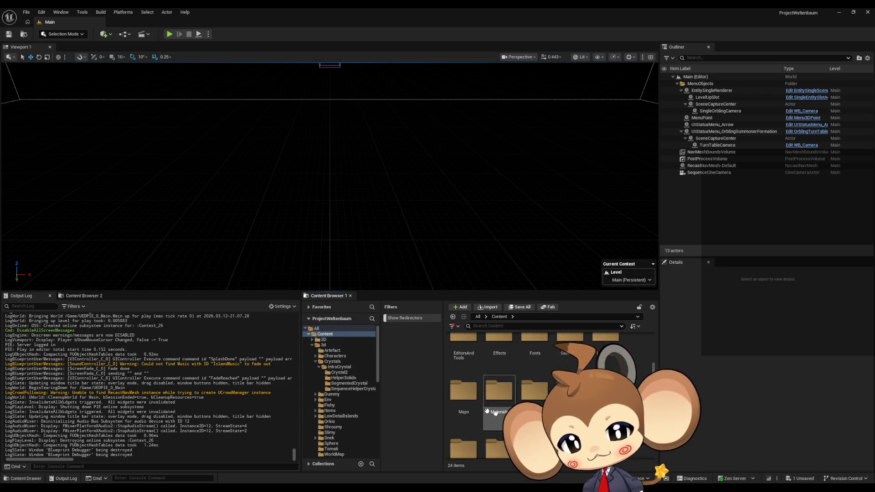
pyautogui.doubleClick(465, 396)
pyautogui.doubleClick(474, 357)
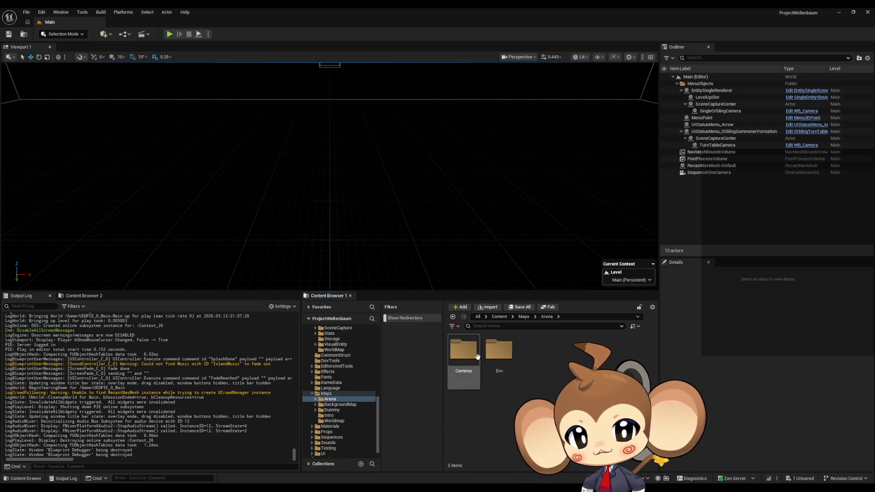
pyautogui.doubleClick(474, 356)
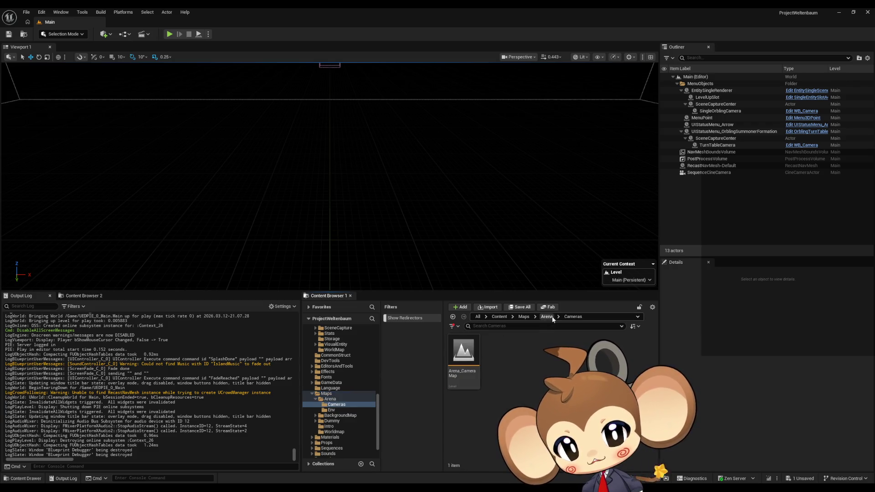
pyautogui.click(546, 316)
pyautogui.doubleClick(499, 355)
pyautogui.doubleClick(474, 360)
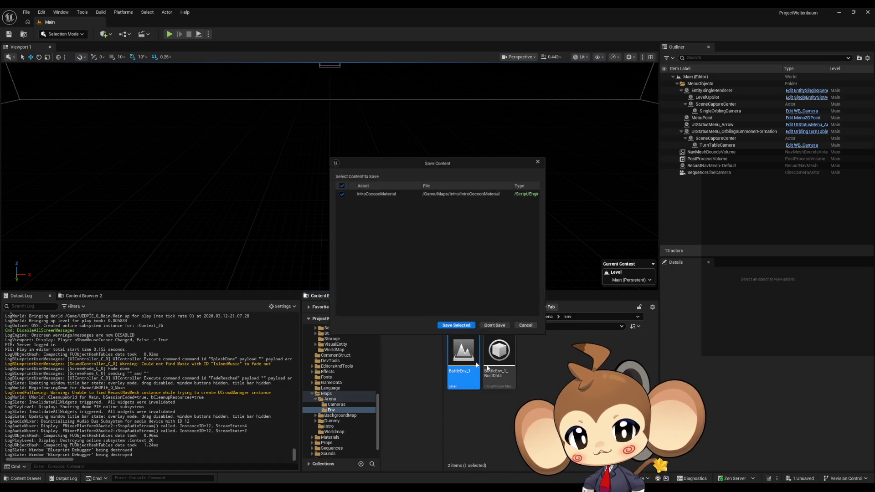
pyautogui.click(454, 327)
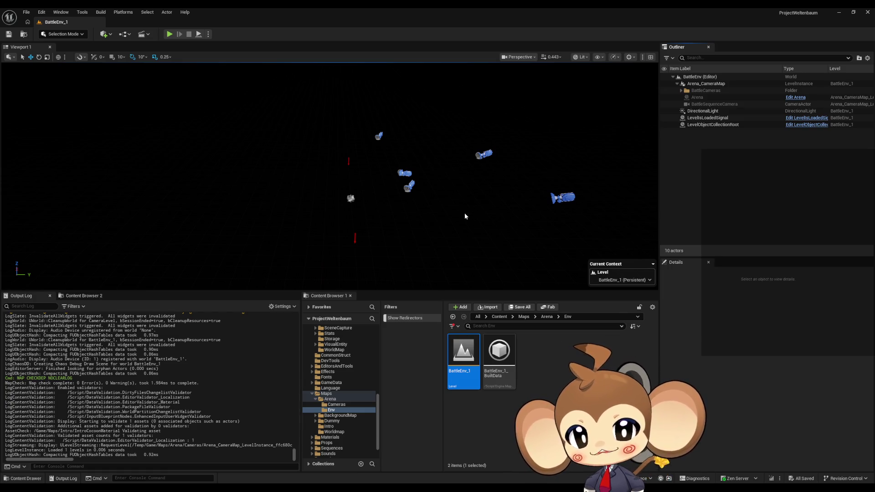
# Go up from Arena to Content, enter GameData > LevelData, and select LD_IntroVoid
pyautogui.click(547, 317)
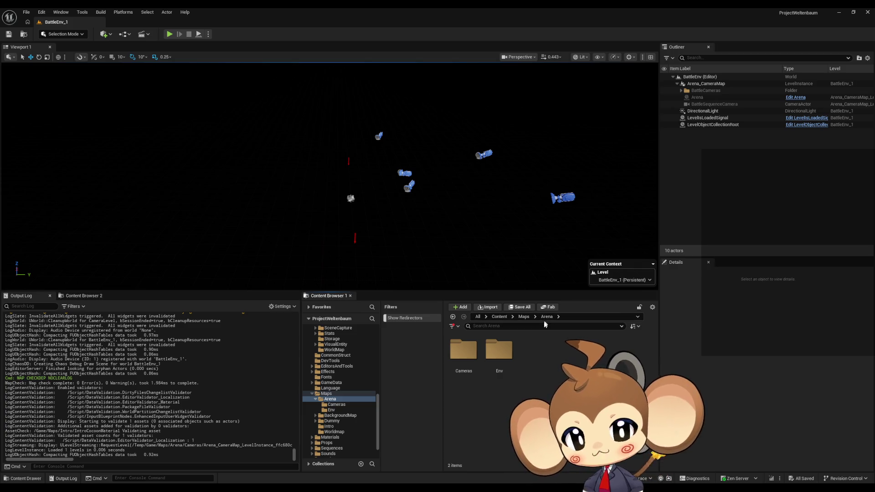
pyautogui.click(524, 317)
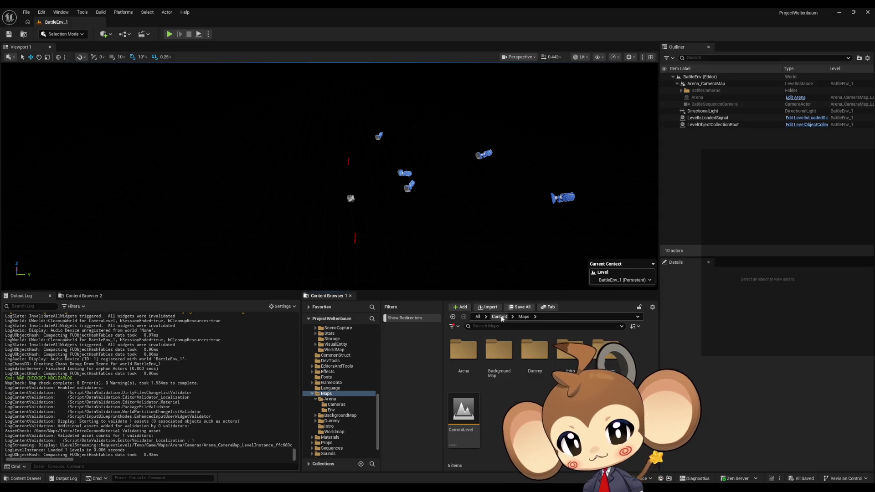
pyautogui.click(500, 317)
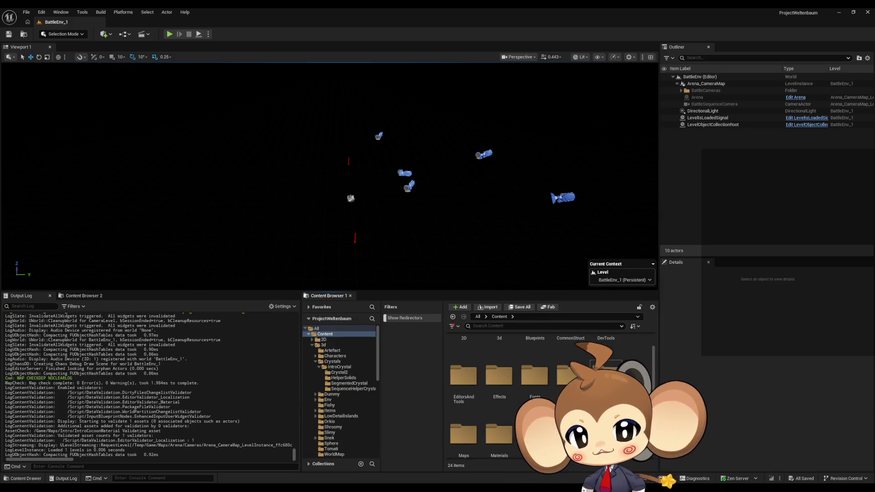
pyautogui.doubleClick(570, 408)
pyautogui.click(534, 351)
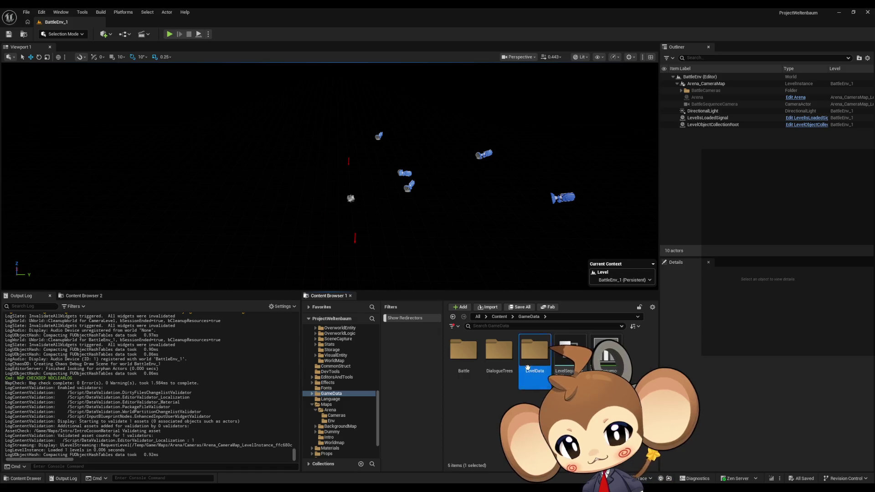
pyautogui.doubleClick(534, 351)
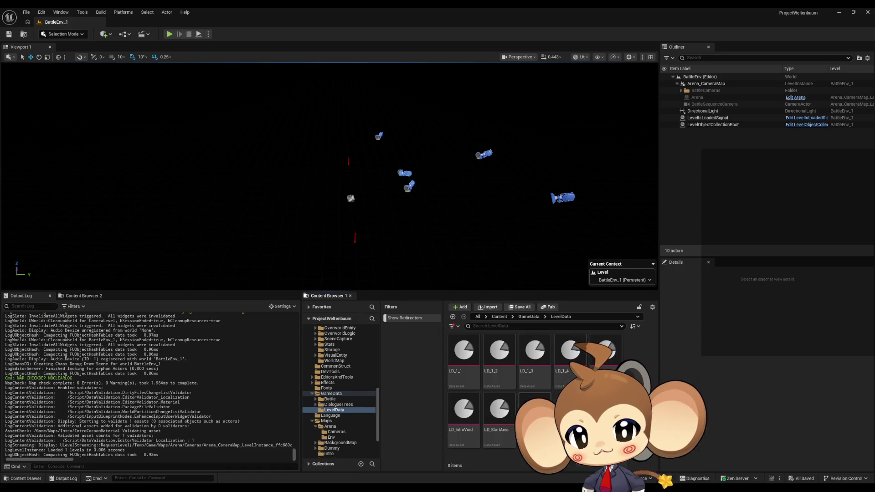
pyautogui.click(472, 419)
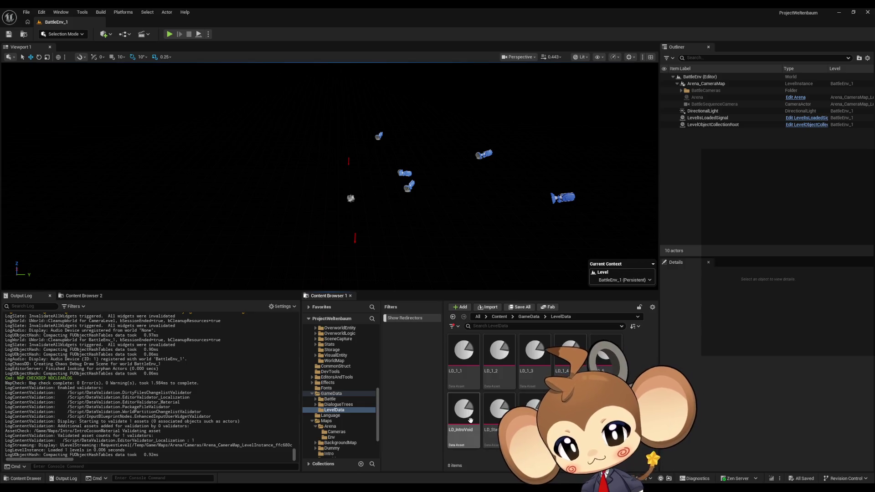
# Open the LD_IntroVoid level bundle in a floating window moved up and left
pyautogui.doubleClick(472, 419)
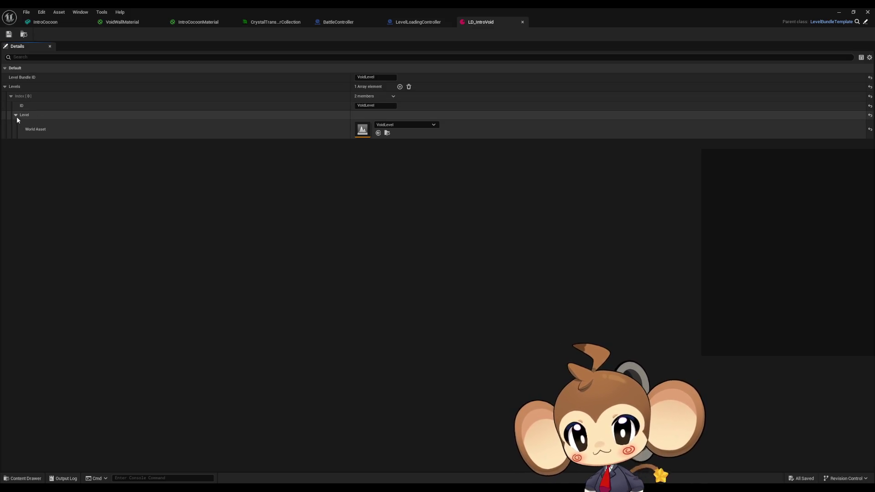
pyautogui.doubleClick(283, 8)
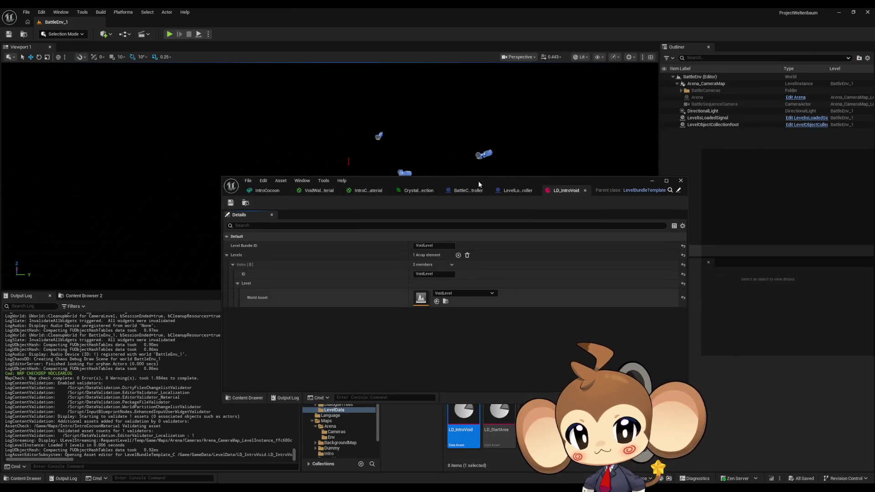
pyautogui.moveTo(478, 183); pyautogui.dragTo(448, 77)
# Open the LD_1_1 level bundle and expand its Index [1] and Index [2] entries
pyautogui.click(458, 350)
pyautogui.doubleClick(457, 351)
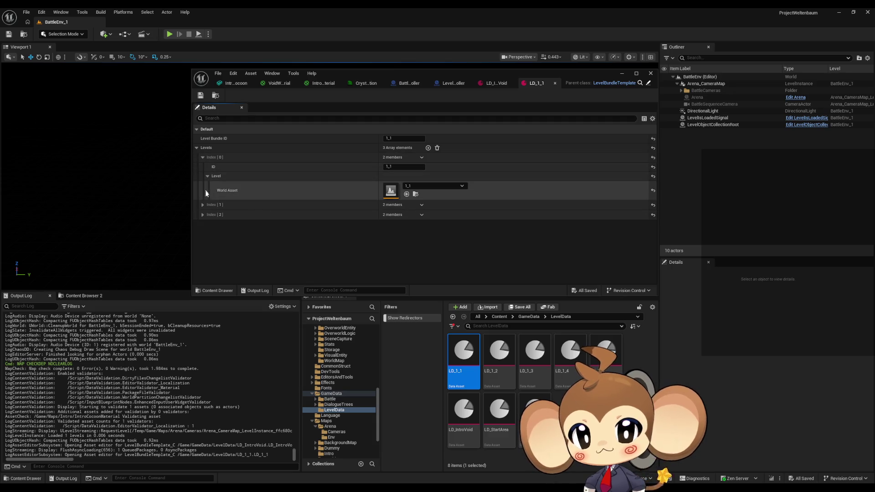
pyautogui.click(202, 205)
pyautogui.click(202, 233)
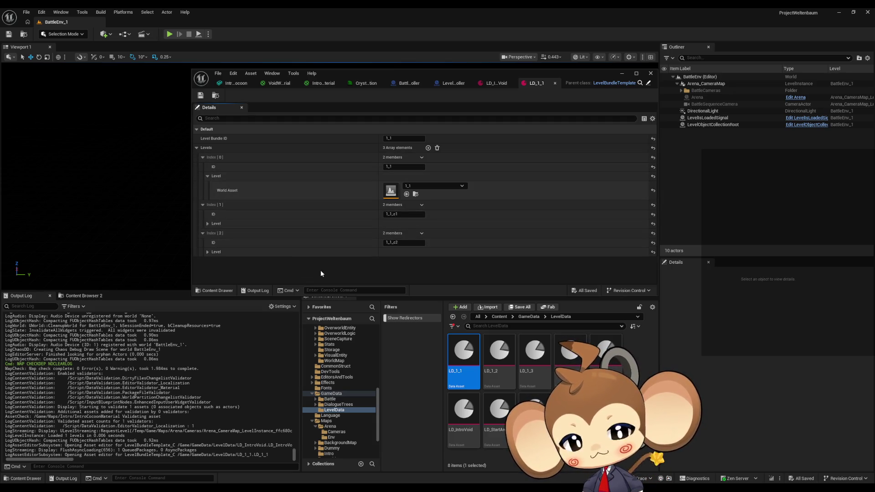
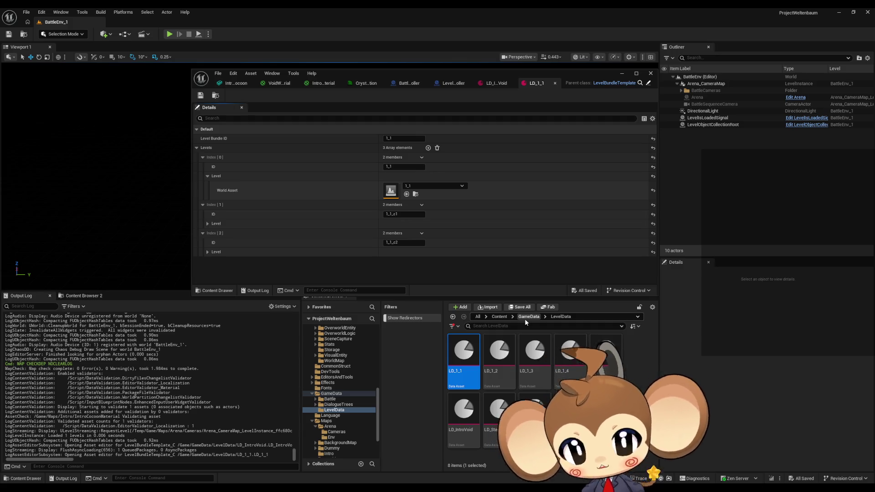
# Switch to the LD_IntroVoid bundle and browse into Content > Maps > Arena
pyautogui.click(493, 82)
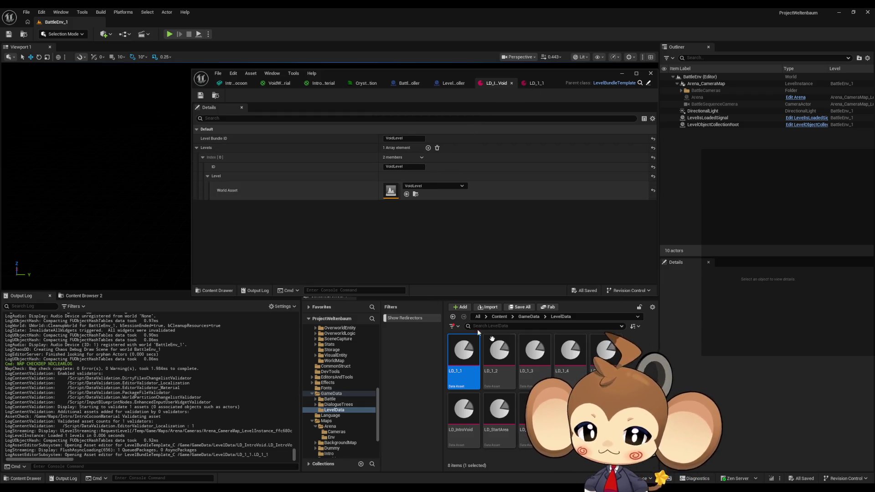
pyautogui.click(498, 316)
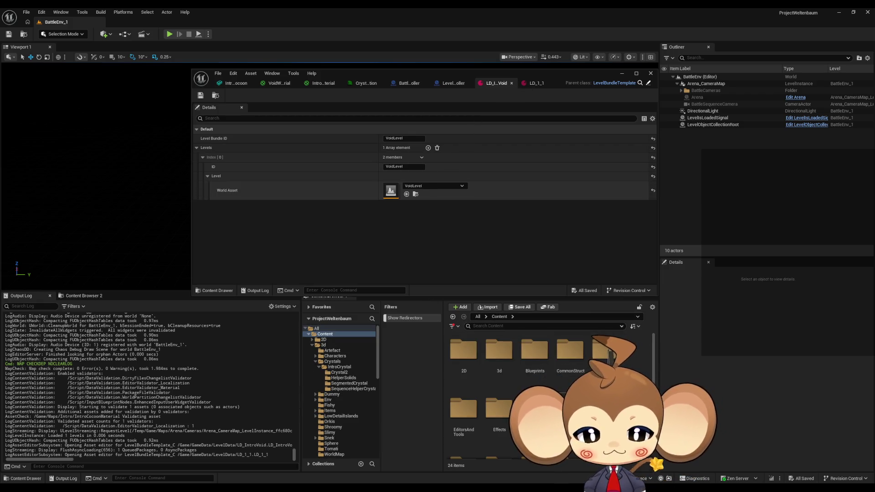
pyautogui.scroll(-2, 497, 410)
pyautogui.doubleClick(463, 401)
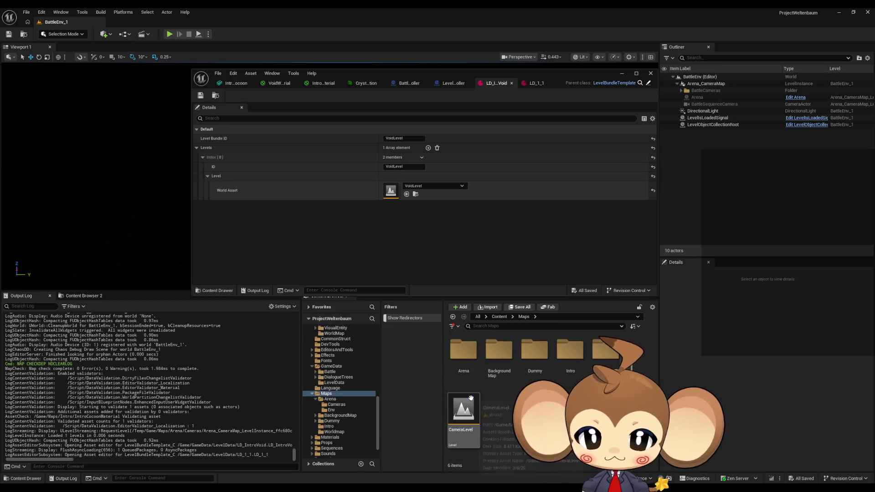
pyautogui.doubleClick(463, 351)
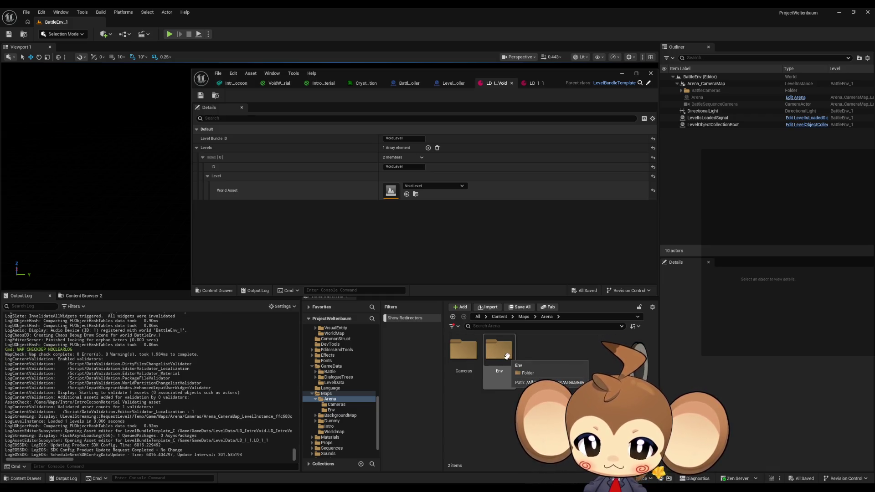
# Go back and open the Content > Maps > Intro folder instead
pyautogui.click(499, 316)
pyautogui.scroll(-2, 523, 364)
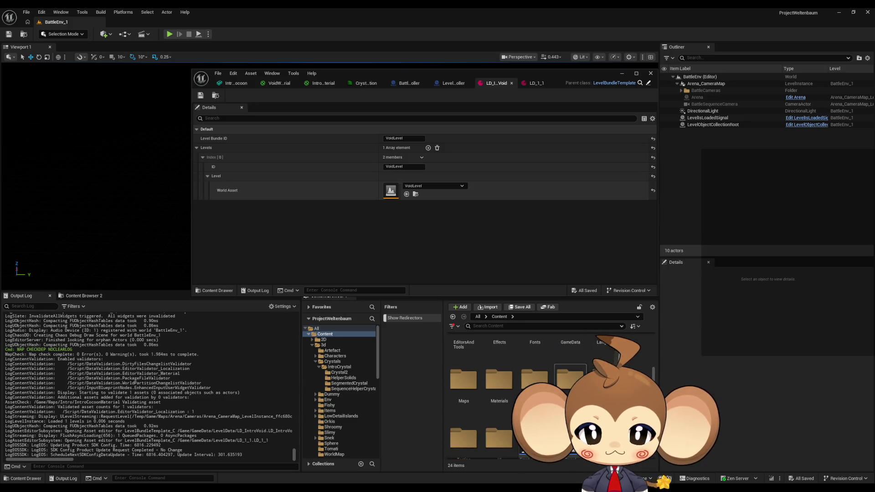
pyautogui.doubleClick(463, 405)
pyautogui.doubleClick(570, 351)
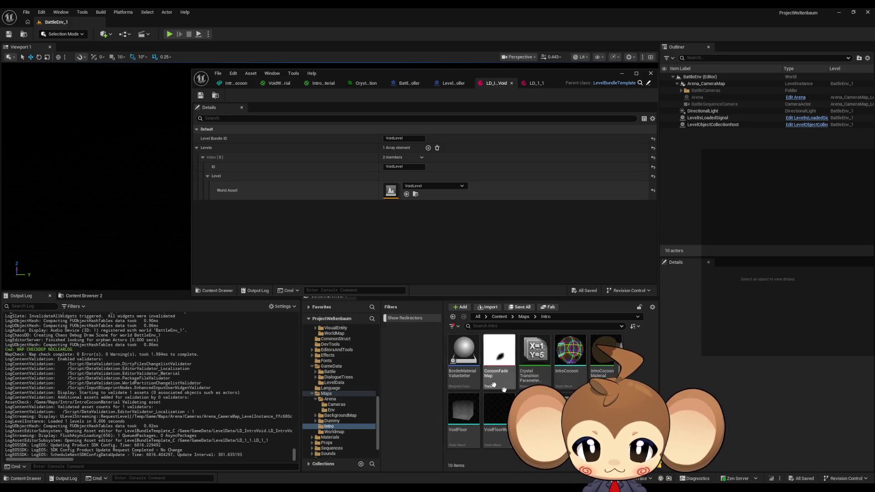
# Create a new level named BattleMap_VoidLevel in the Intro folder and save it
pyautogui.rightClick(534, 459)
pyautogui.click(570, 265)
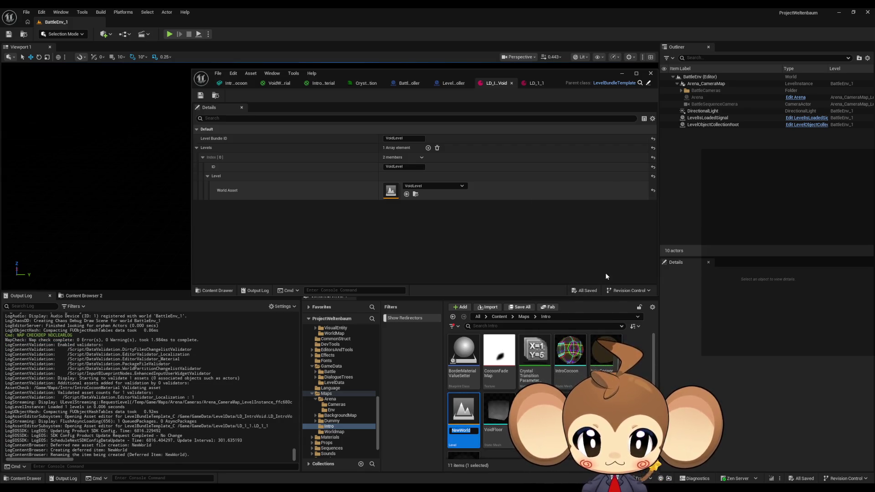
pyautogui.write('Battl')
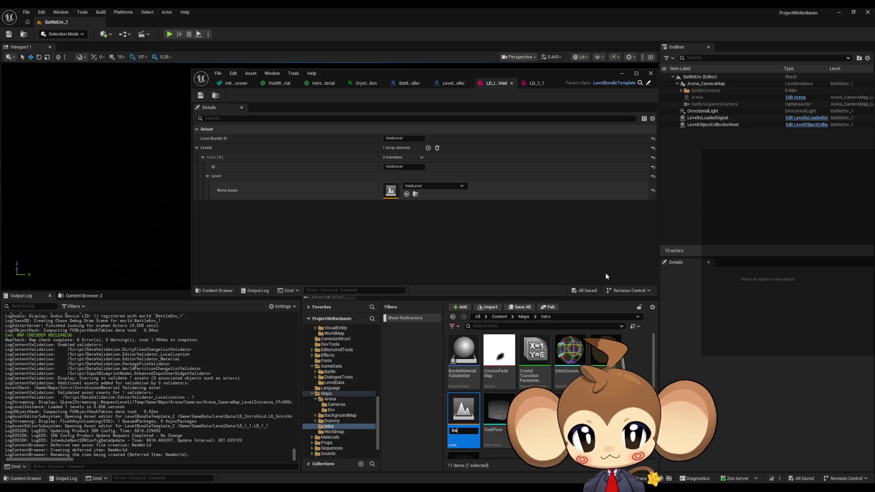
pyautogui.write('eMap_')
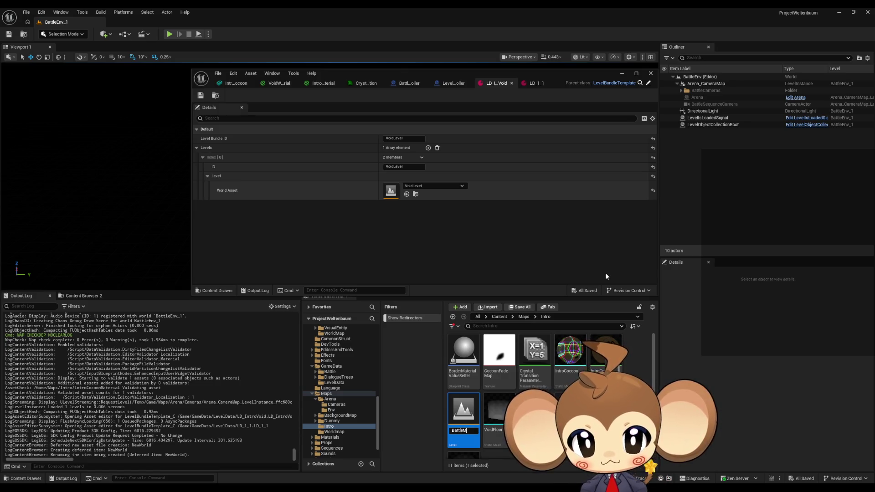
pyautogui.press('Return')
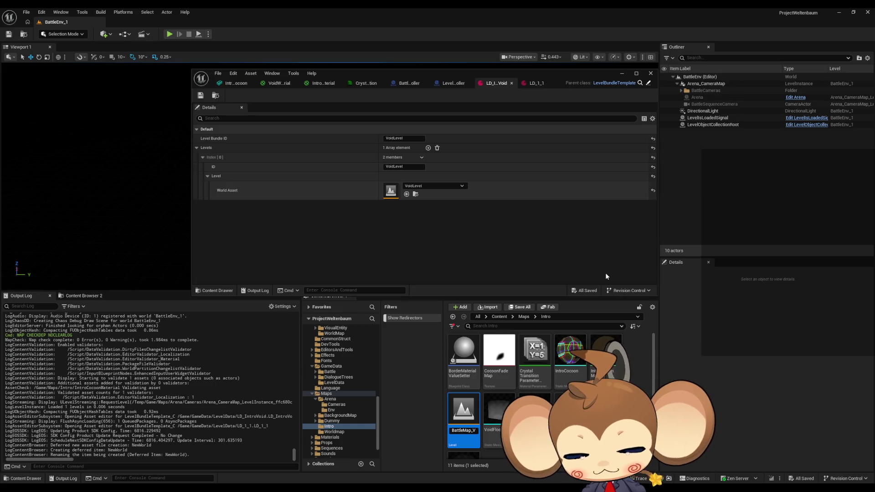
pyautogui.write('VoidLevel')
pyautogui.press('Return')
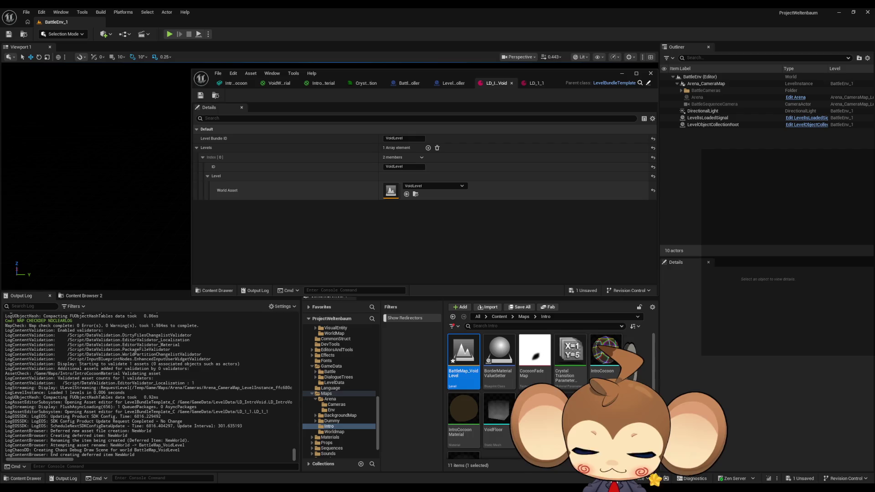
pyautogui.hotkey('ctrl', 's')
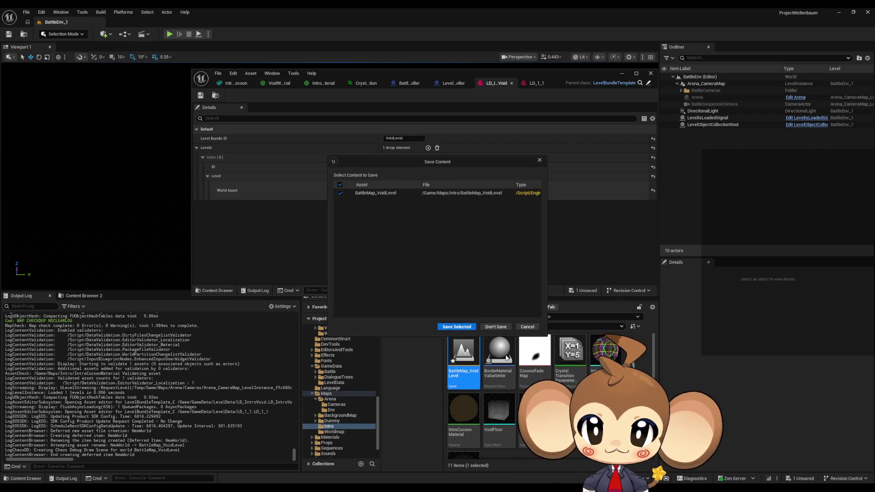
pyautogui.click(456, 326)
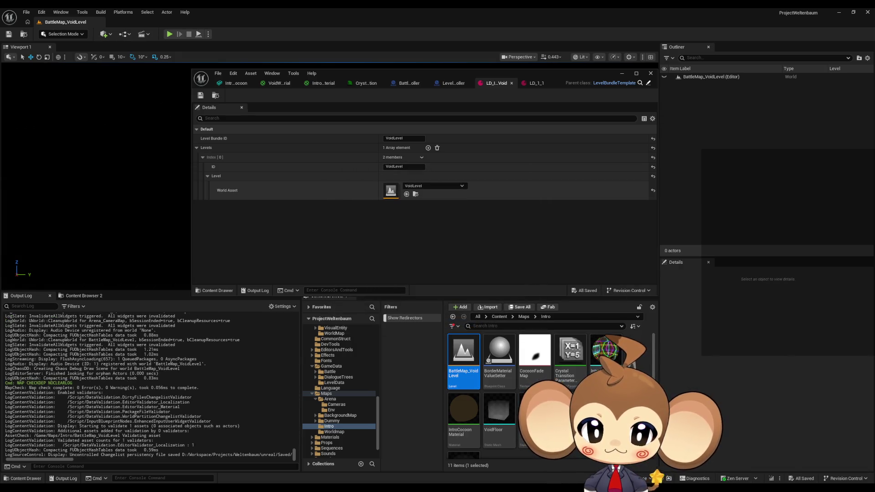
# Place VoidLevel as a level instance at 0,0,0, then select BattleEnv_1 in Arena > Env
pyautogui.moveTo(390, 191); pyautogui.dragTo(90, 179)
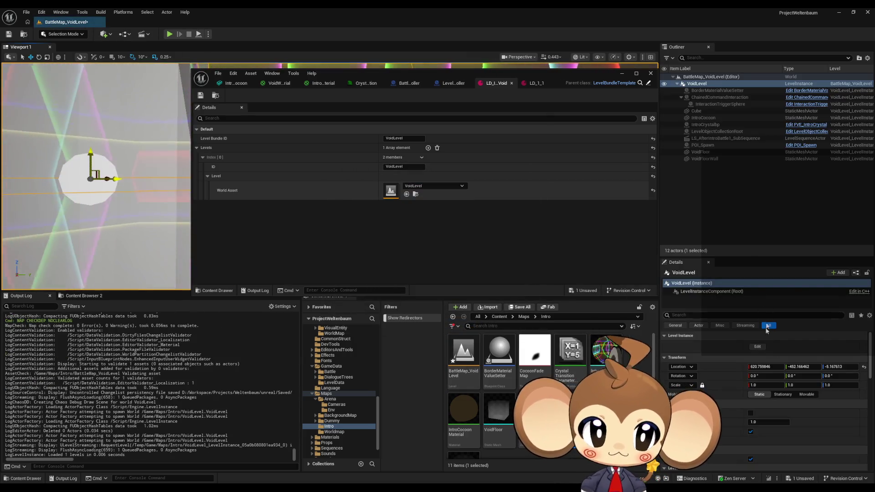
pyautogui.click(864, 365)
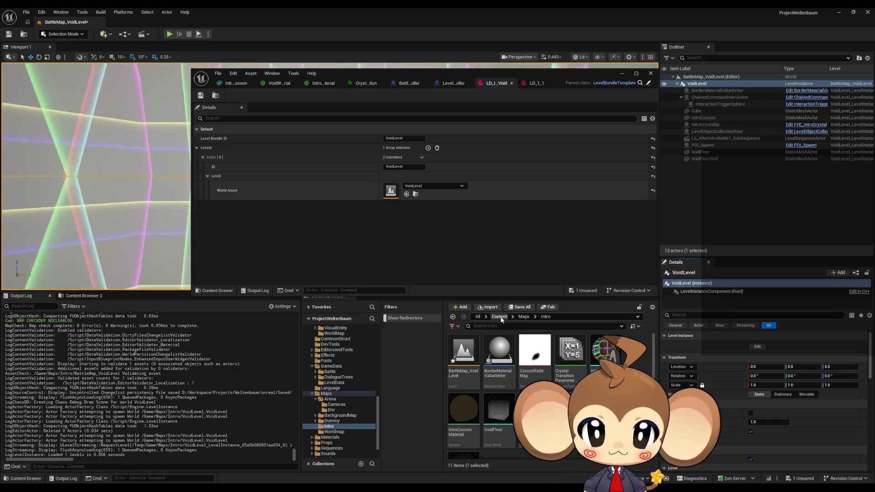
pyautogui.click(523, 316)
pyautogui.click(456, 354)
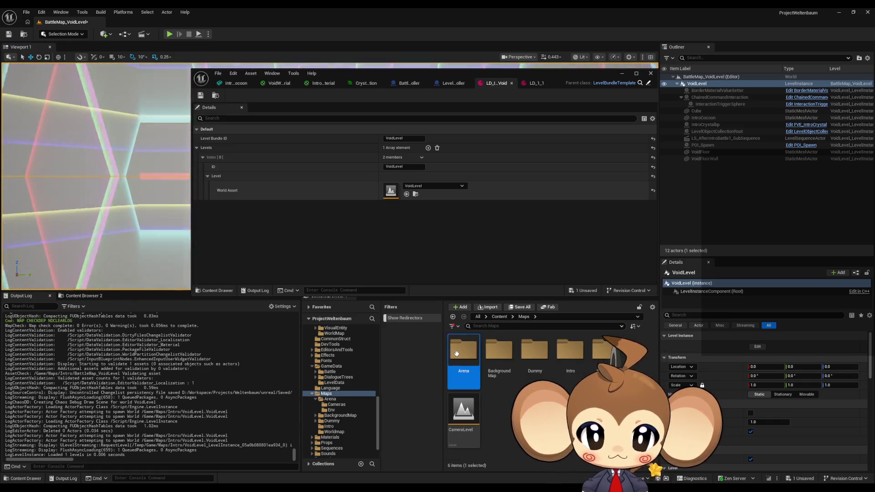
pyautogui.doubleClick(456, 354)
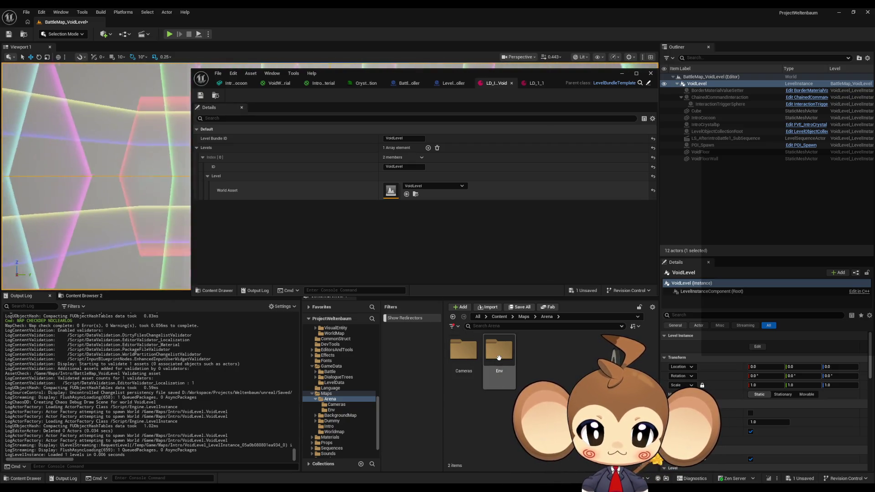
pyautogui.doubleClick(499, 358)
pyautogui.click(463, 356)
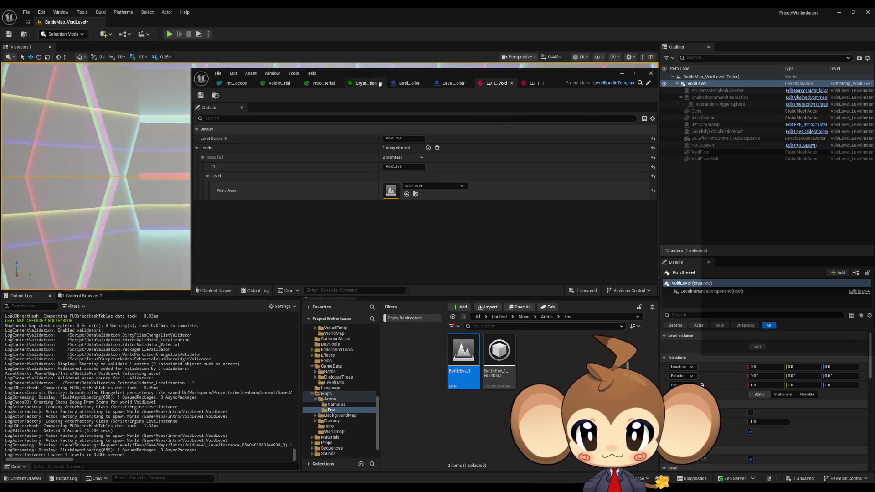
pyautogui.click(414, 83)
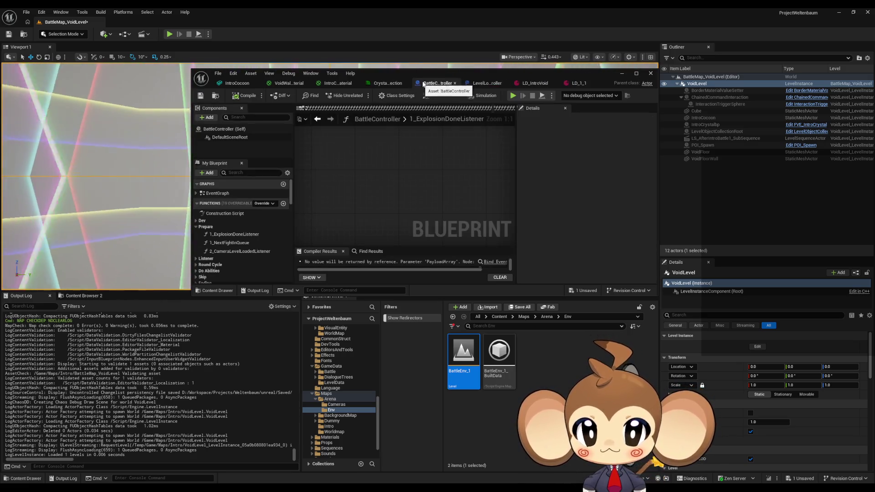
# Maximize the Blueprint editor and switch to the LevelLoadingController Blueprint
pyautogui.click(636, 73)
pyautogui.scroll(-10, 136, 447)
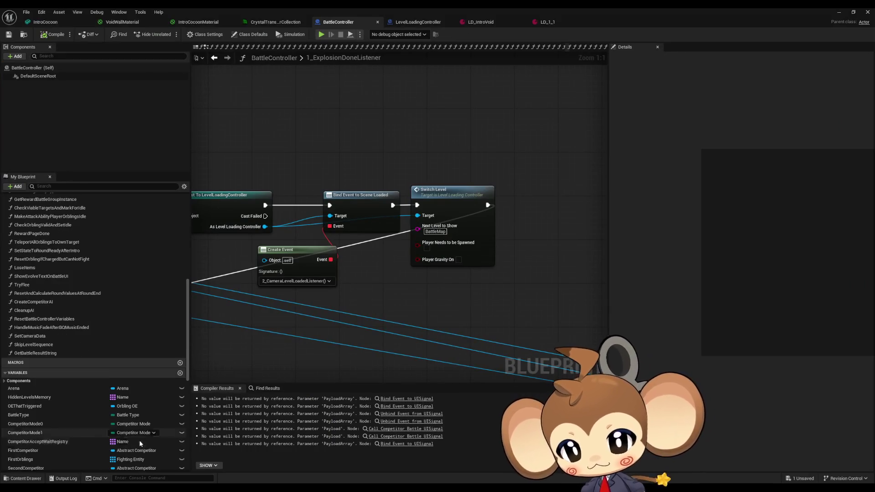
pyautogui.scroll(-5, 139, 442)
pyautogui.scroll(-1, 84, 309)
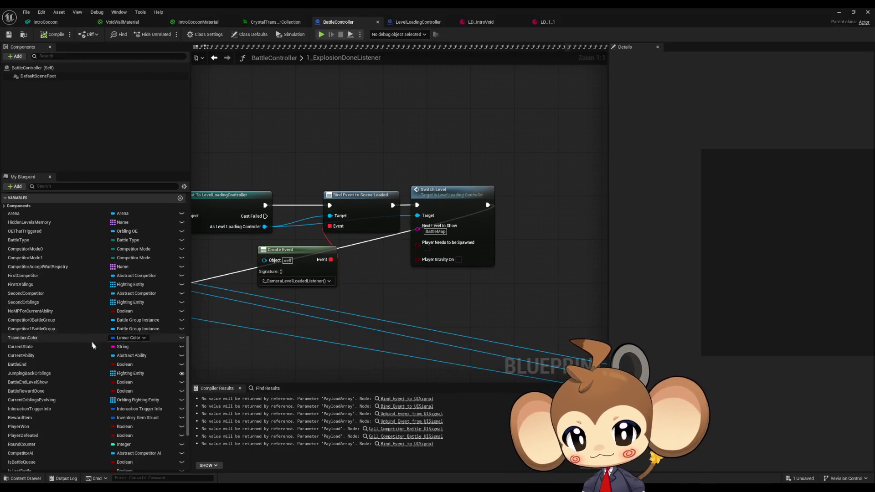
pyautogui.scroll(-5, 105, 371)
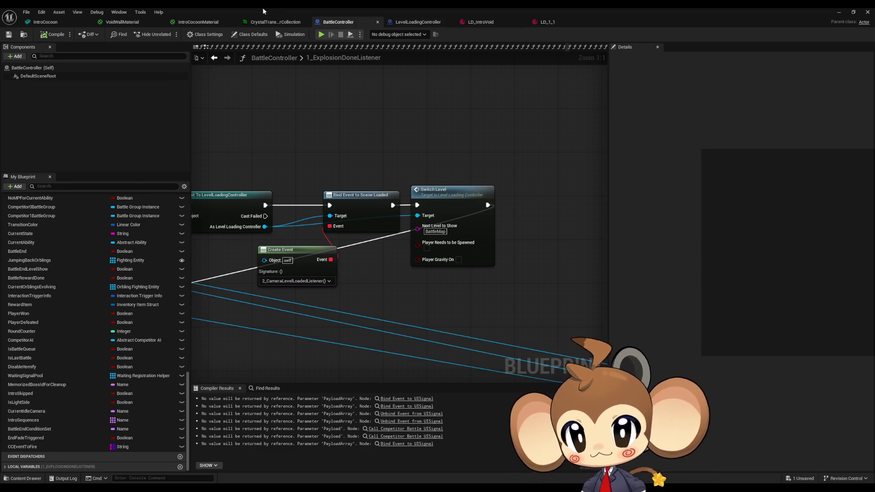
pyautogui.click(406, 24)
# Find class-member references to PermanentlyLoadedLevels and jump to InitializePermanentlyLoadedLevels
pyautogui.click(33, 344)
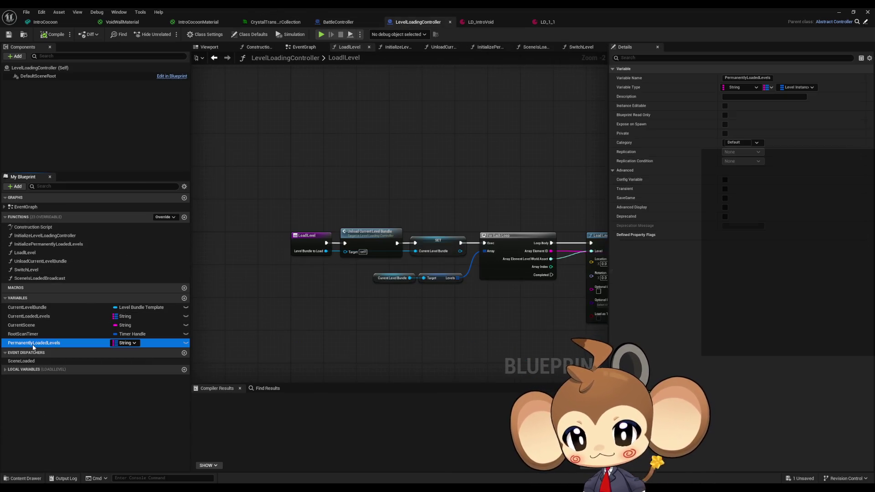
pyautogui.rightClick(33, 347)
pyautogui.moveTo(68, 369)
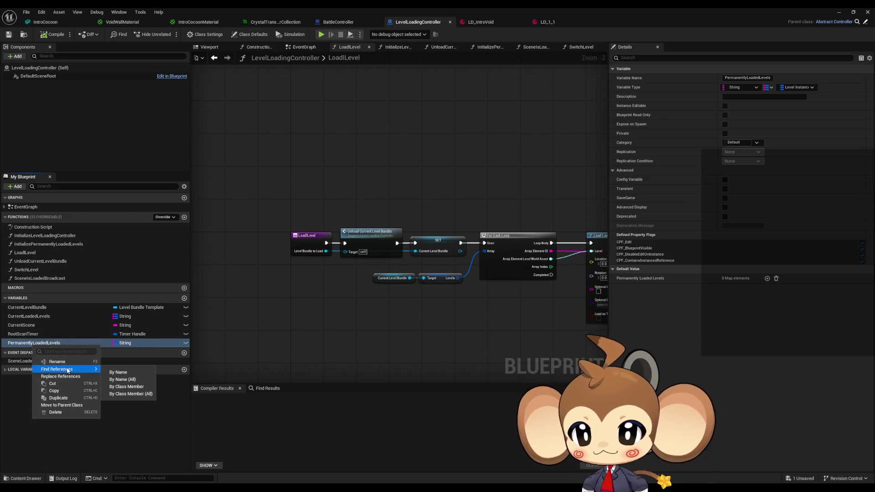
pyautogui.click(122, 388)
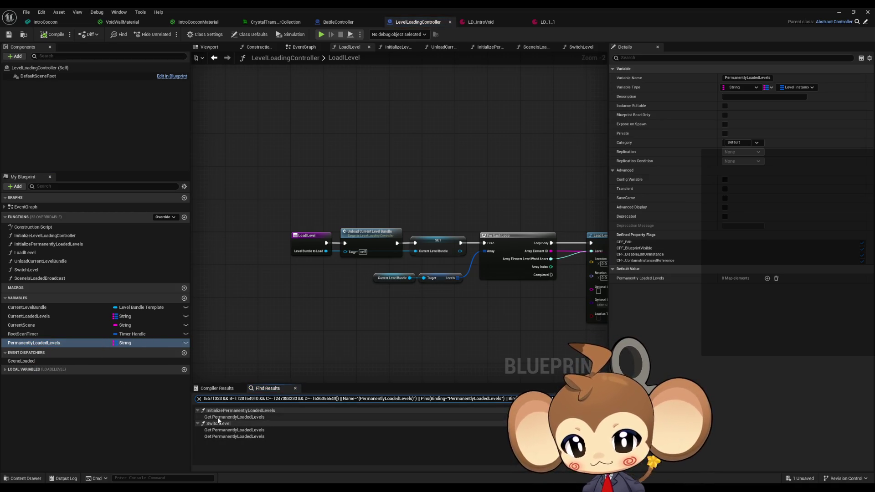
pyautogui.click(235, 417)
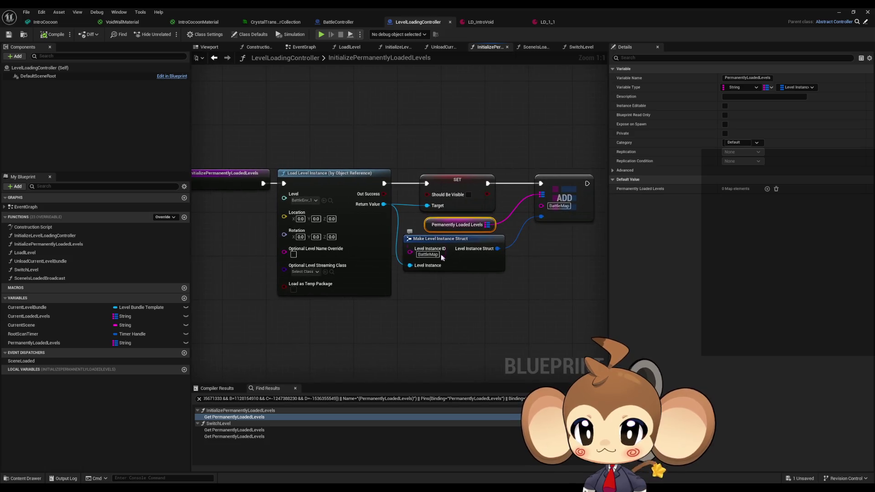
pyautogui.click(330, 201)
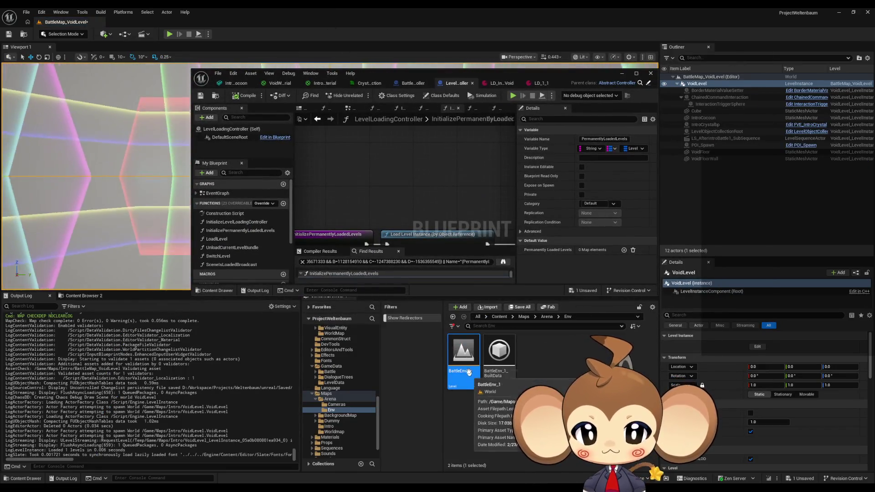
# Set the Load Level Instance node's Level input to BattleEnv_1
pyautogui.moveTo(468, 372)
pyautogui.mouseDown()
pyautogui.moveTo(371, 172)
pyautogui.moveTo(395, 197)
pyautogui.mouseUp()
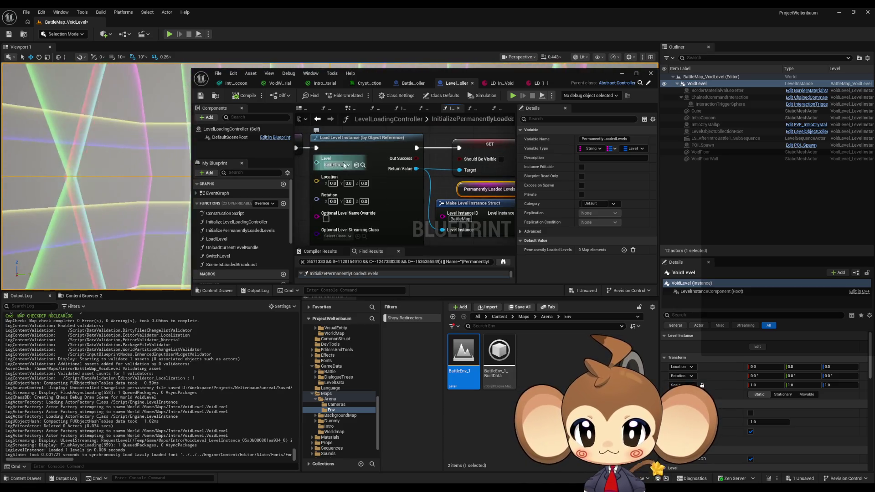
pyautogui.scroll(-2, 361, 158)
pyautogui.moveTo(447, 229); pyautogui.dragTo(400, 196)
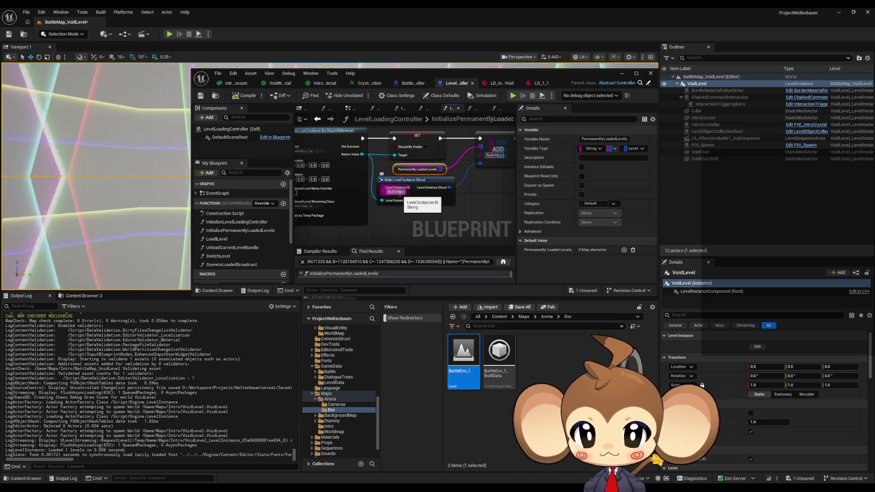
pyautogui.moveTo(427, 213); pyautogui.dragTo(447, 223)
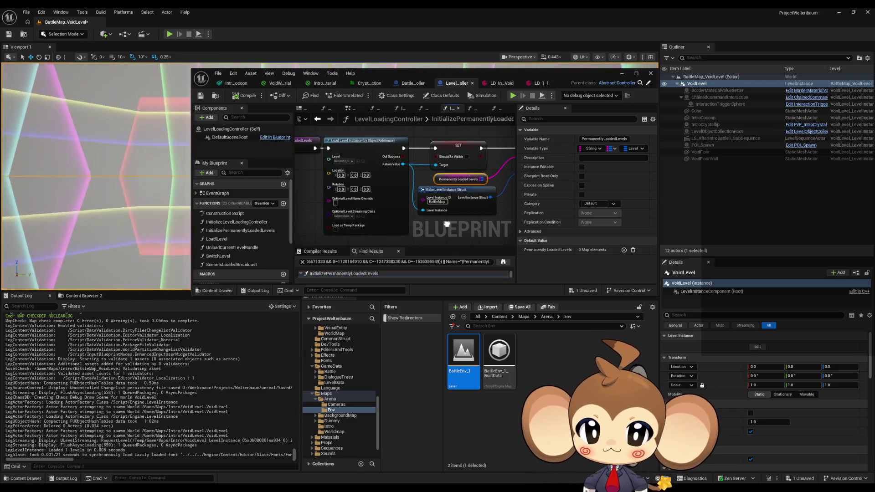
pyautogui.scroll(2, 363, 158)
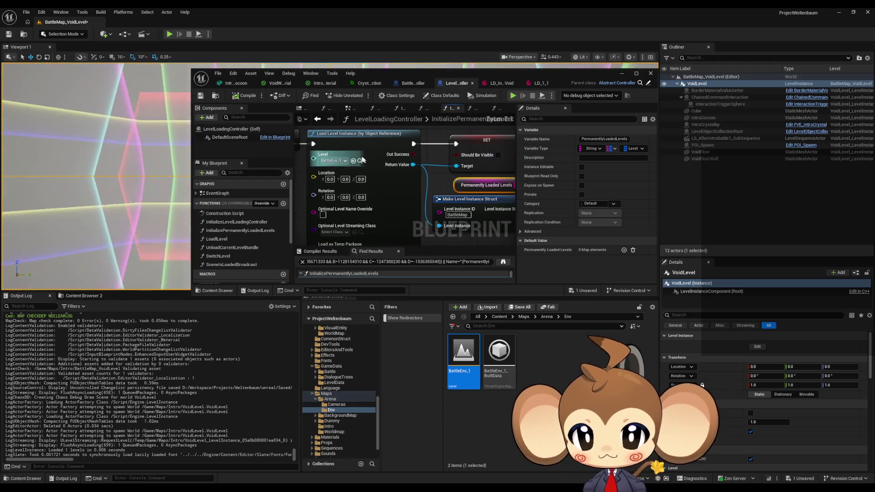
# Browse Arena > Cameras, then Arena > Env, and open the BattleEnv_1 level
pyautogui.click(545, 318)
pyautogui.doubleClick(464, 360)
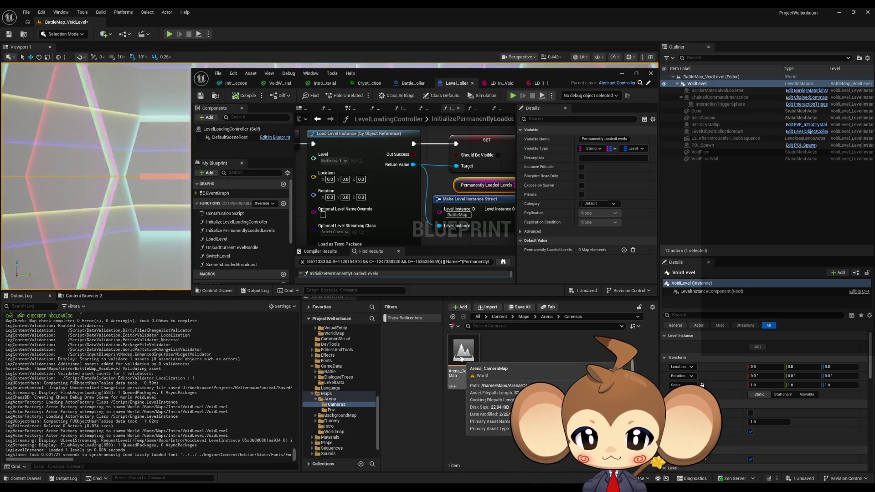
pyautogui.click(547, 317)
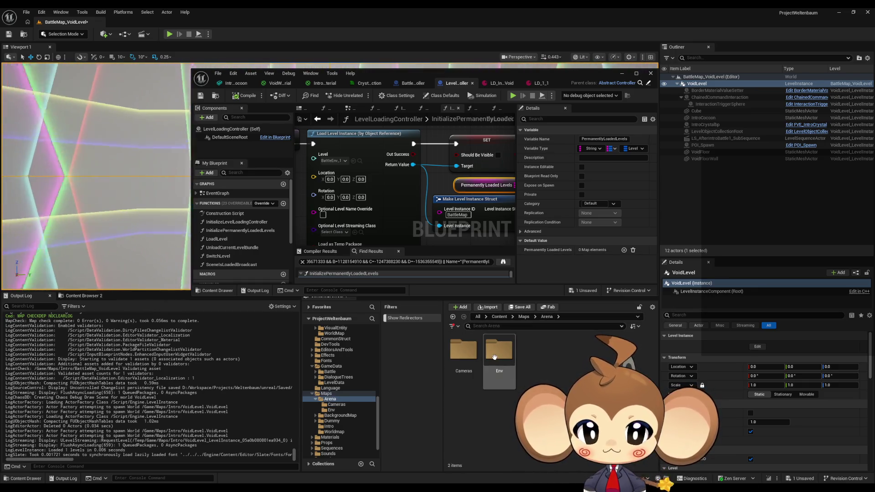
pyautogui.doubleClick(494, 354)
pyautogui.doubleClick(458, 356)
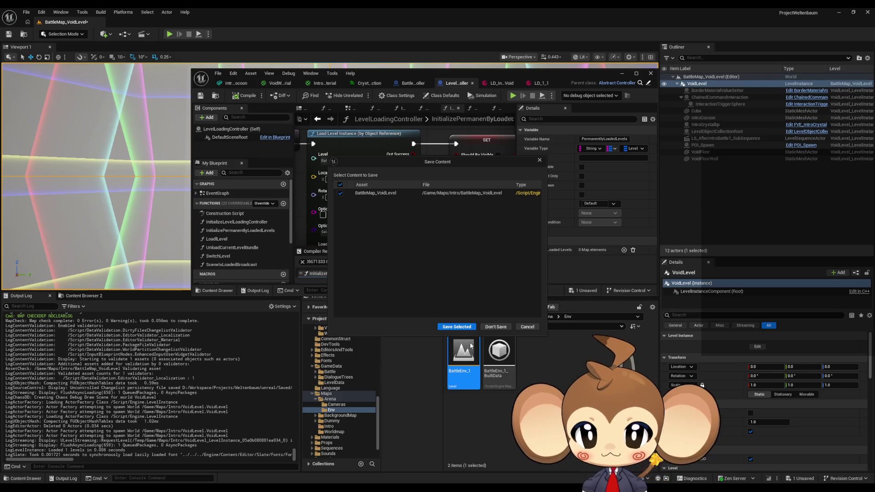
# Save BattleMap_VoidLevel, then reopen it from Maps > Intro
pyautogui.click(457, 327)
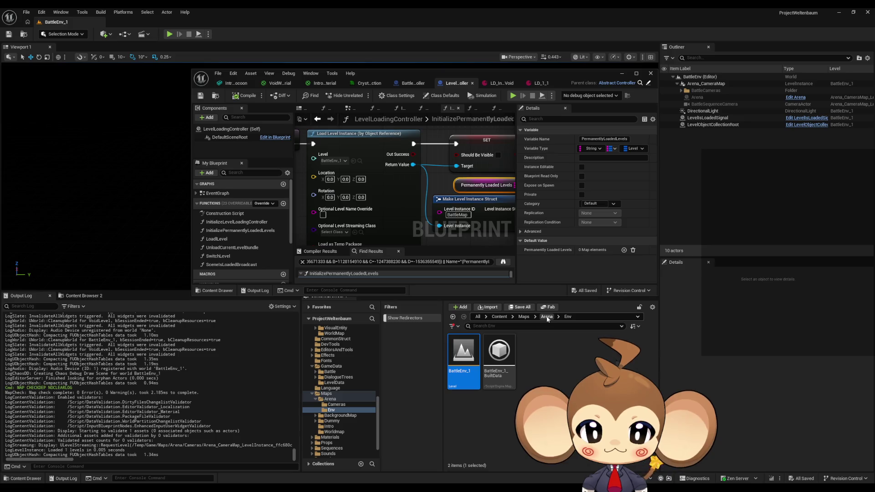
pyautogui.click(524, 317)
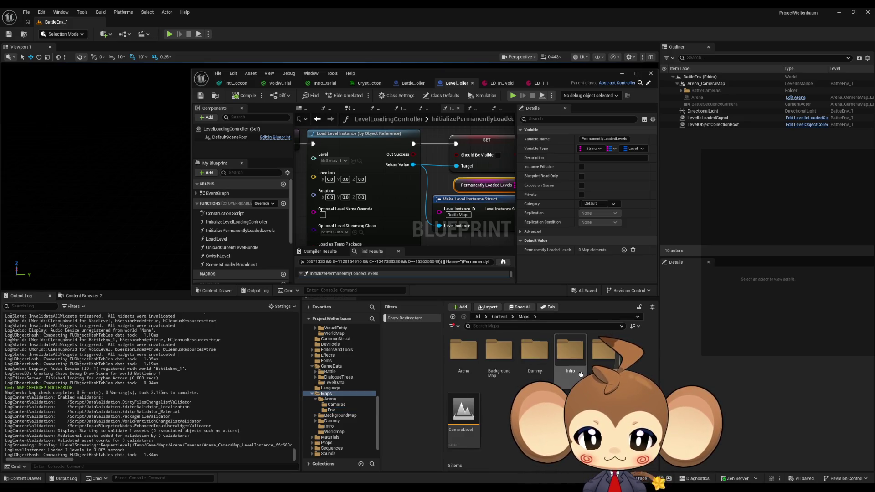
pyautogui.doubleClick(572, 365)
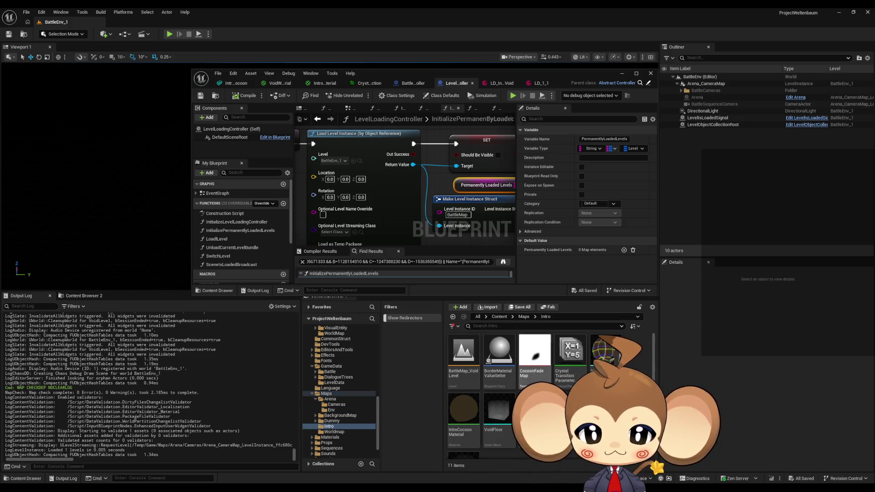
pyautogui.doubleClick(469, 368)
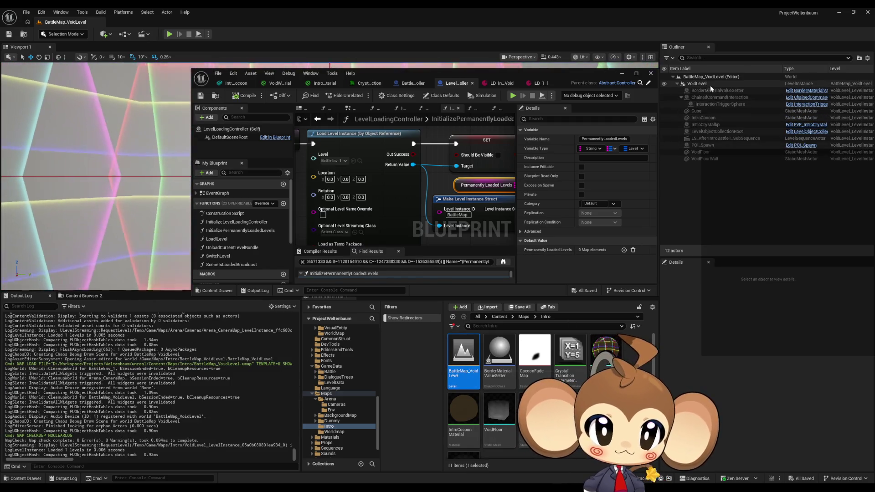
# Place BattleEnv_1 from Arena/Env into the map as a level instance
pyautogui.click(710, 84)
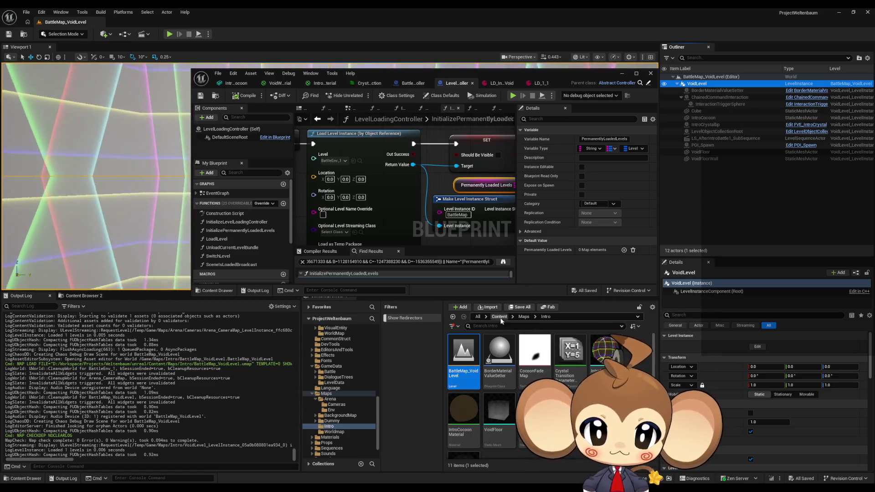
pyautogui.click(525, 315)
pyautogui.click(527, 318)
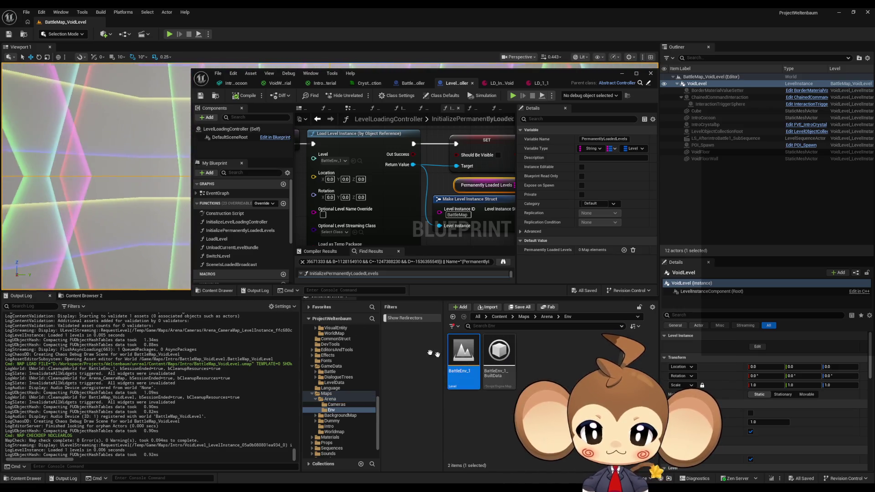
pyautogui.moveTo(430, 353); pyautogui.dragTo(193, 219)
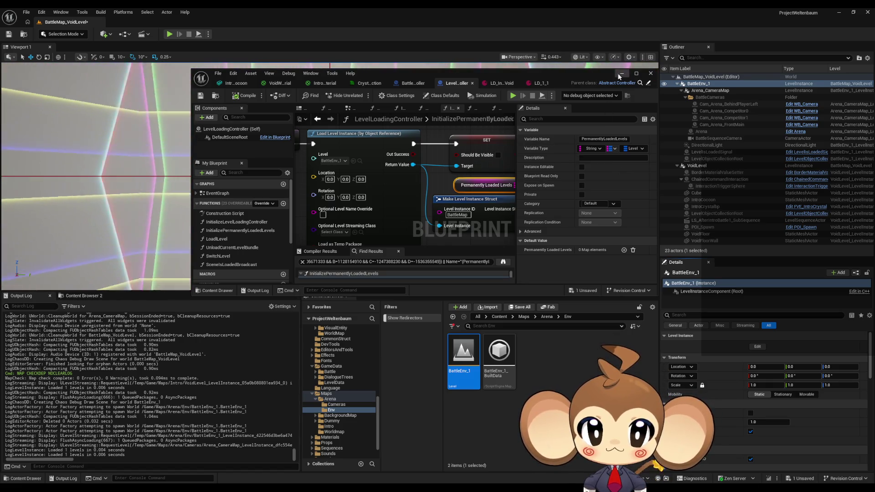
# Drag the LevelLoadingController Blueprint window down to the screen's bottom edge, uncovering the viewport
pyautogui.moveTo(619, 77); pyautogui.dragTo(570, 313)
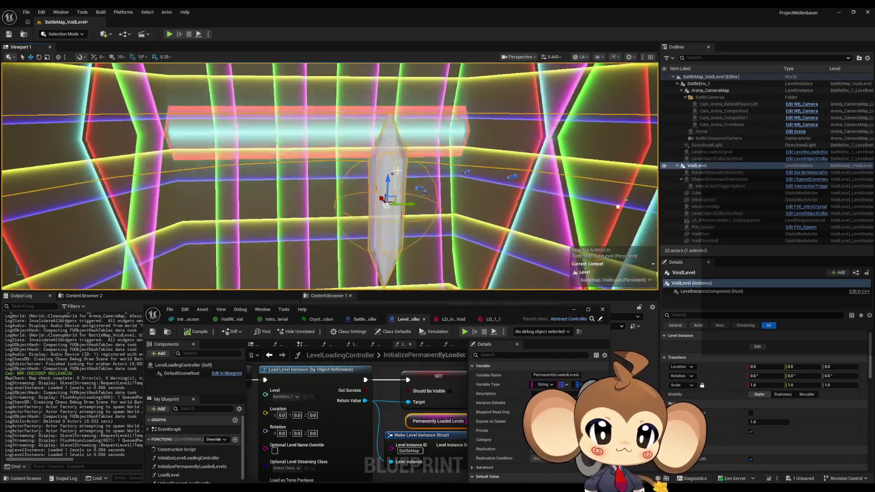
# Break the VoidLevel instance via Level > Break Level Instance(s) and confirm with Yes
pyautogui.rightClick(701, 169)
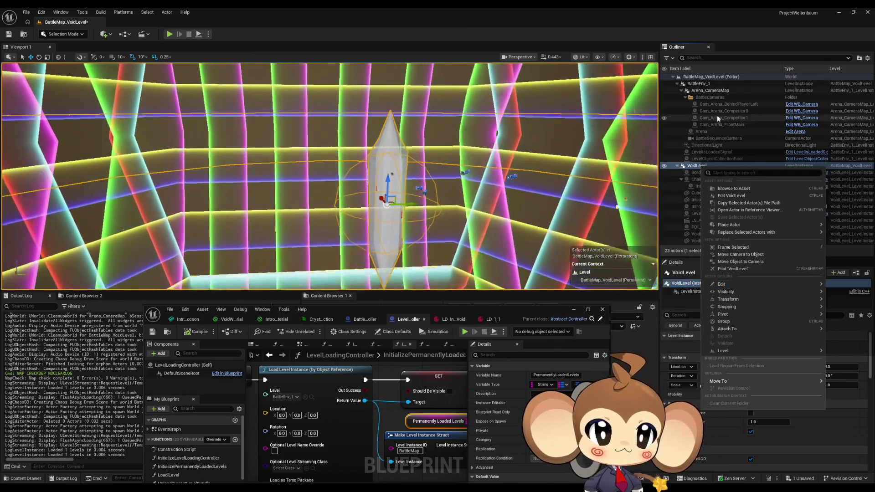
pyautogui.click(716, 108)
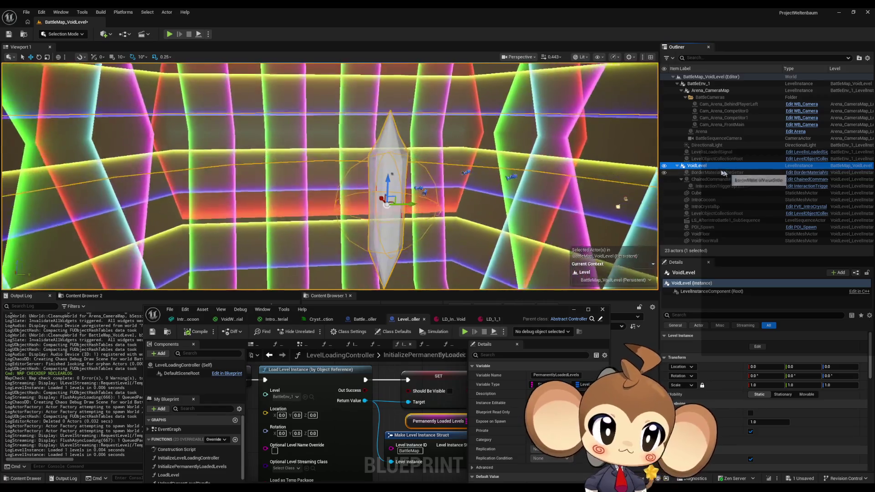
pyautogui.rightClick(705, 166)
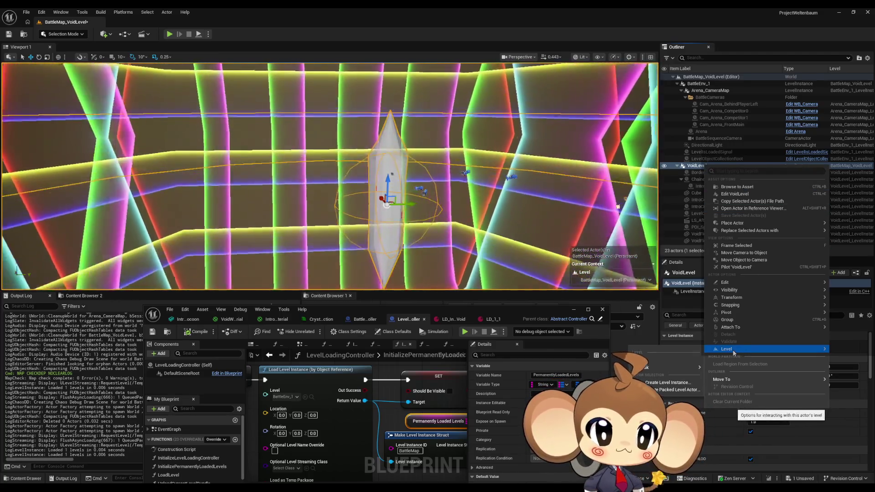
pyautogui.moveTo(686, 367)
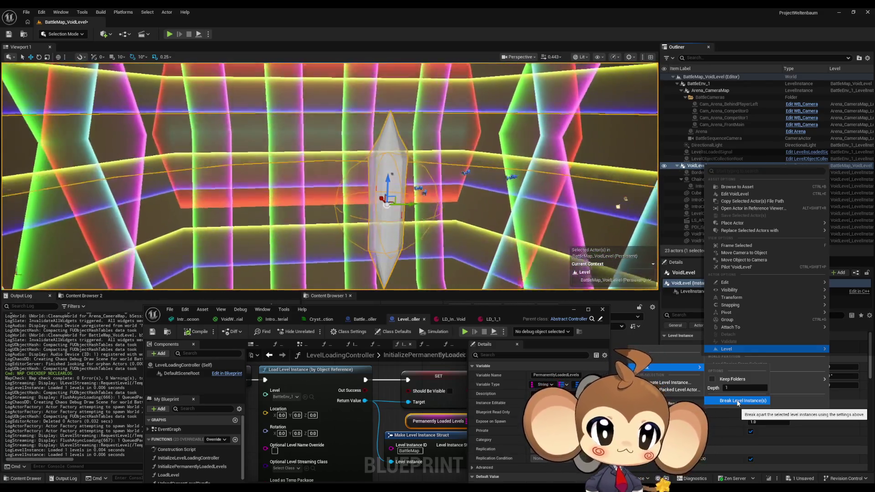
pyautogui.click(737, 400)
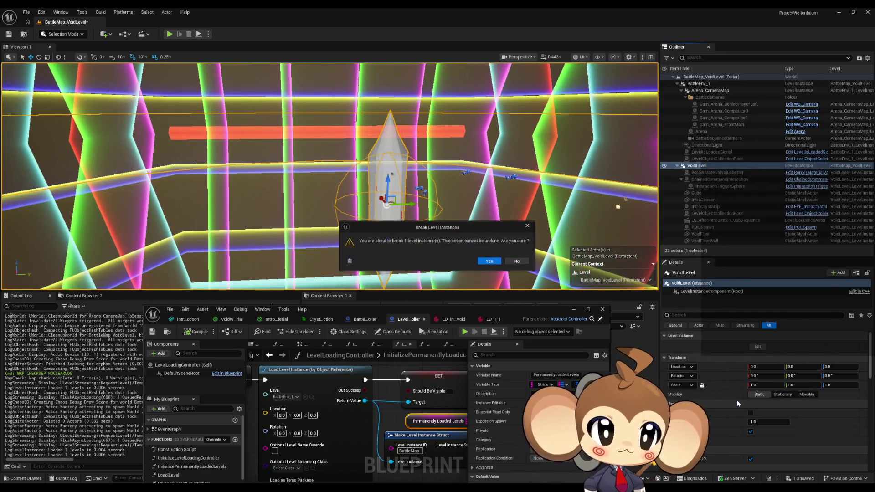
pyautogui.click(488, 261)
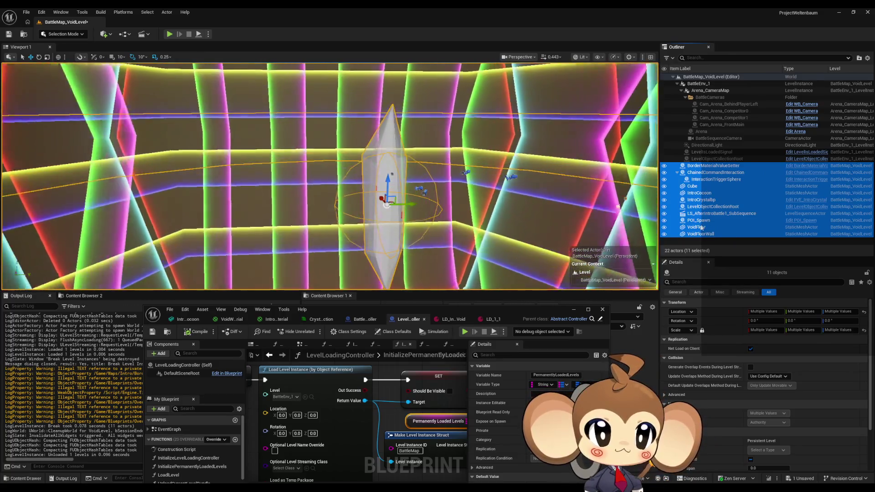
# Delete VoidFloorWall, VoidFloor, POI_Spawn and LS_AfterIntroBattle1_SubSequence from the level
pyautogui.click(700, 234)
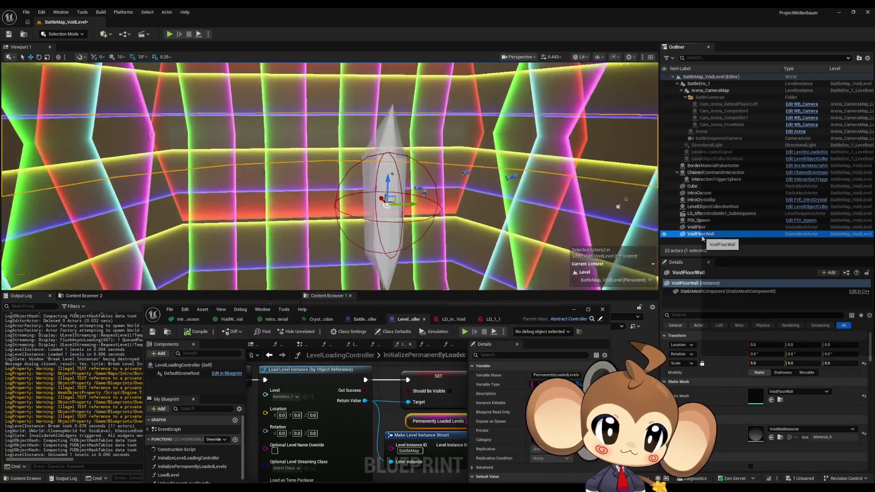
pyautogui.press('Delete')
pyautogui.click(700, 227)
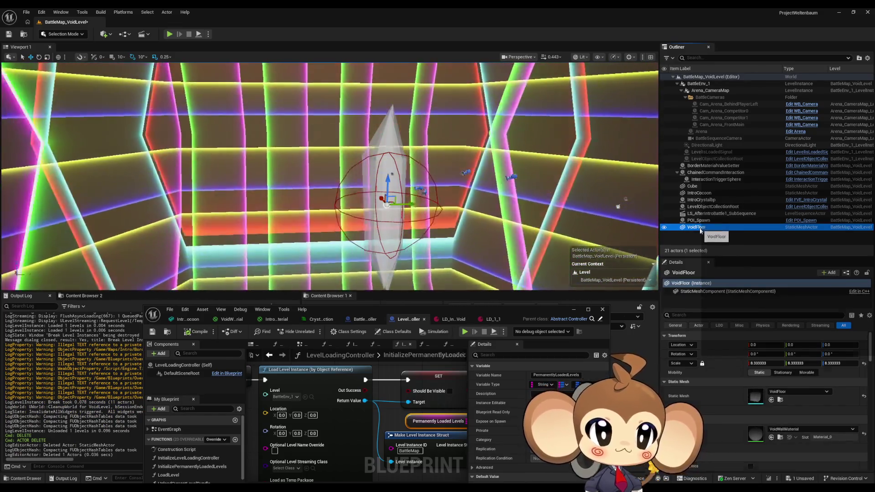
pyautogui.press('Delete')
pyautogui.click(698, 220)
pyautogui.press('Delete')
pyautogui.click(697, 214)
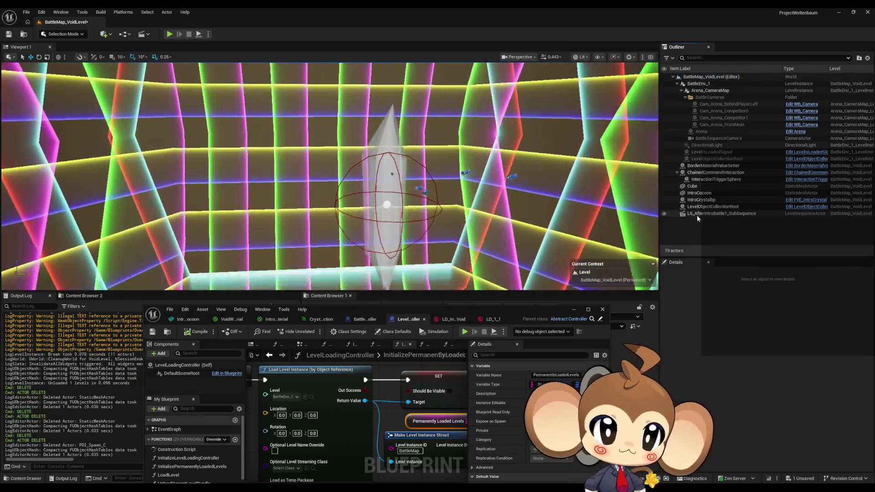
pyautogui.press('Delete')
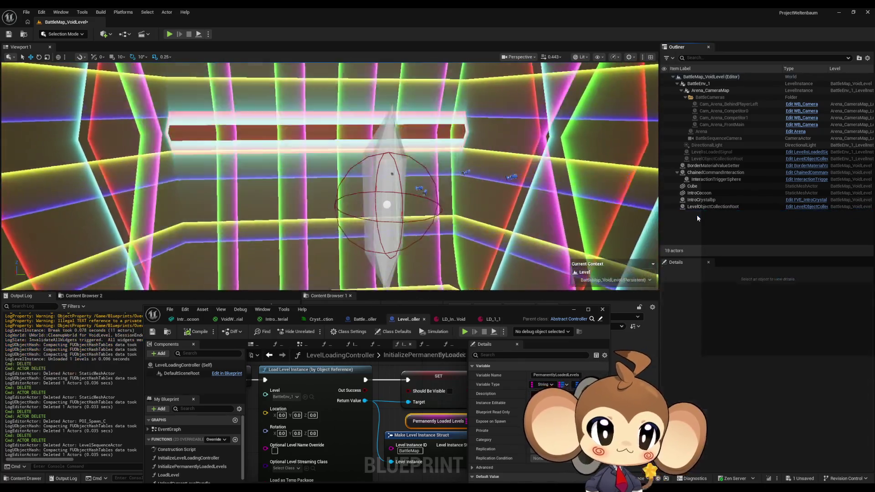
# Delete LevelObjectCollectionRoot and IntroCrystalbp, keeping IntroCocoon by undoing its deletion
pyautogui.click(698, 207)
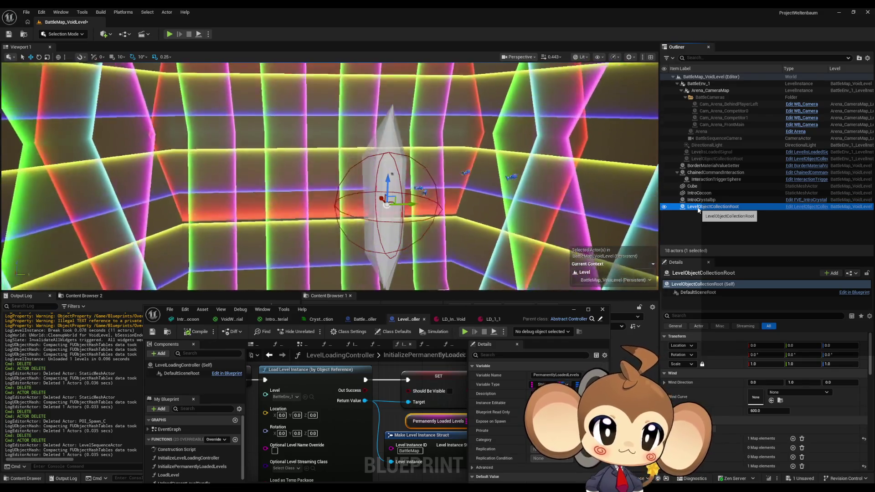
pyautogui.press('Delete')
pyautogui.click(699, 200)
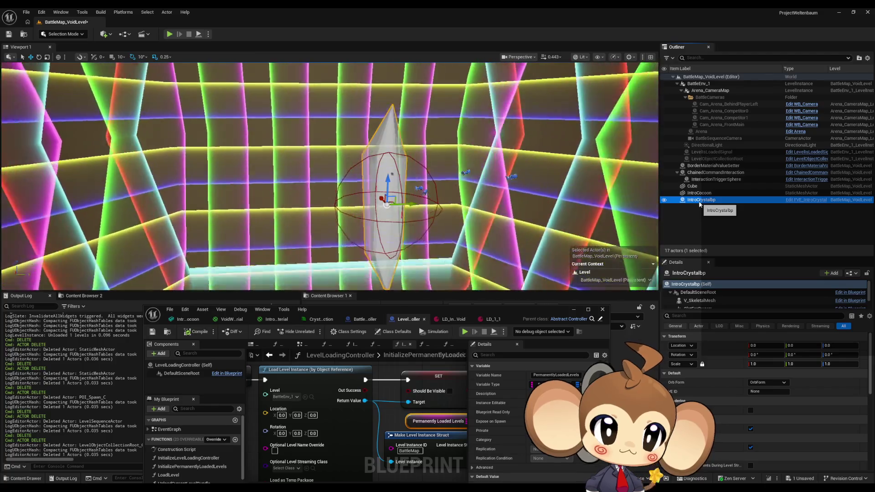
pyautogui.press('Delete')
pyautogui.click(700, 194)
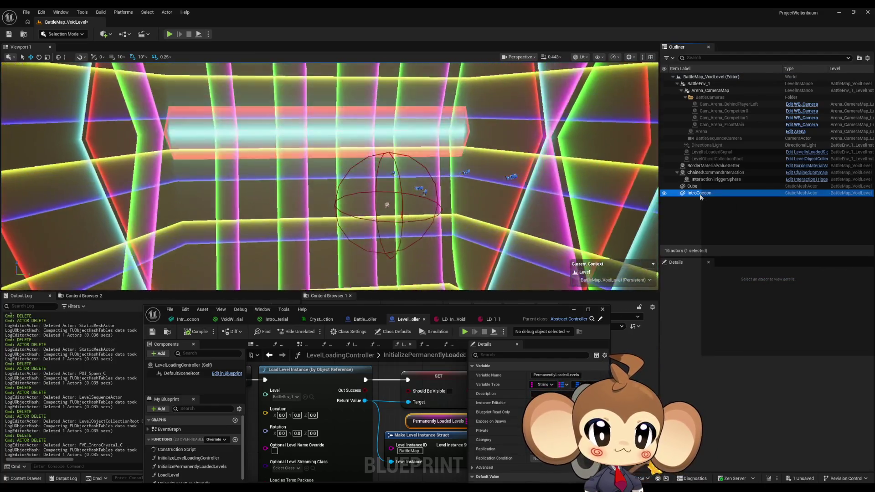
pyautogui.press('Delete')
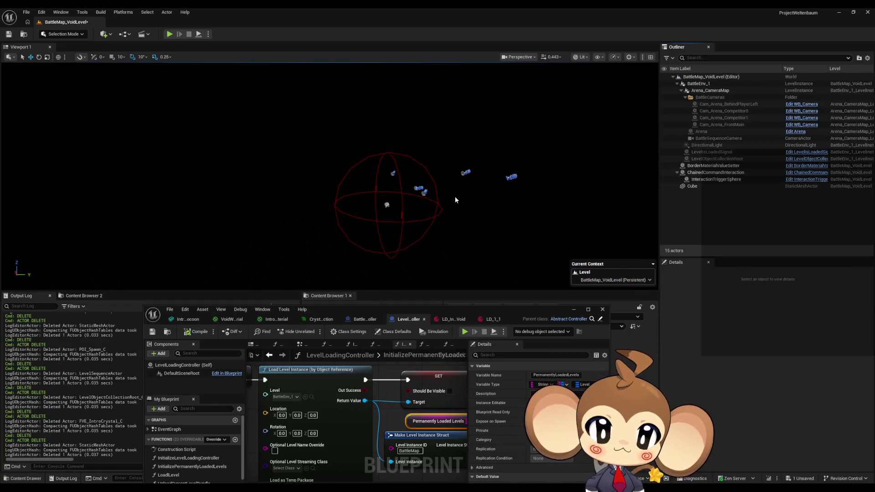
pyautogui.hotkey('ctrl', 'z')
# Delete the Cube, ChainedCommandInteraction and BorderMaterialValueSetter actors
pyautogui.click(695, 187)
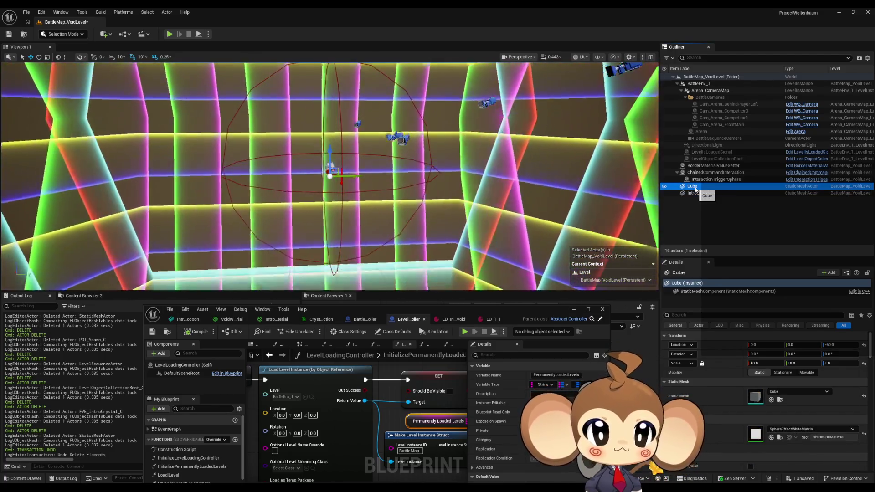
pyautogui.doubleClick(705, 179)
pyautogui.click(692, 186)
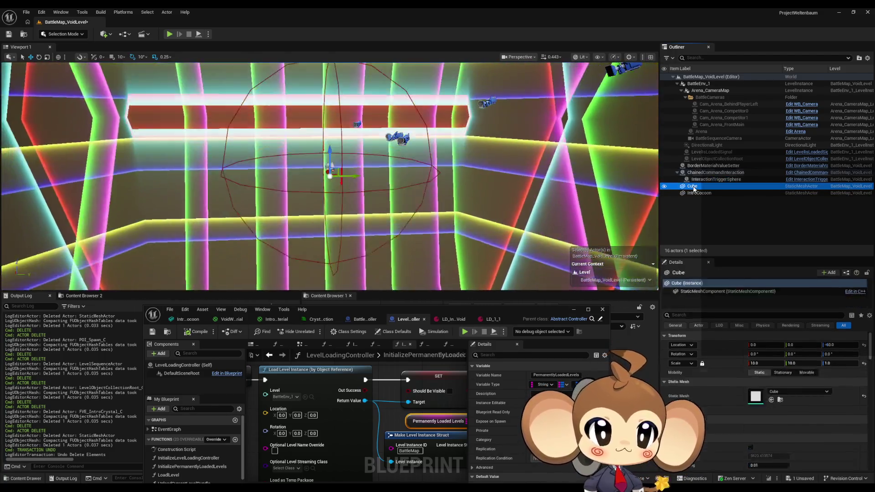
pyautogui.press('Delete')
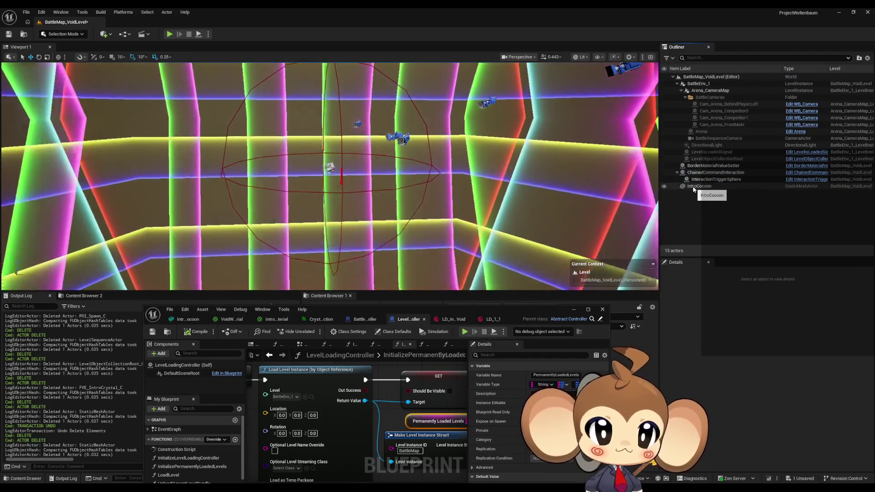
pyautogui.click(698, 173)
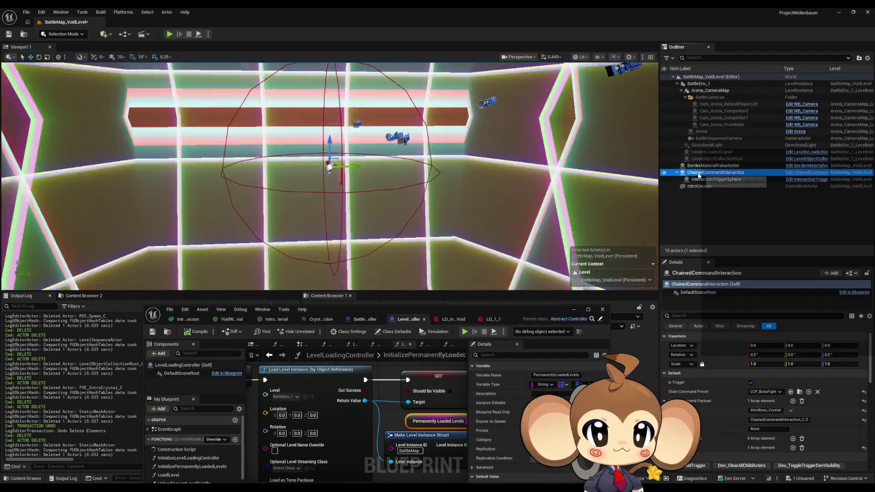
pyautogui.click(698, 176)
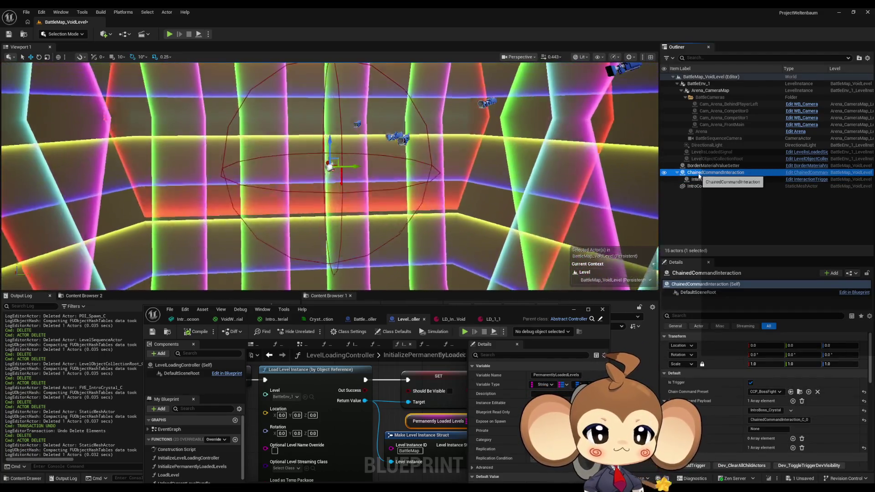
pyautogui.press('Delete')
pyautogui.press('Delete')
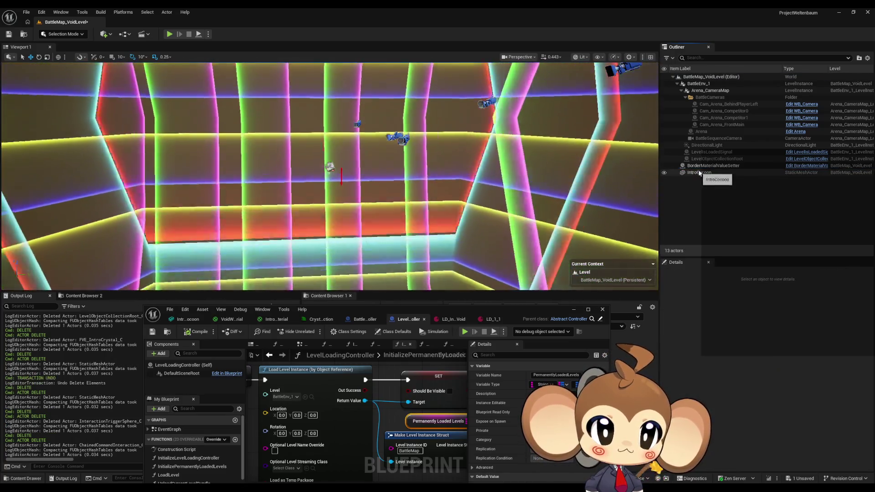
pyautogui.click(700, 167)
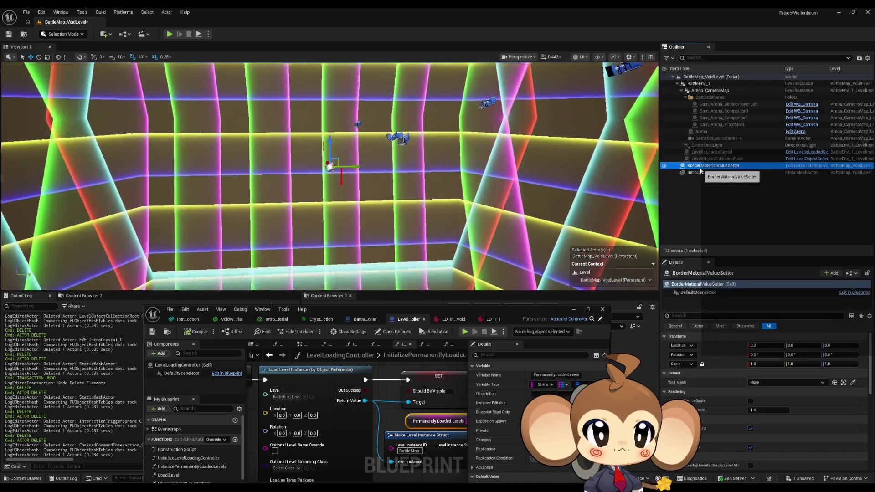
pyautogui.press('Delete')
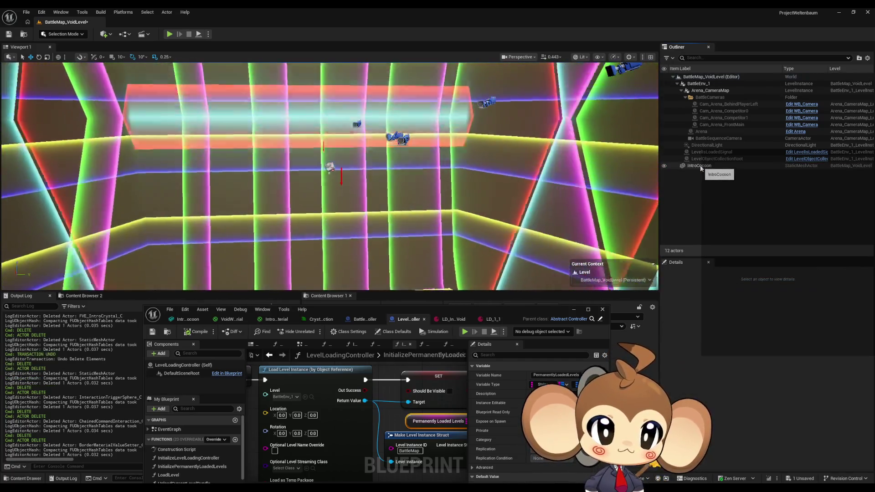
# Check the remaining IntroCocoon in the view and save BattleMap_VoidLevel
pyautogui.click(698, 167)
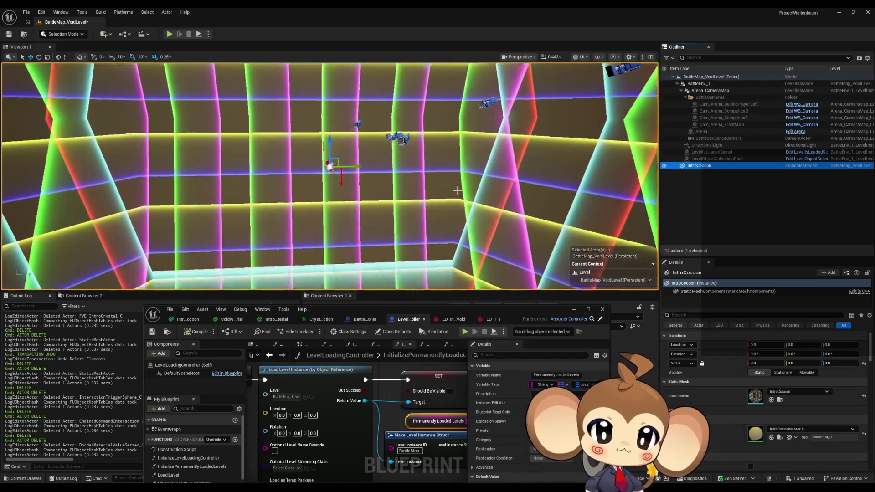
pyautogui.moveTo(80, 102); pyautogui.dragTo(80, 103)
pyautogui.hotkey('ctrl', 's')
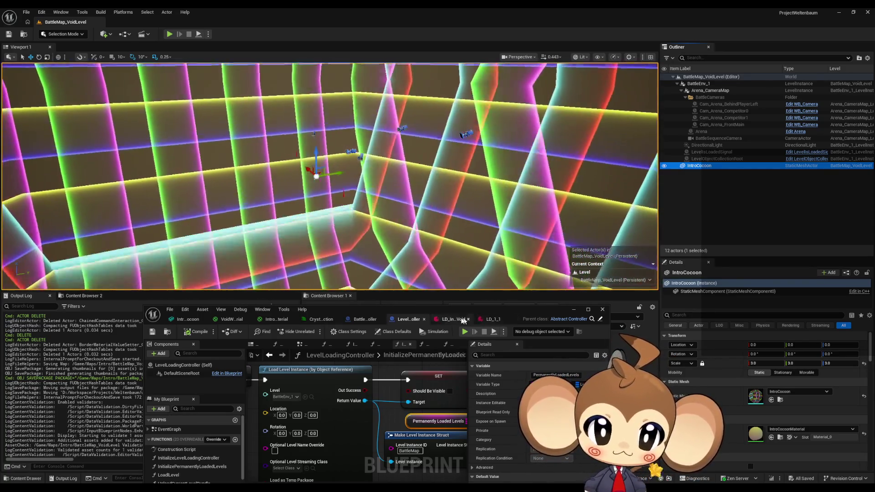
# Add a second level entry with ID Battle to the LD_IntroVoid bundle
pyautogui.click(458, 319)
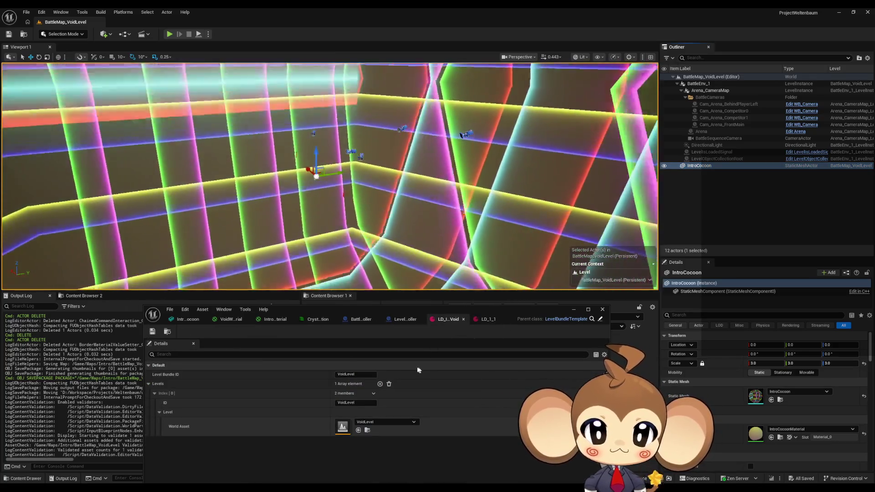
pyautogui.click(159, 412)
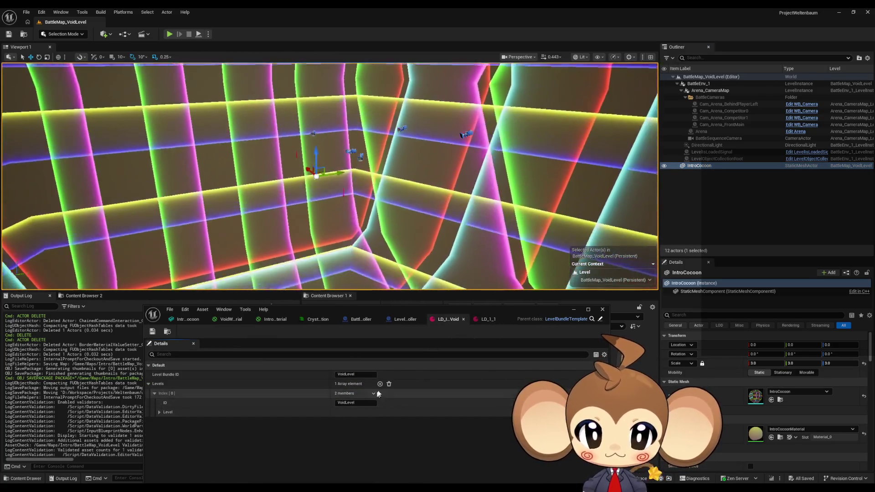
pyautogui.click(381, 384)
pyautogui.write('Ba')
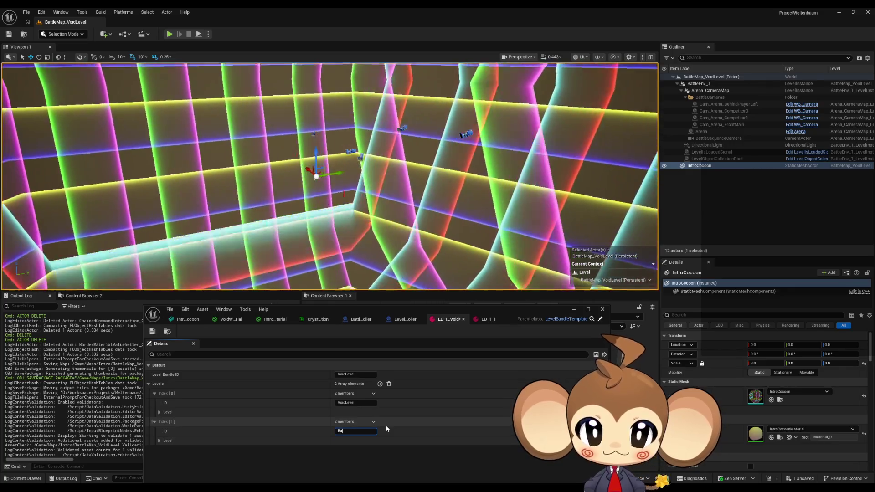
pyautogui.write('ttle')
pyautogui.press('Return')
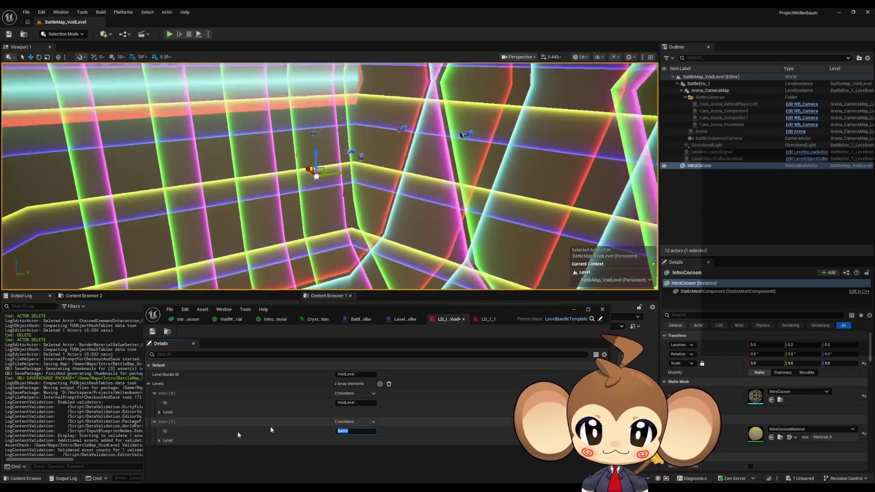
# Set the Battle entry's World Asset to BattleMap_VoidLevel and save the bundle
pyautogui.click(160, 439)
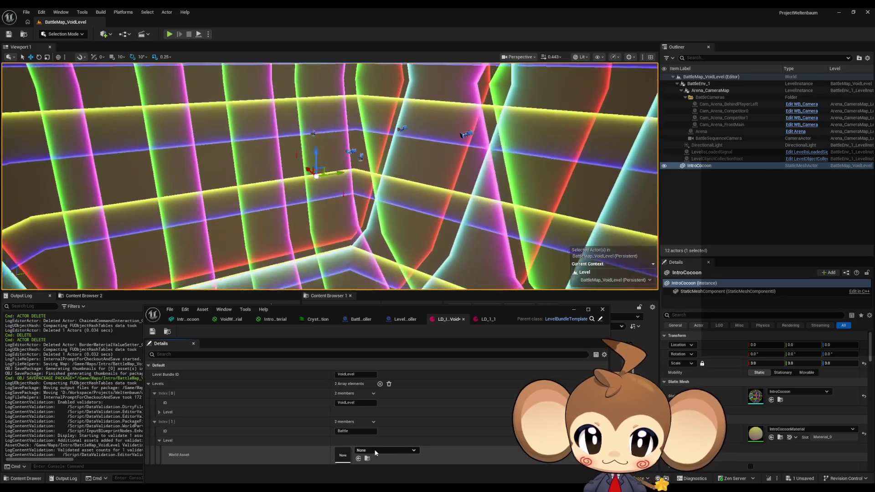
pyautogui.click(371, 451)
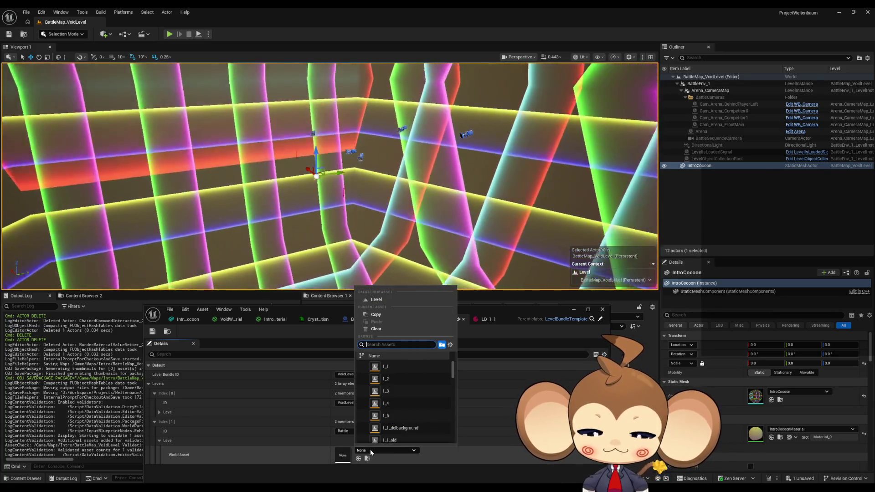
pyautogui.write('battle v')
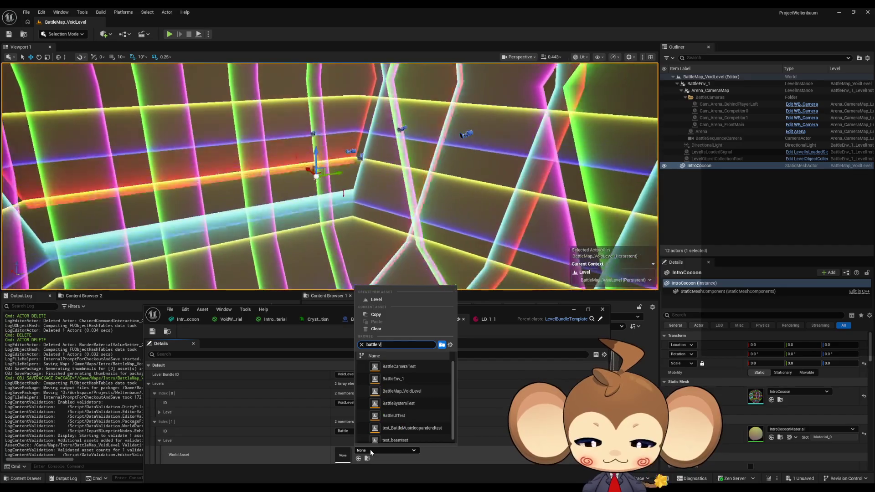
pyautogui.write('oid')
pyautogui.click(422, 366)
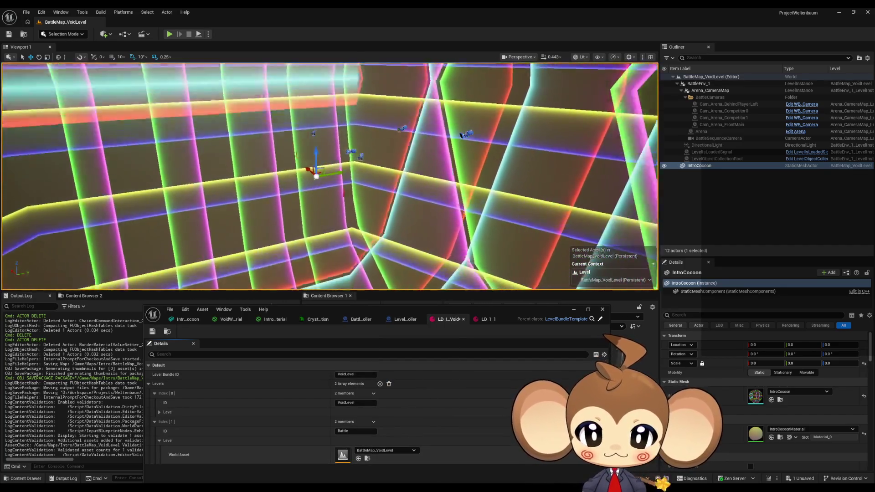
pyautogui.hotkey('ctrl', 's')
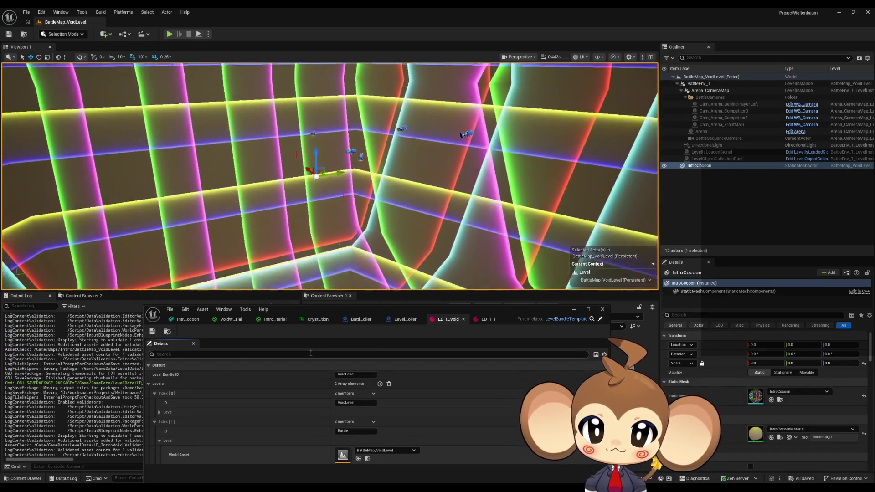
pyautogui.click(359, 321)
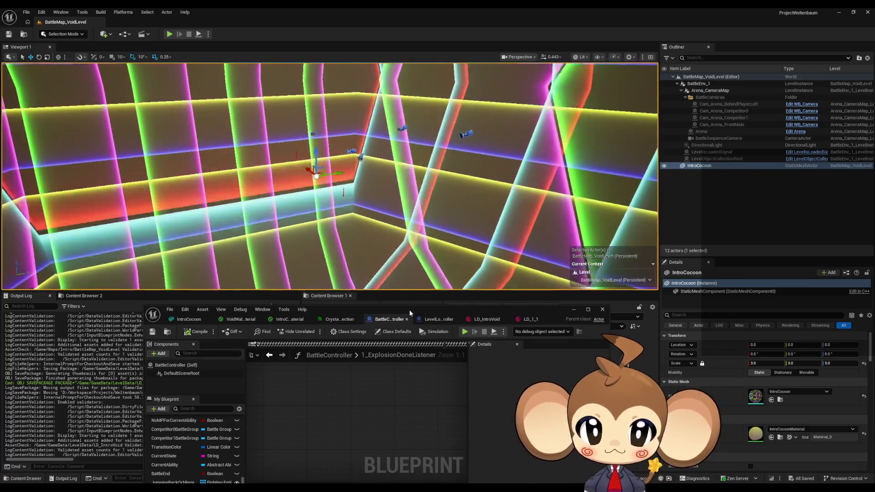
# Duplicate BattleController's Switch Level node to load Battle, then compile the blueprint
pyautogui.doubleClick(409, 309)
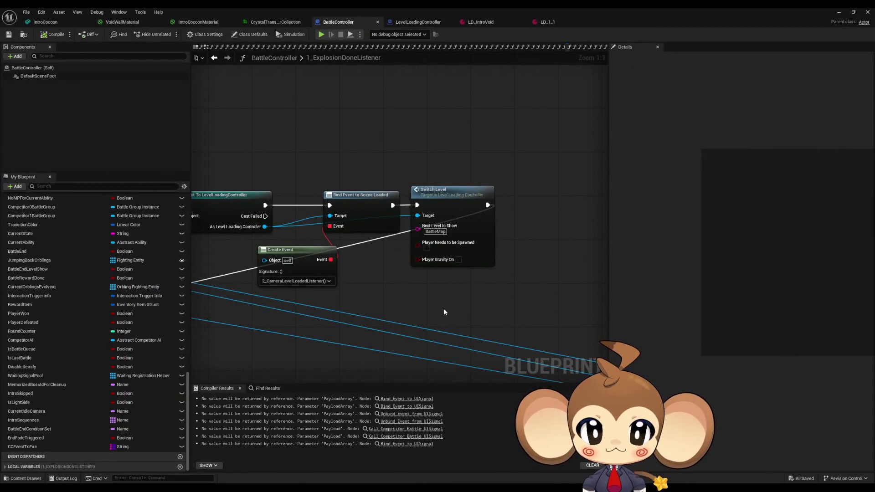
pyautogui.hotkey('ctrl', 'd')
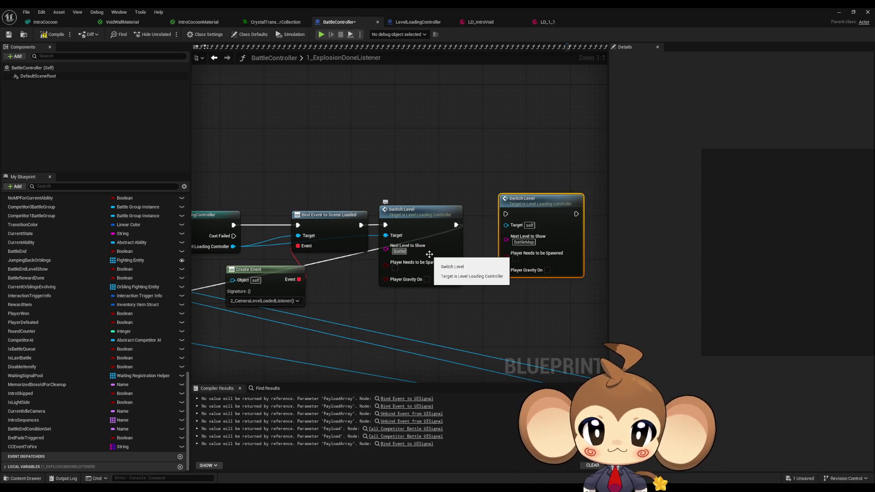
pyautogui.click(54, 36)
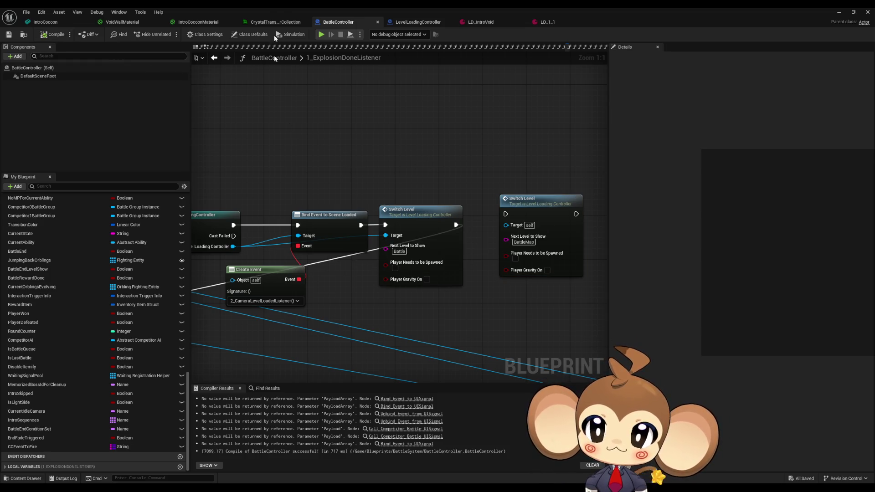
pyautogui.doubleClick(283, 7)
# In IssueBoard, add the comment note 'empty permanent map (battlemap not needed?)', then minimize the editor
pyautogui.moveTo(466, 308)
pyautogui.mouseDown()
pyautogui.moveTo(304, 103)
pyautogui.moveTo(269, 103)
pyautogui.mouseUp()
pyautogui.click(499, 316)
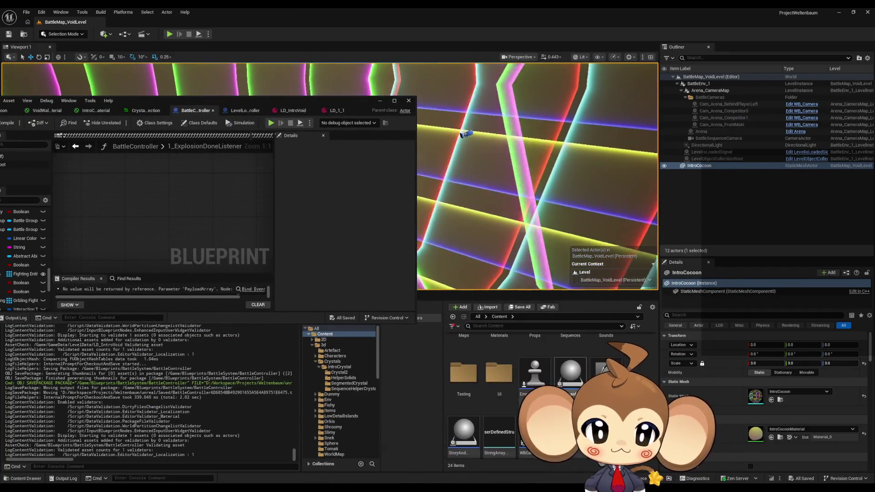
pyautogui.scroll(-1, 603, 366)
pyautogui.doubleClick(576, 359)
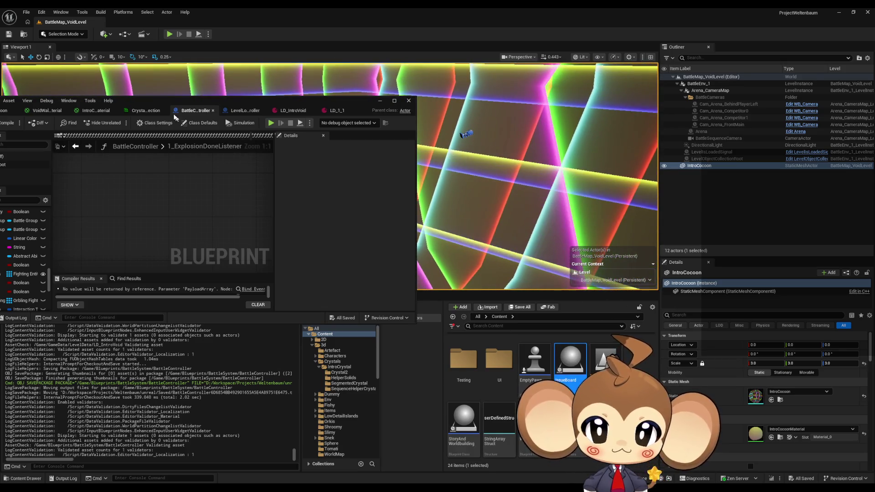
pyautogui.moveTo(197, 99); pyautogui.dragTo(452, 144)
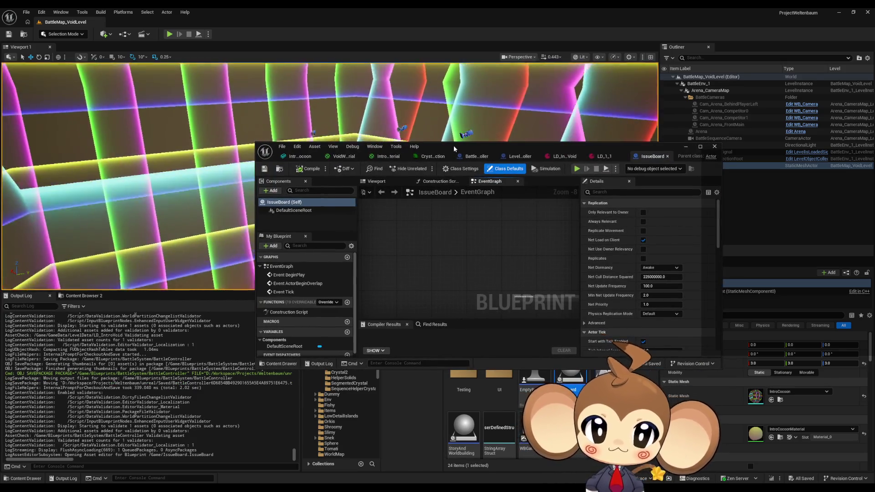
pyautogui.doubleClick(453, 146)
pyautogui.scroll(6, 424, 284)
pyautogui.scroll(2, 343, 244)
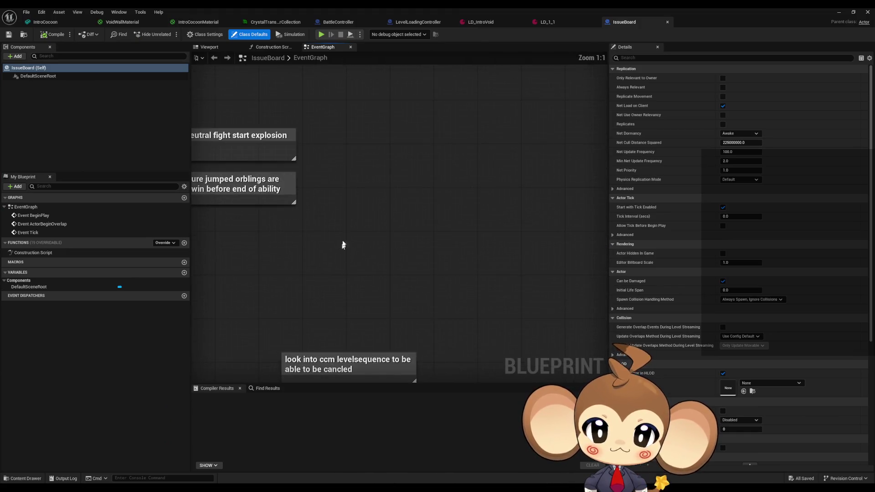
pyautogui.press('c')
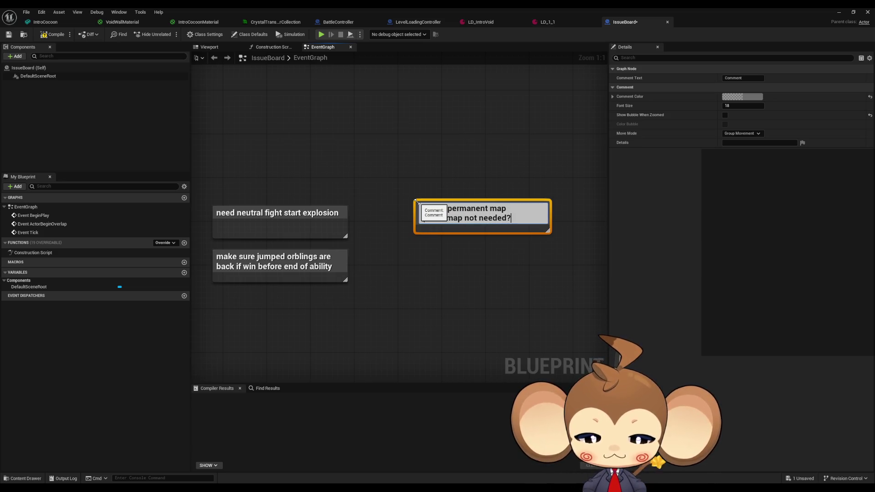
pyautogui.click(516, 275)
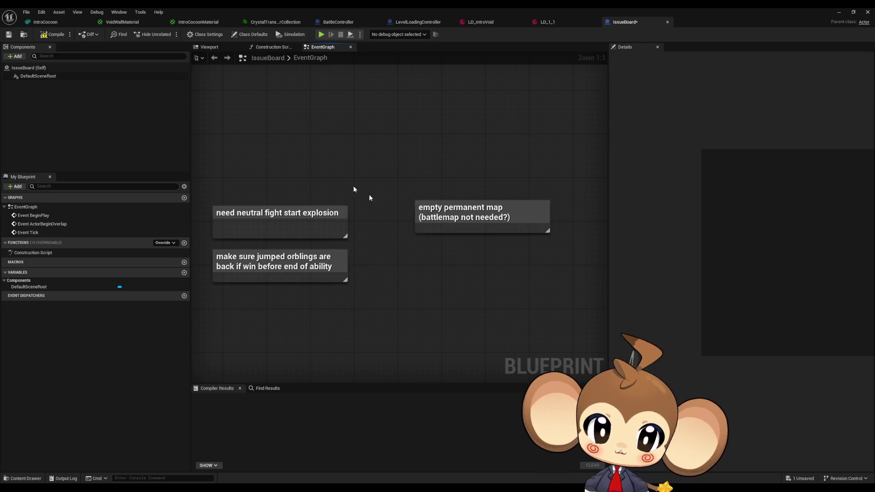
pyautogui.click(838, 13)
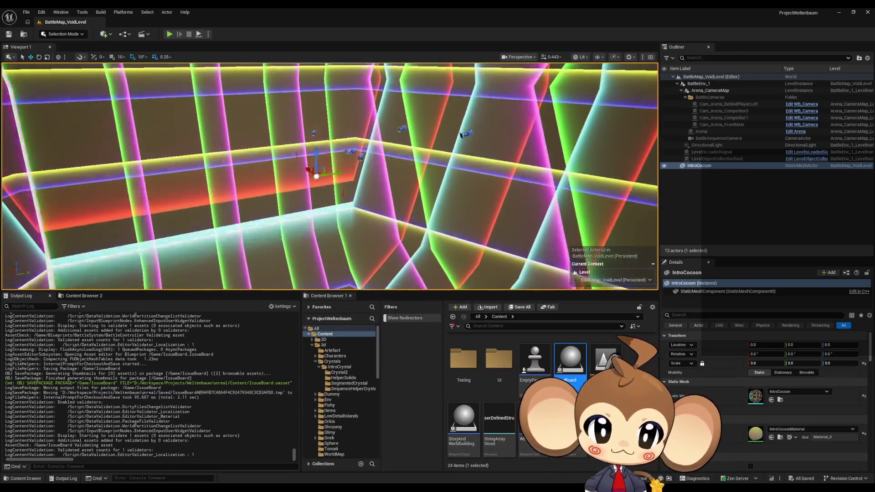
# Load the Main level, start Play In Editor, and bring the IssueBoard editor back up
pyautogui.doubleClick(605, 359)
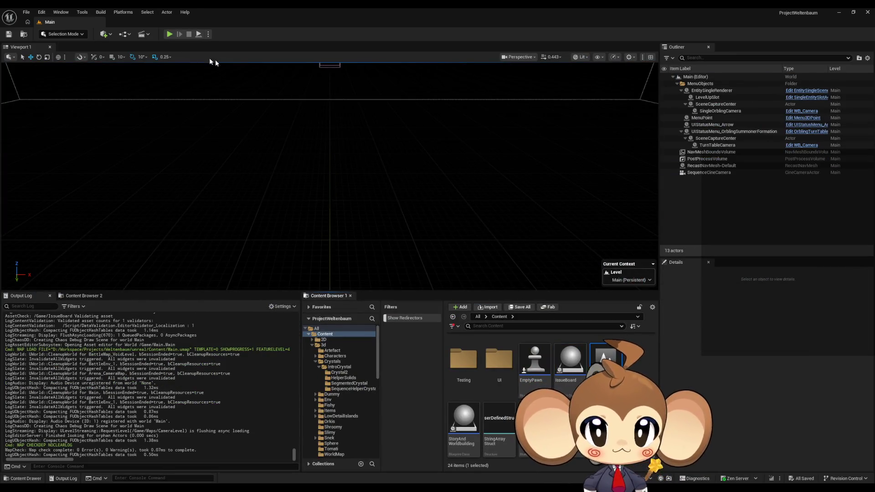
pyautogui.click(168, 35)
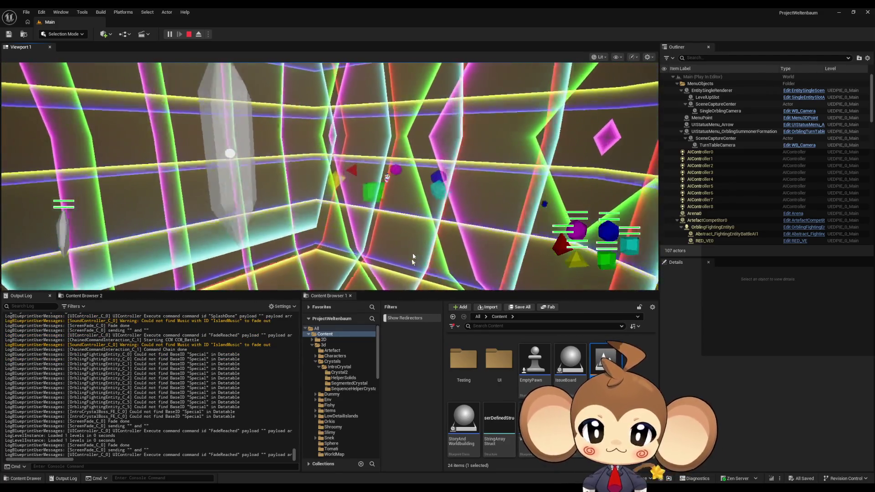
pyautogui.moveTo(358, 491)
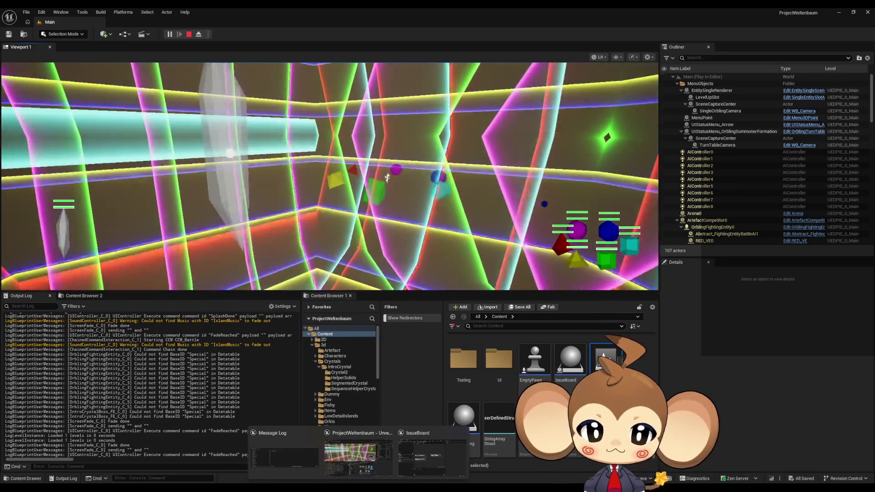
pyautogui.click(430, 461)
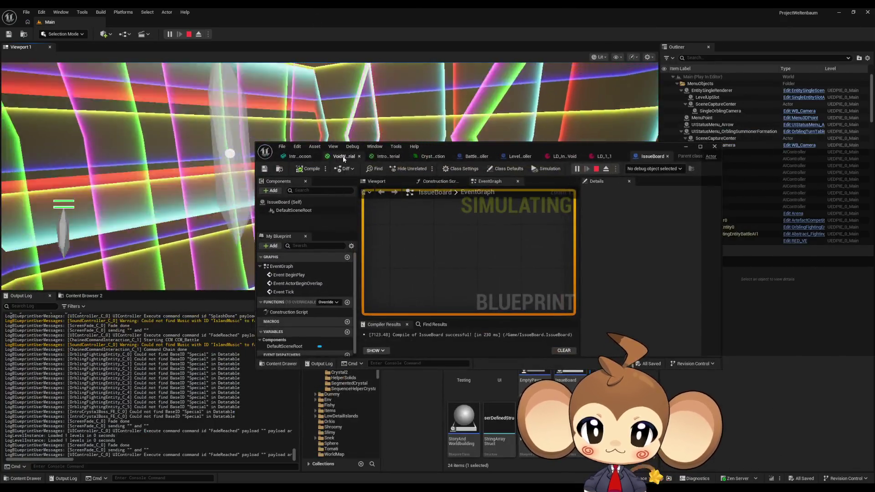
# Close VoidWallMaterial, darken the cocoon constant colour to about 0.026, and apply it live
pyautogui.click(349, 157)
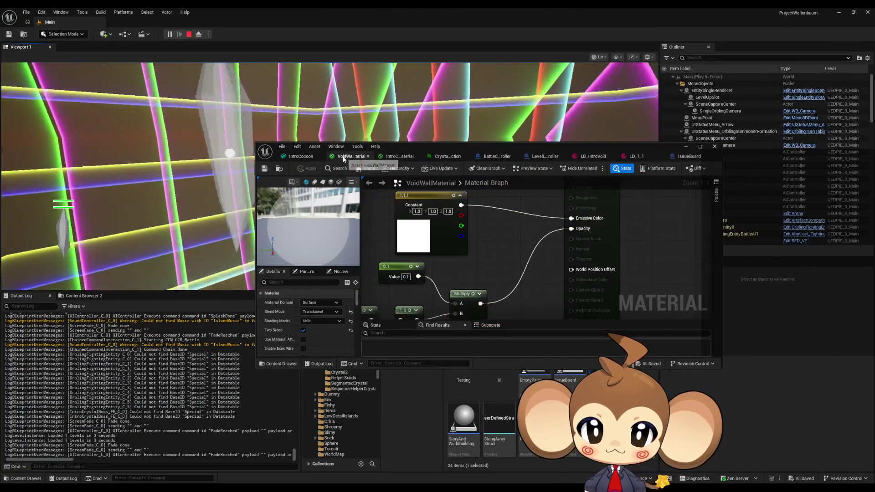
pyautogui.click(367, 156)
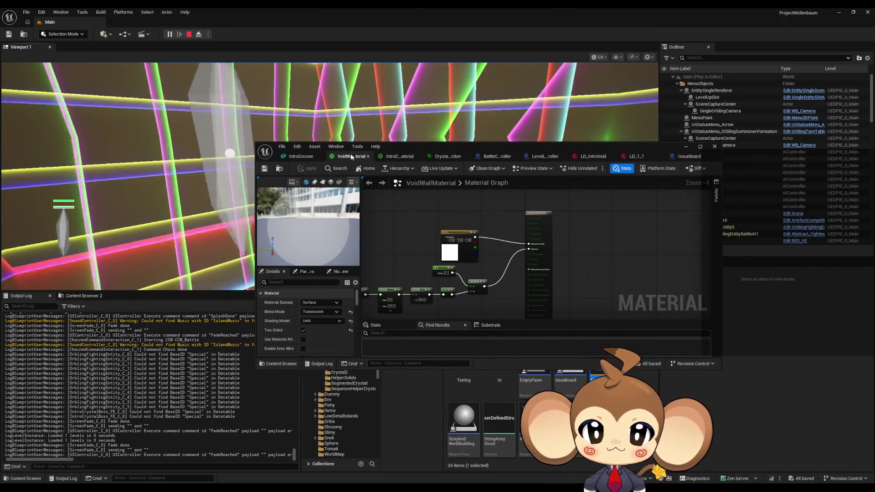
pyautogui.moveTo(578, 218)
pyautogui.mouseDown()
pyautogui.moveTo(538, 241)
pyautogui.moveTo(455, 261)
pyautogui.mouseUp()
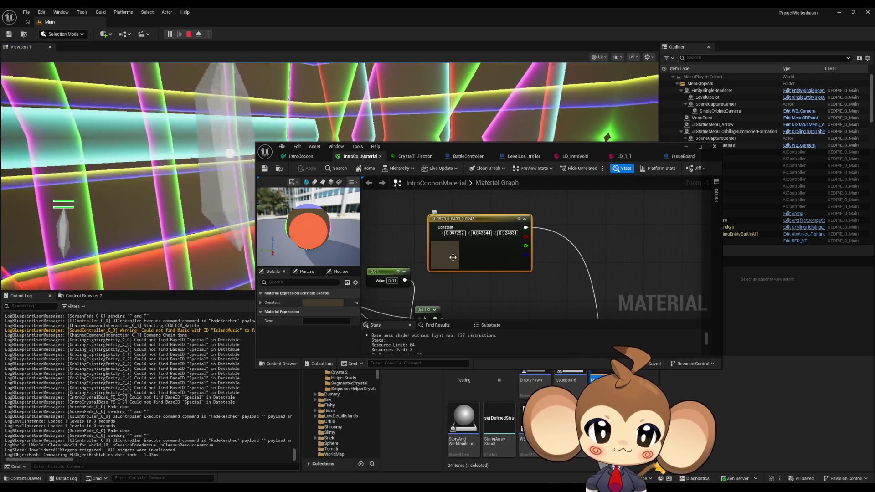
pyautogui.doubleClick(454, 261)
pyautogui.moveTo(479, 145)
pyautogui.mouseDown()
pyautogui.moveTo(414, 260)
pyautogui.moveTo(430, 300)
pyautogui.mouseUp()
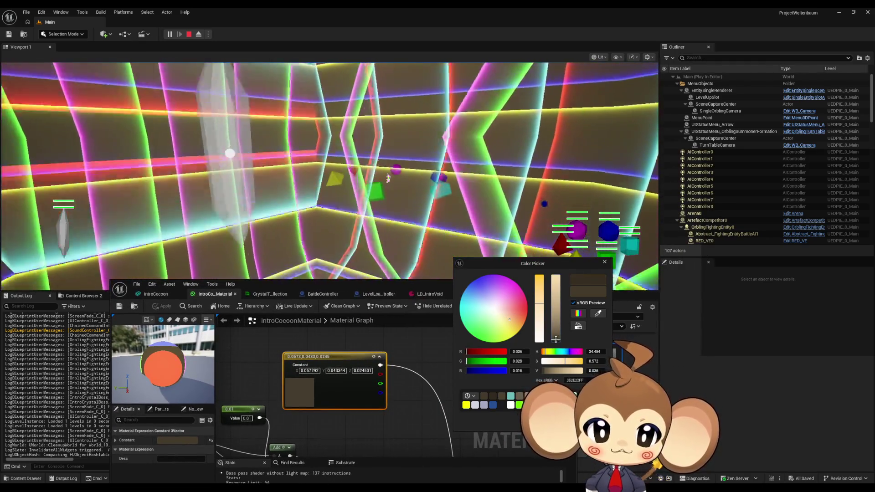
pyautogui.moveTo(556, 337); pyautogui.dragTo(558, 346)
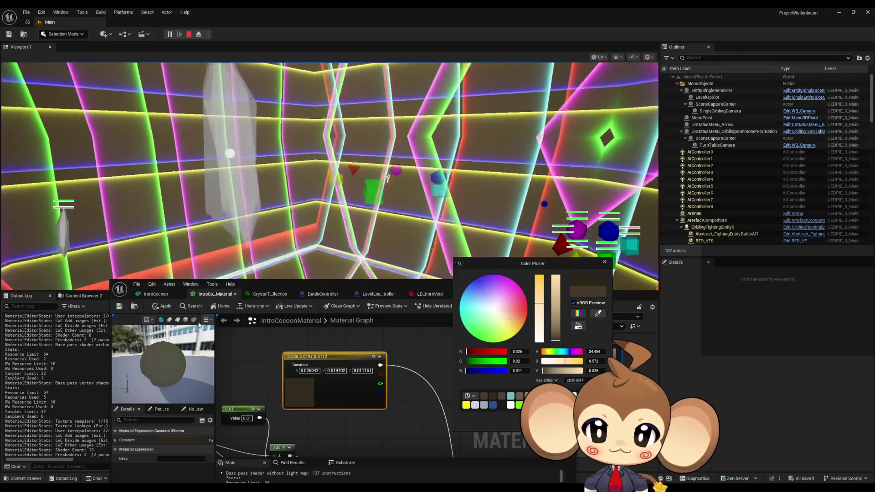
pyautogui.click(164, 307)
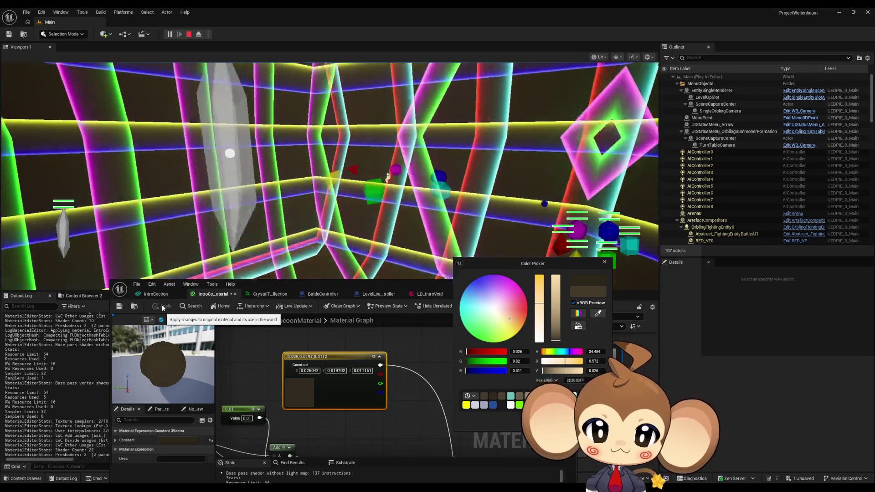
# Add a Multiply node after the Add output and route it into Emissive Color
pyautogui.scroll(-5, 331, 386)
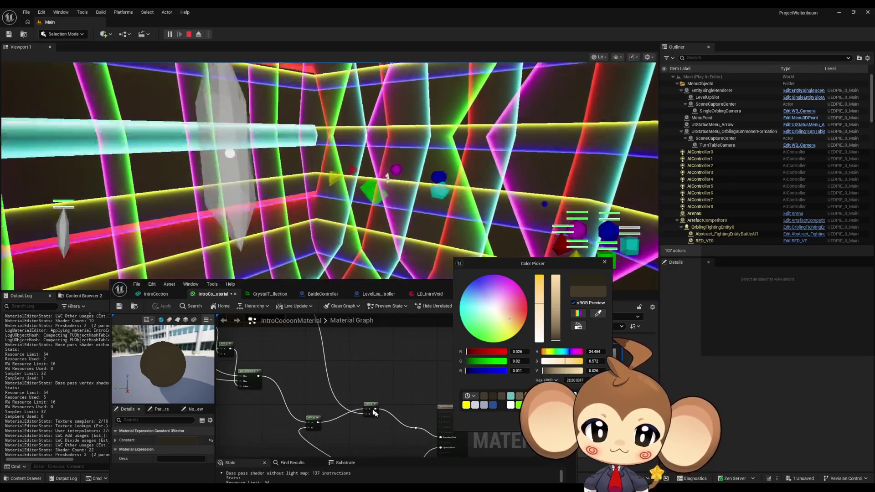
pyautogui.scroll(5, 375, 412)
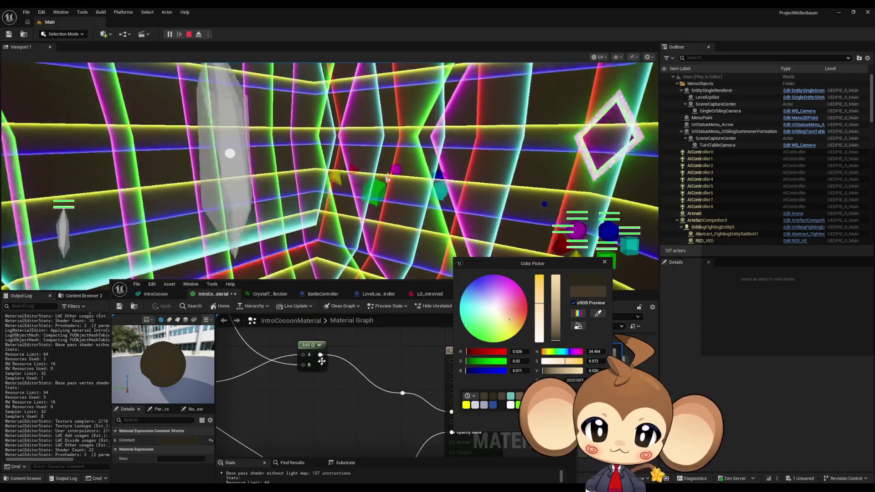
pyautogui.moveTo(320, 355); pyautogui.dragTo(362, 373)
pyautogui.press('Return')
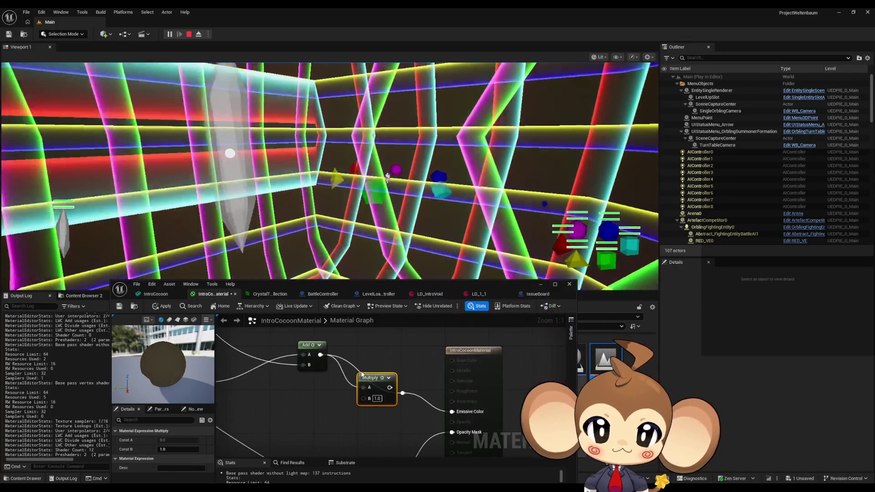
pyautogui.moveTo(378, 383)
pyautogui.mouseDown()
pyautogui.moveTo(367, 383)
pyautogui.moveTo(443, 420)
pyautogui.mouseUp()
pyautogui.moveTo(403, 400); pyautogui.dragTo(370, 403)
# Set the Multiply factor, trying 0.4 and 0.1 before settling on 0.2
pyautogui.write('0')
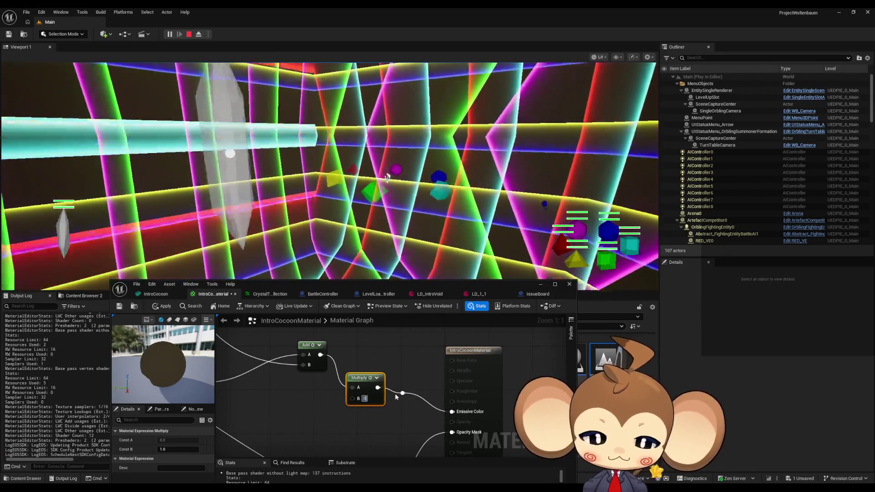
pyautogui.write('.4')
pyautogui.press('Return')
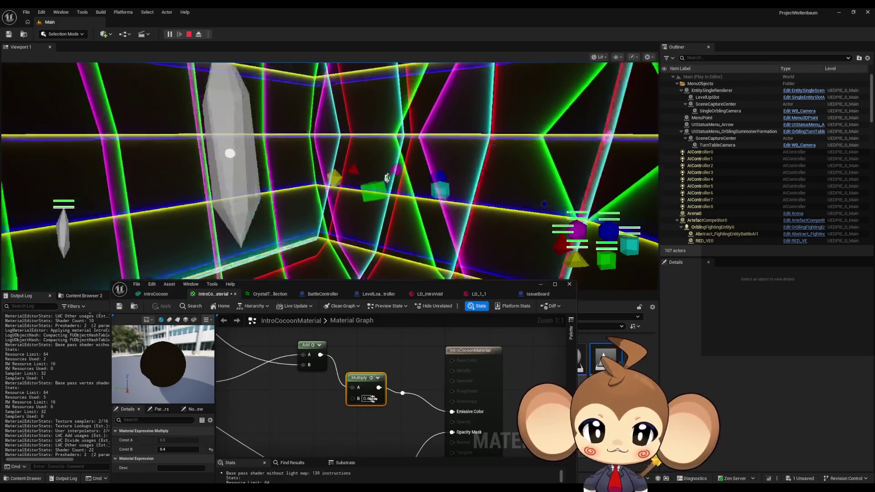
pyautogui.write('0.1')
pyautogui.press('Return')
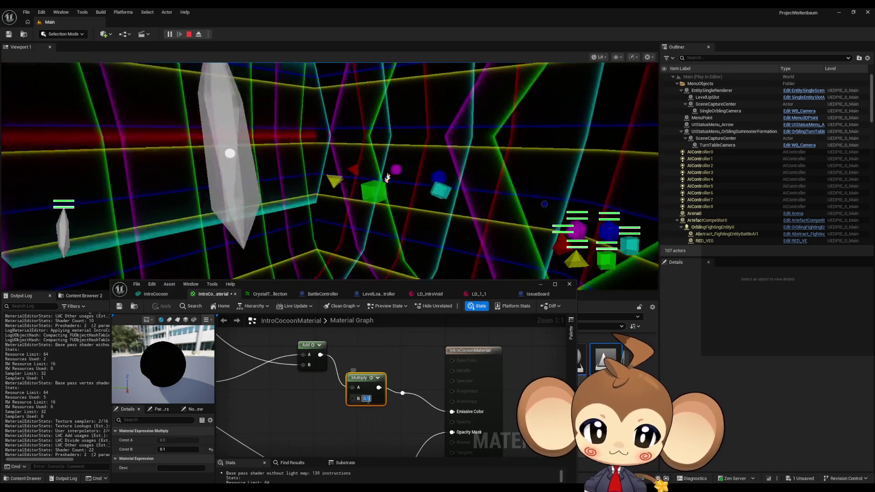
pyautogui.press('BackSpace')
pyautogui.write('2')
pyautogui.press('Return')
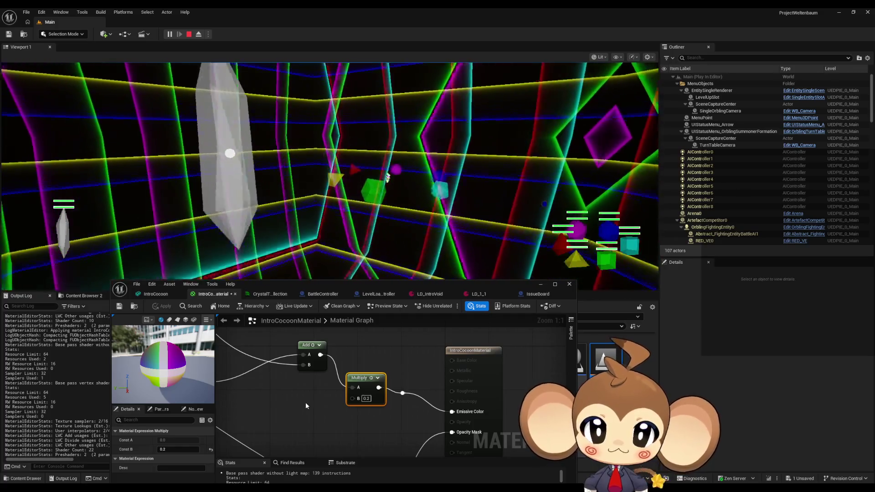
# Add a Multiply node off the dark Constant colour and connect it into the Add input
pyautogui.scroll(-1, 356, 390)
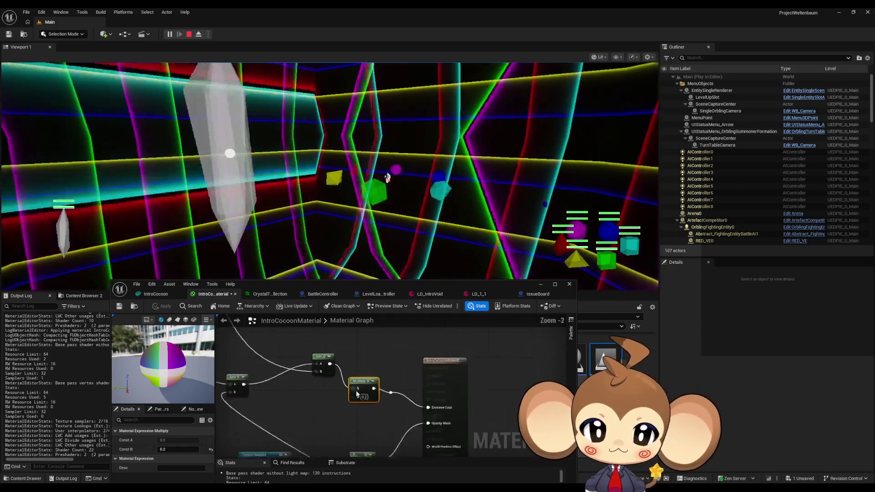
pyautogui.click(277, 349)
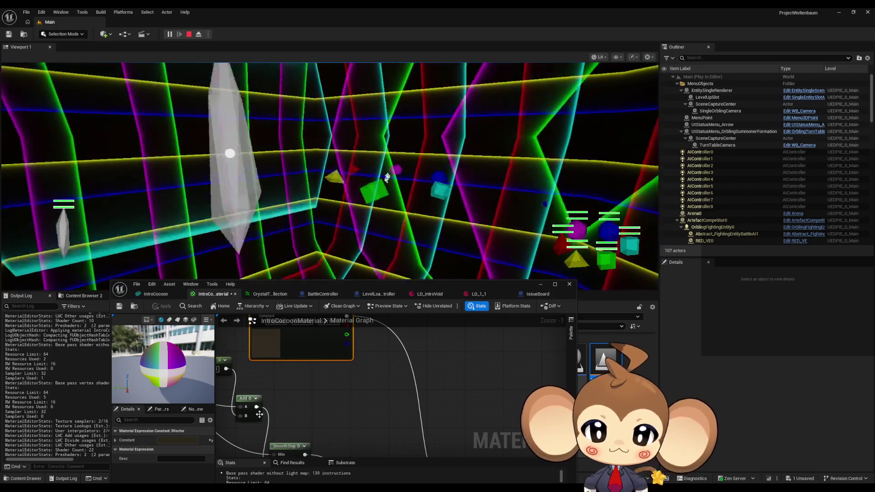
pyautogui.scroll(-2, 291, 428)
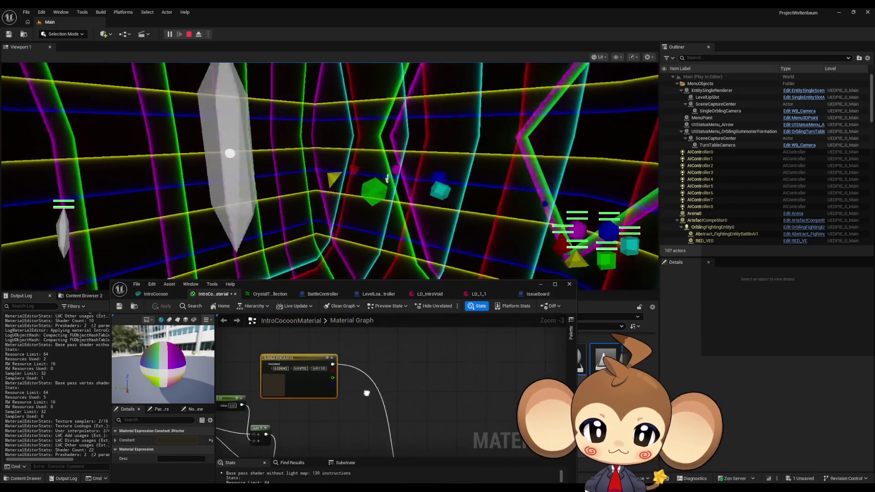
pyautogui.moveTo(333, 364); pyautogui.dragTo(361, 371)
pyautogui.write('multiply')
pyautogui.press('Return')
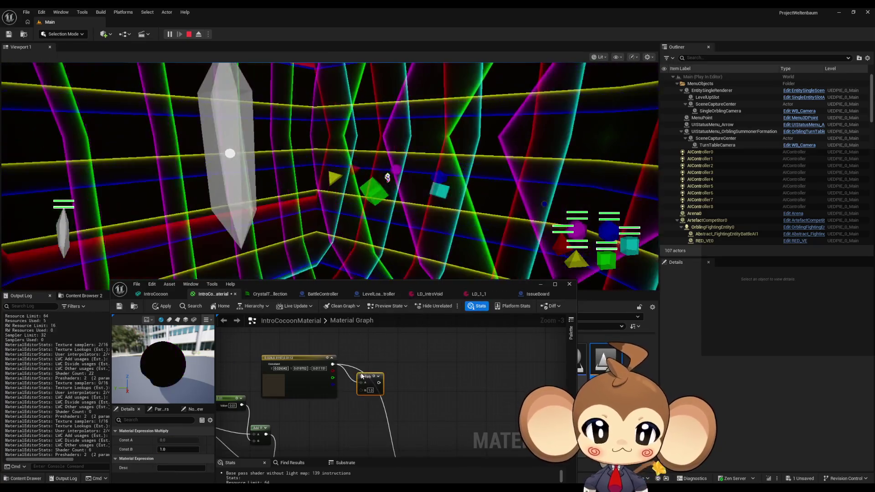
pyautogui.scroll(-1, 398, 345)
pyautogui.moveTo(397, 338); pyautogui.dragTo(453, 444)
pyautogui.scroll(4, 413, 419)
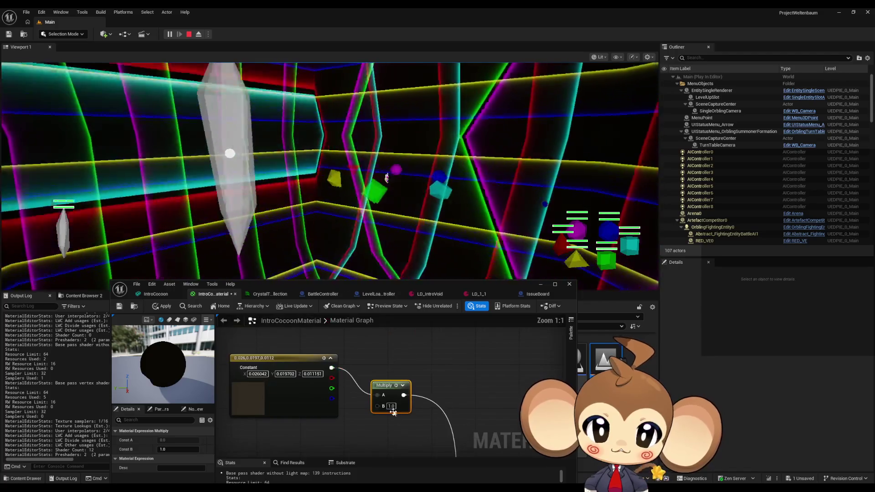
# Try Multiply factors 2, 4 and 8, applying live, and settle on 6
pyautogui.write('2')
pyautogui.press('Return')
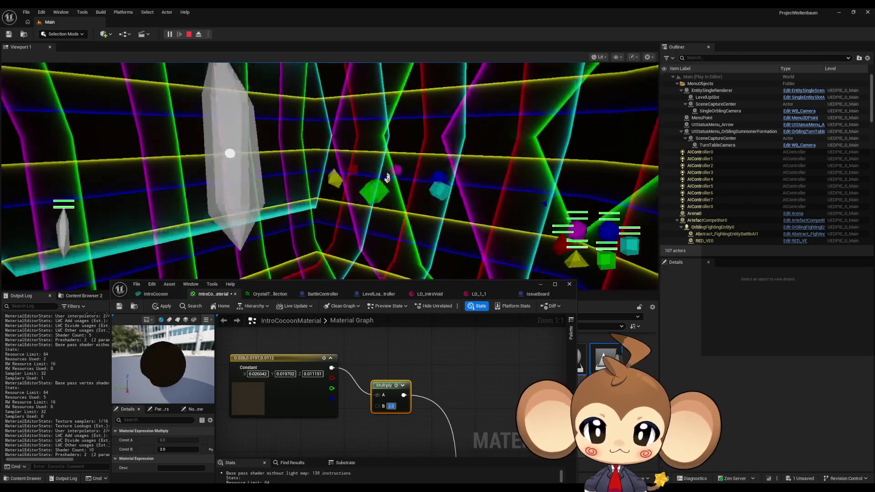
pyautogui.click(161, 306)
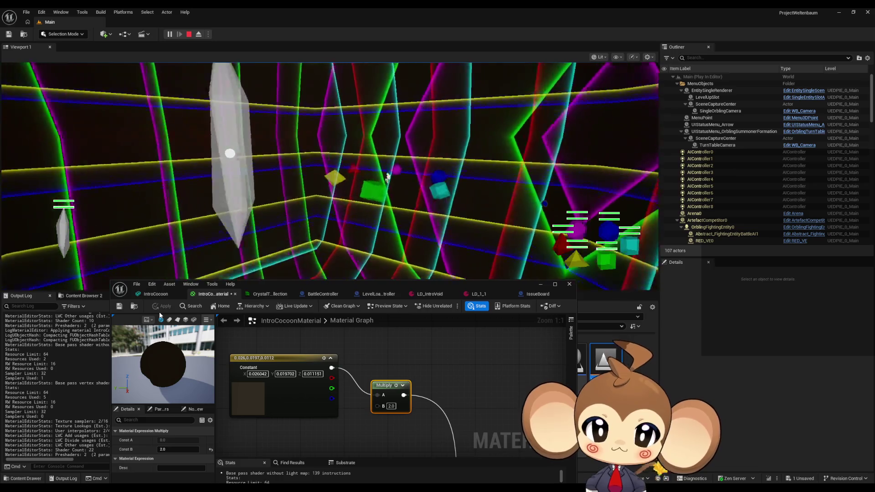
pyautogui.moveTo(399, 409); pyautogui.dragTo(416, 402)
pyautogui.click(460, 376)
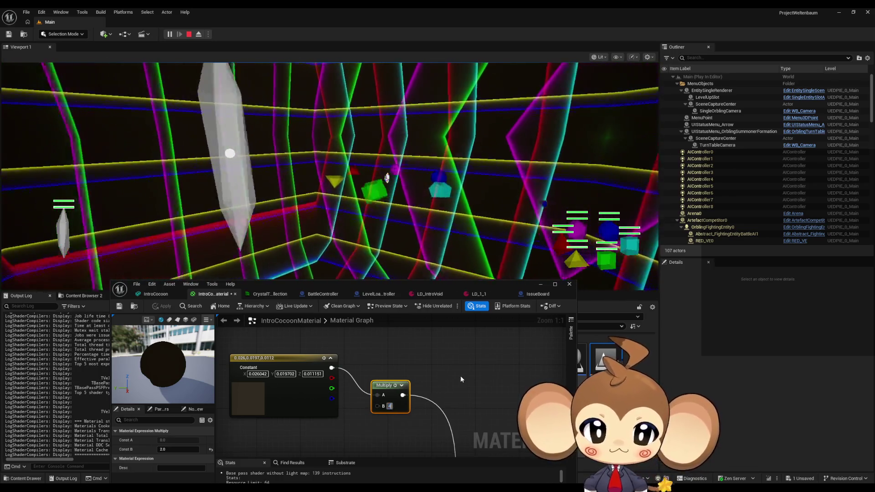
pyautogui.click(160, 306)
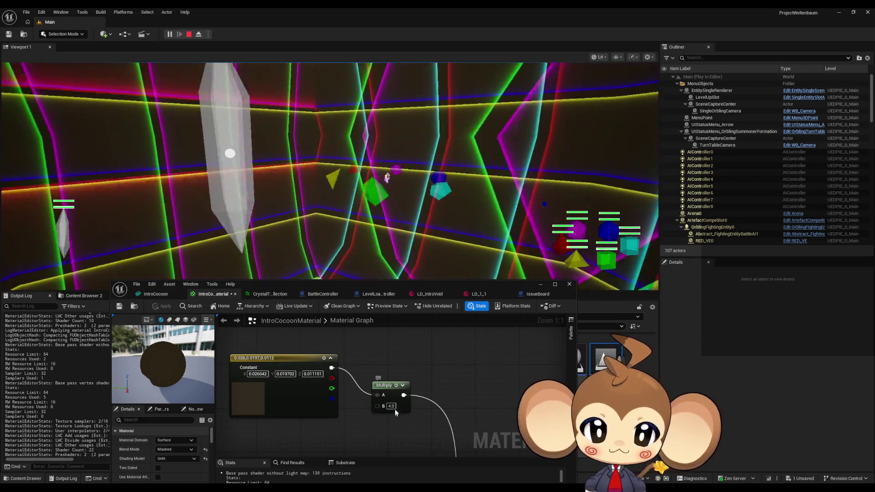
pyautogui.write('8')
pyautogui.press('Return')
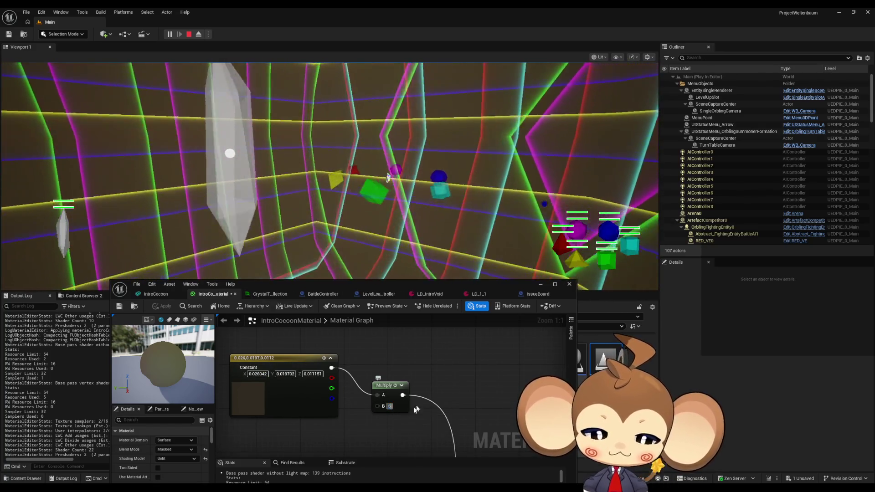
pyautogui.write('6')
pyautogui.press('Return')
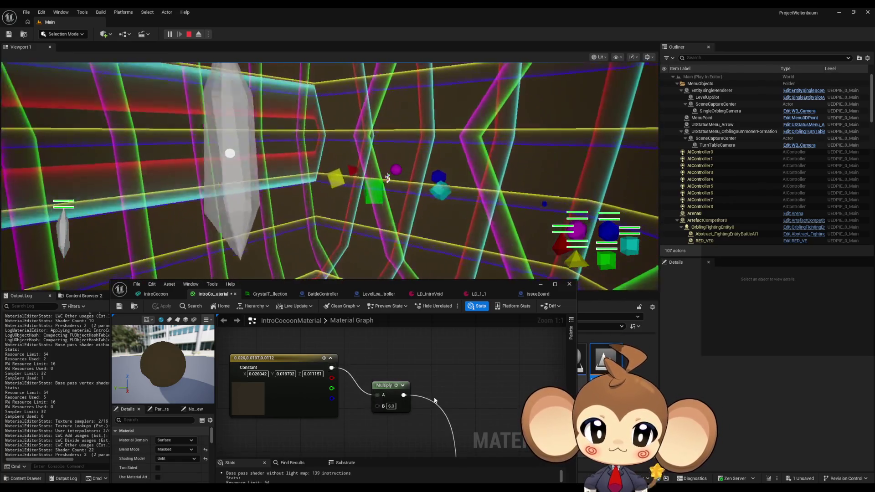
# Rewire the Multiply result to the material output and Add node, applying the material live
pyautogui.scroll(-4, 434, 400)
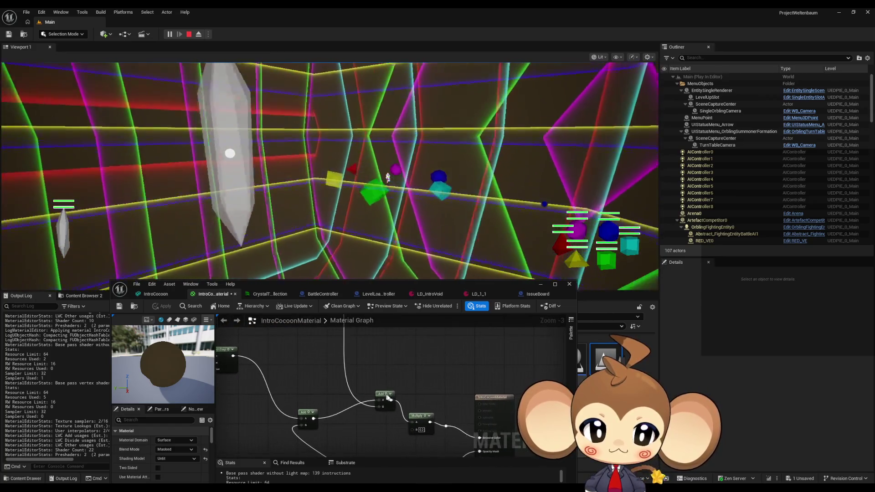
pyautogui.moveTo(387, 398)
pyautogui.mouseDown()
pyautogui.moveTo(430, 421)
pyautogui.moveTo(469, 417)
pyautogui.mouseUp()
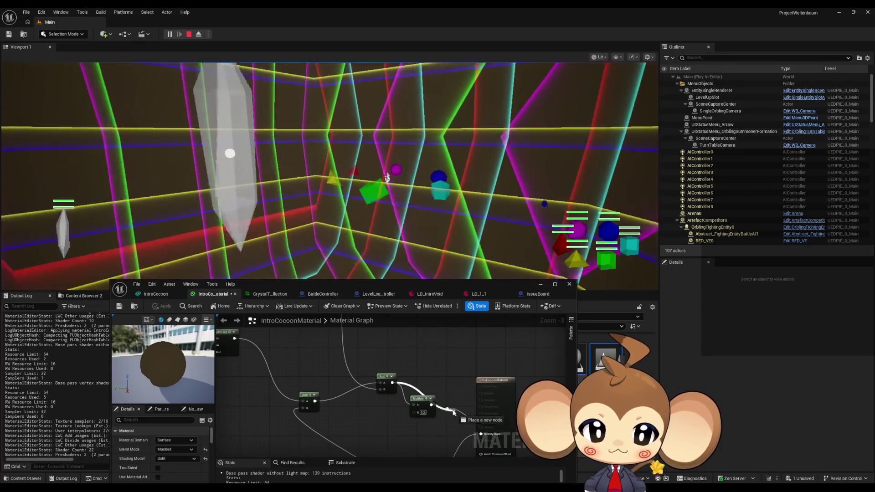
pyautogui.moveTo(448, 411); pyautogui.dragTo(449, 412)
pyautogui.moveTo(449, 376); pyautogui.dragTo(459, 456)
pyautogui.scroll(-1, 332, 351)
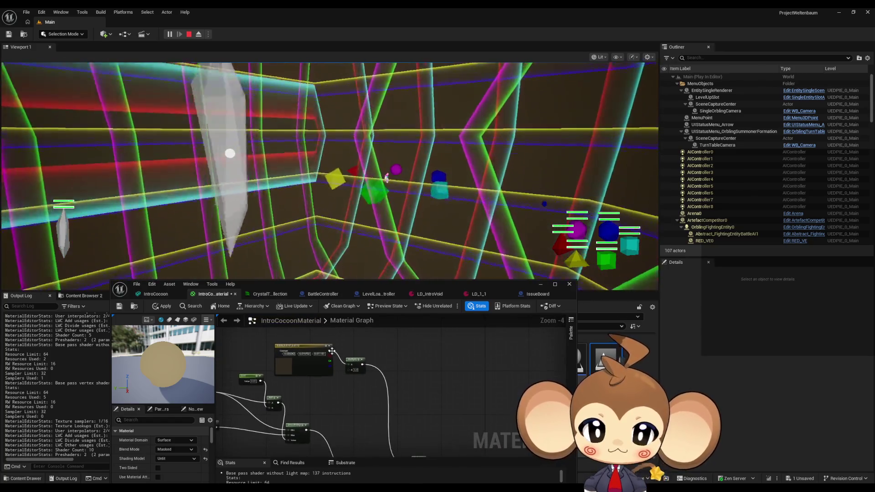
pyautogui.moveTo(356, 408); pyautogui.dragTo(414, 427)
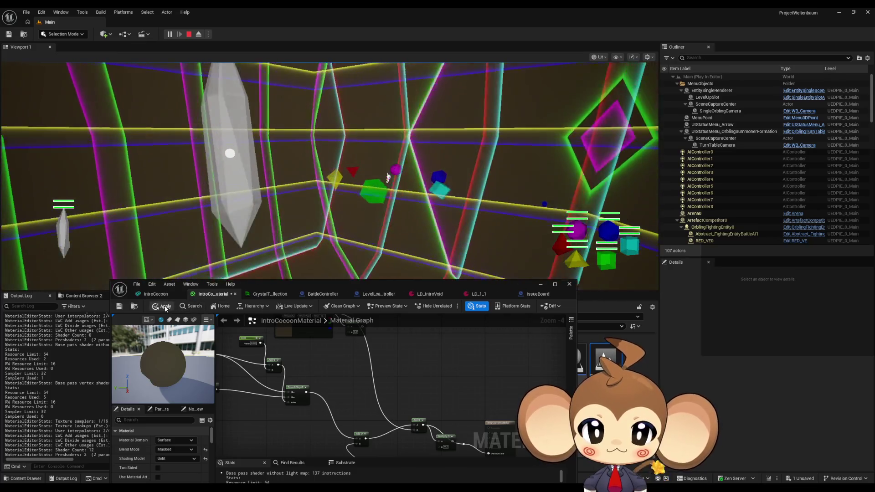
pyautogui.click(165, 308)
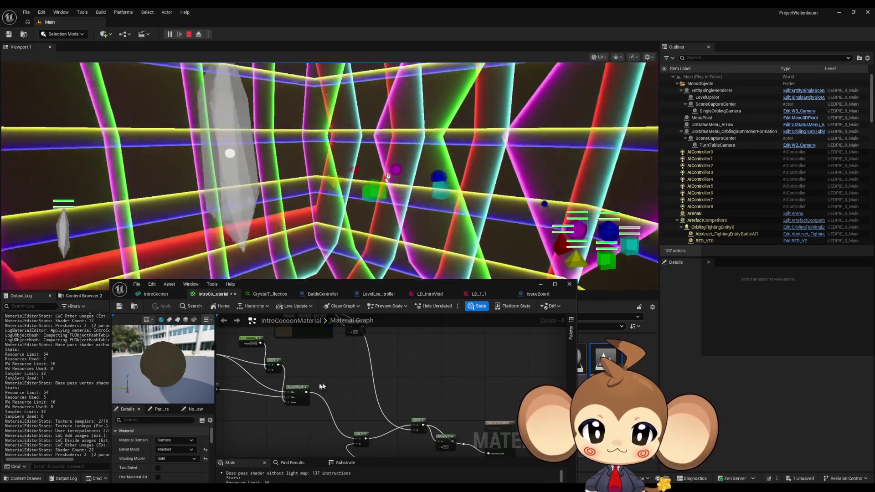
pyautogui.moveTo(358, 331)
pyautogui.mouseDown()
pyautogui.moveTo(352, 354)
pyautogui.moveTo(410, 448)
pyautogui.moveTo(408, 389)
pyautogui.moveTo(483, 414)
pyautogui.mouseUp()
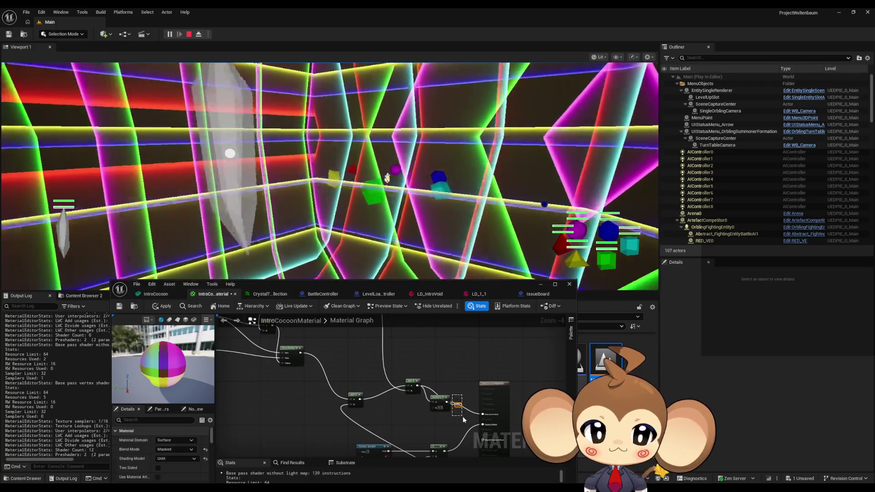
pyautogui.click(165, 306)
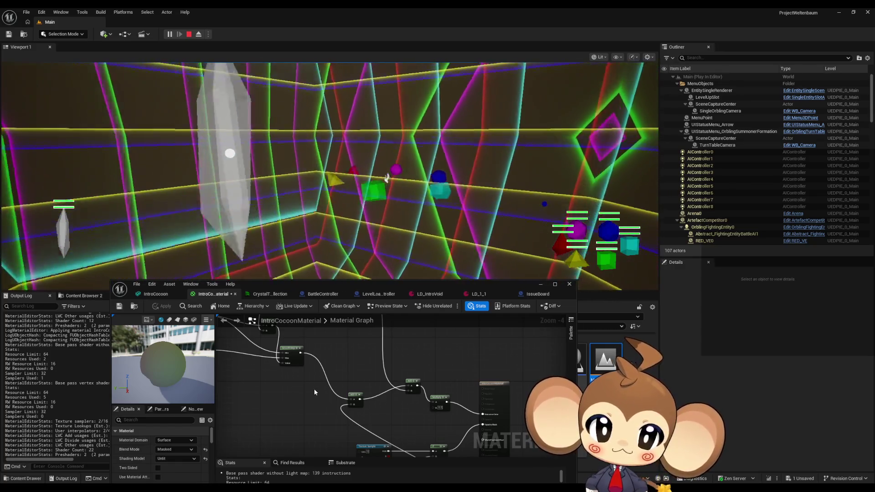
# Minimize the material editor and stop the Play In Editor session
pyautogui.click(540, 283)
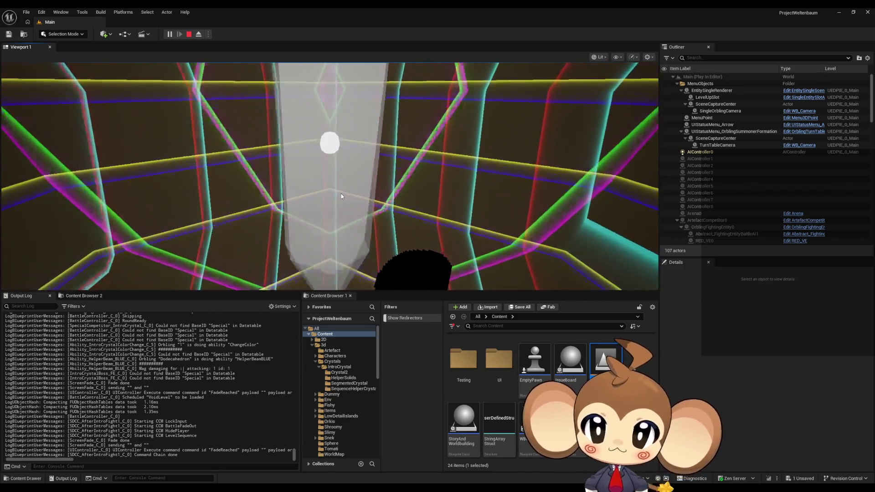
pyautogui.click(189, 35)
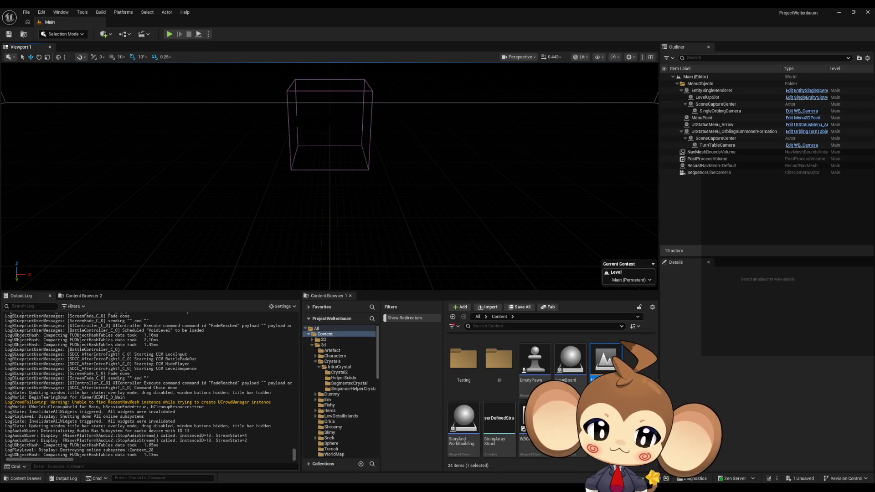
pyautogui.moveTo(358, 490)
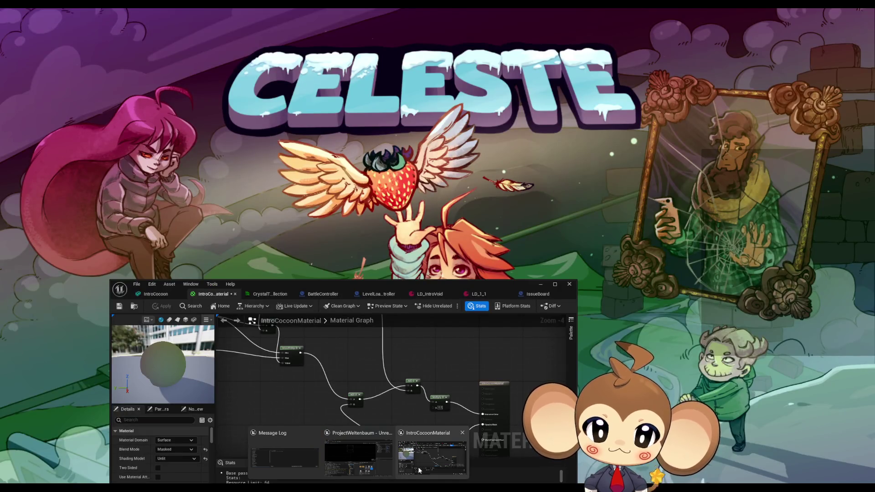
# Maximize the IntroCocoonMaterial editor and move the CocoonOpen node group further down
pyautogui.click(418, 467)
pyautogui.doubleClick(455, 283)
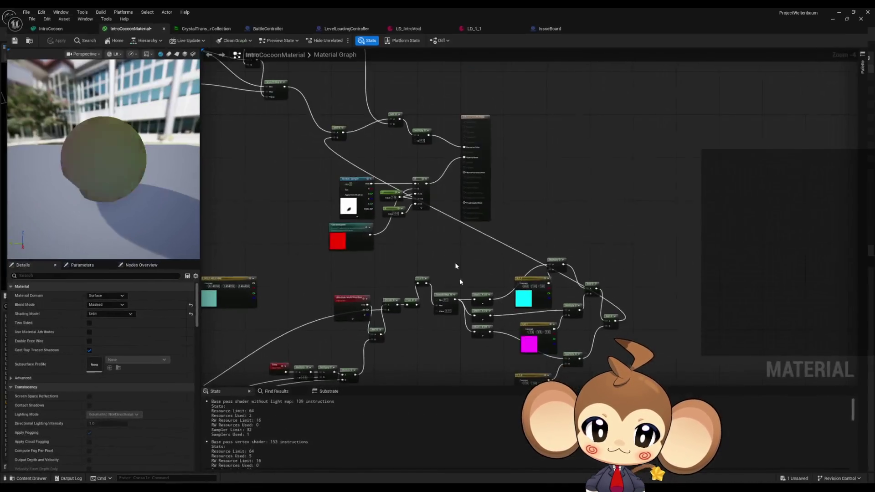
pyautogui.scroll(-5, 459, 282)
pyautogui.scroll(5, 460, 306)
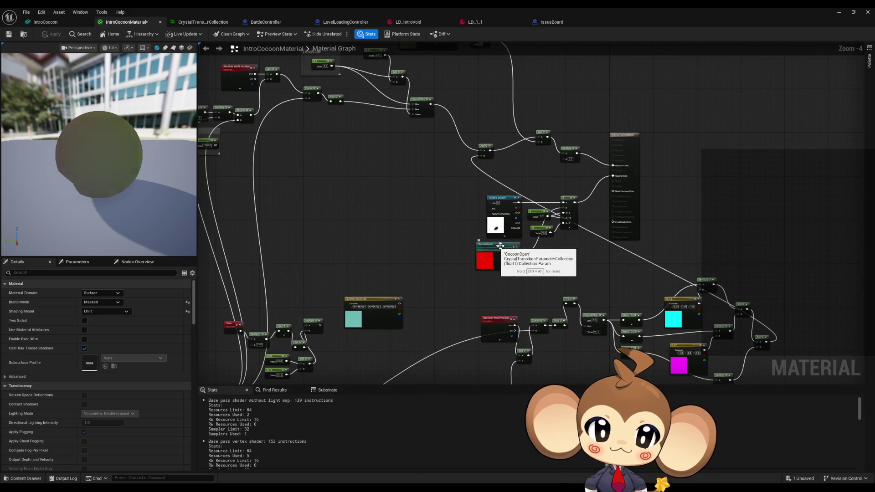
pyautogui.scroll(-1, 500, 246)
pyautogui.moveTo(557, 264); pyautogui.dragTo(556, 264)
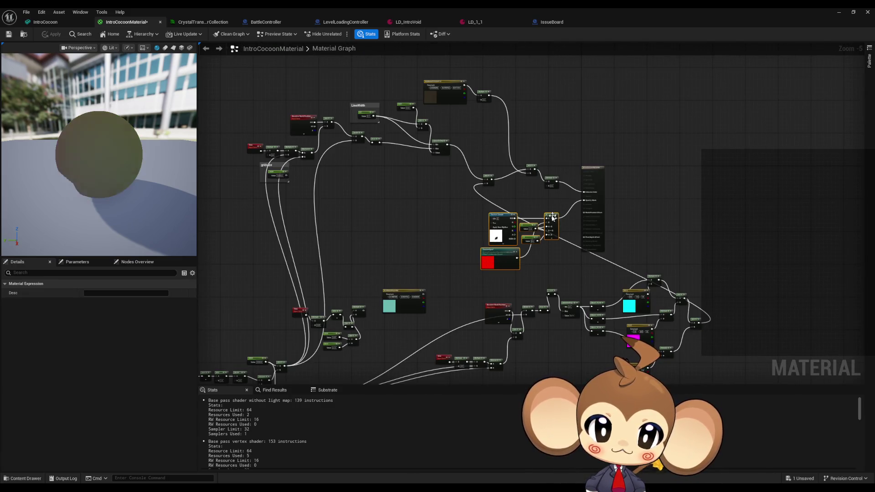
pyautogui.moveTo(549, 217)
pyautogui.mouseDown()
pyautogui.moveTo(546, 326)
pyautogui.moveTo(530, 310)
pyautogui.mouseUp()
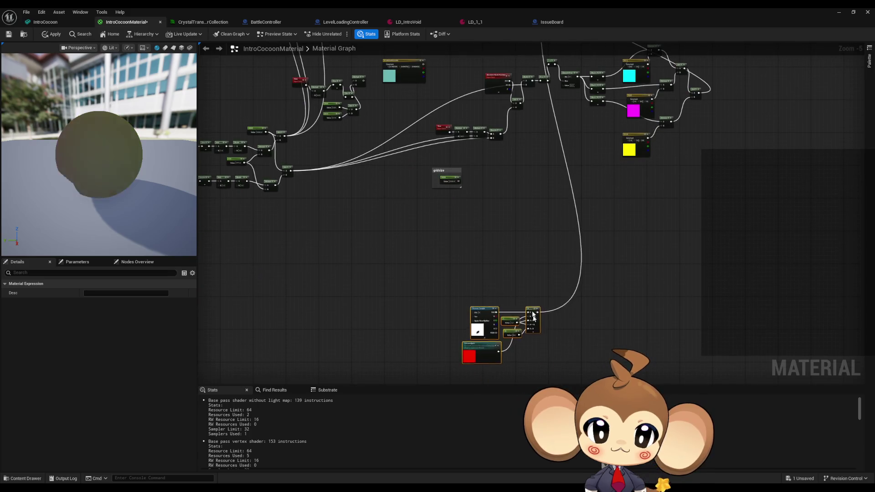
# Inspect the gridsize and Time-driven animation nodes, ending with the Time node selected
pyautogui.scroll(2, 441, 161)
pyautogui.moveTo(487, 236)
pyautogui.mouseDown()
pyautogui.moveTo(497, 297)
pyautogui.moveTo(580, 330)
pyautogui.mouseUp()
pyautogui.click(488, 252)
pyautogui.scroll(-2, 497, 241)
pyautogui.scroll(2, 487, 238)
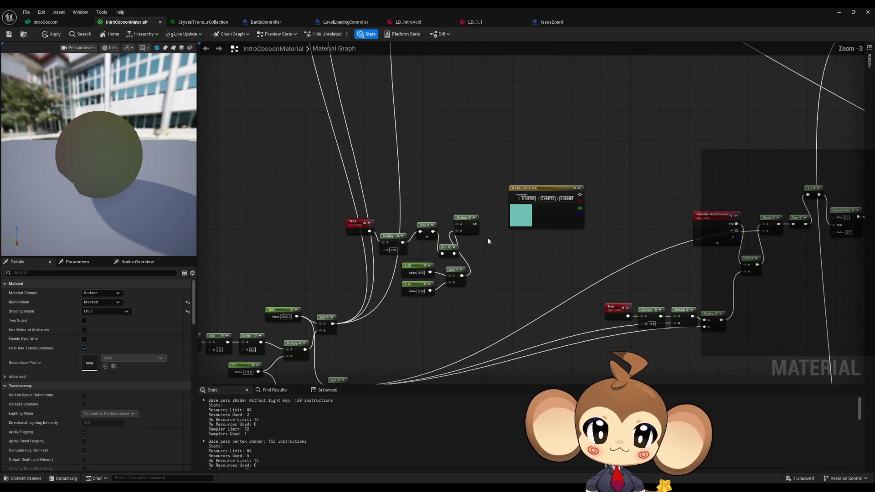
pyautogui.moveTo(461, 296); pyautogui.dragTo(461, 295)
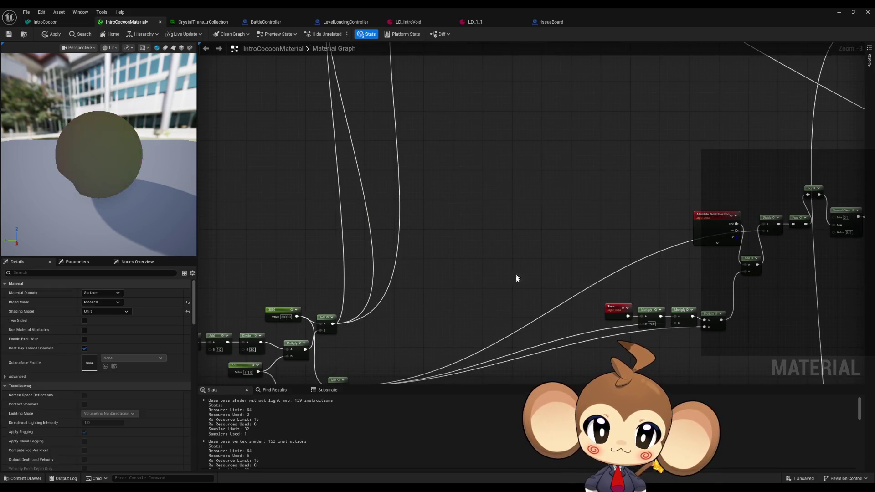
pyautogui.scroll(-3, 506, 269)
pyautogui.scroll(3, 400, 306)
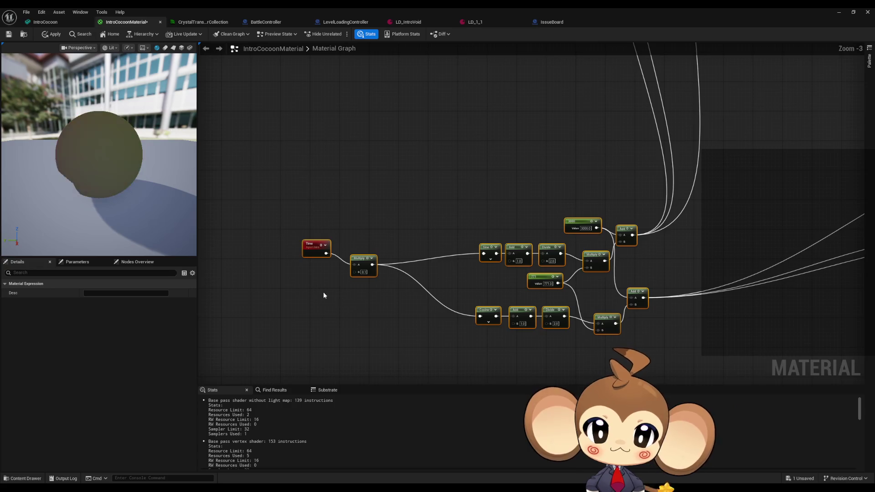
pyautogui.scroll(2, 322, 295)
pyautogui.click(317, 257)
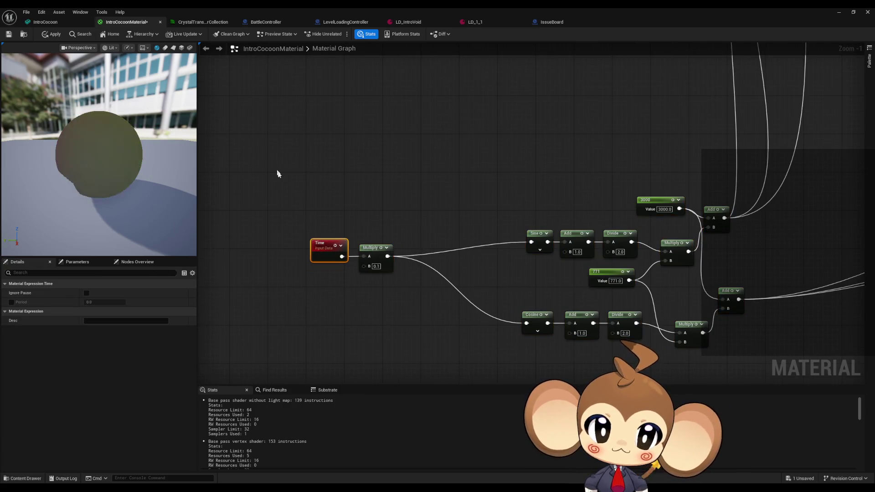
pyautogui.scroll(-2, 365, 219)
# Add a 'grid sizes and animation' comment and stretch it around the Time-driven nodes
pyautogui.click(302, 156)
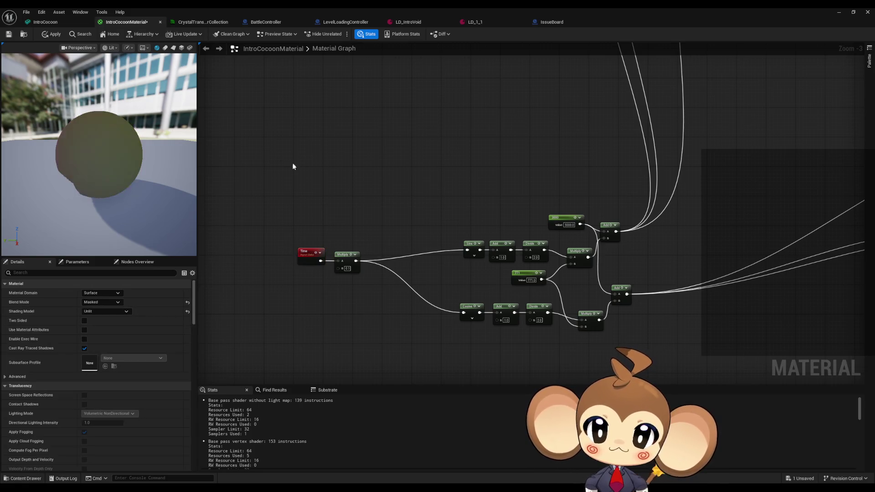
pyautogui.write('cgrid si')
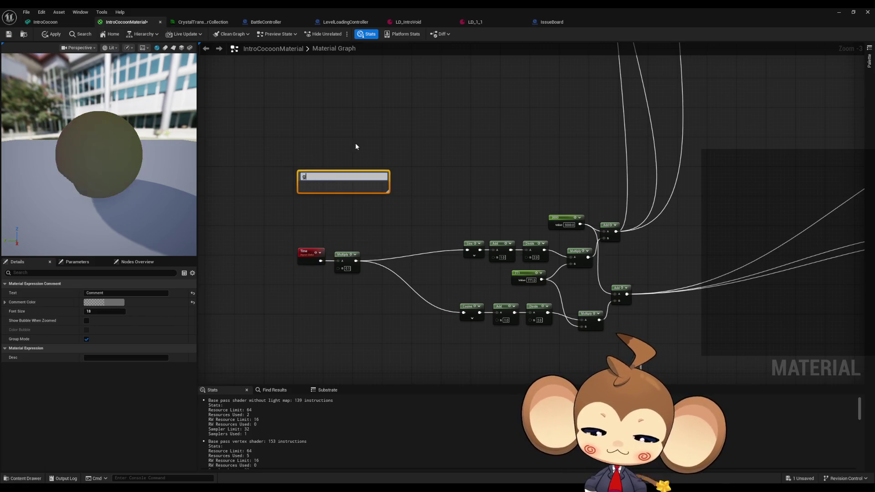
pyautogui.write('zes and')
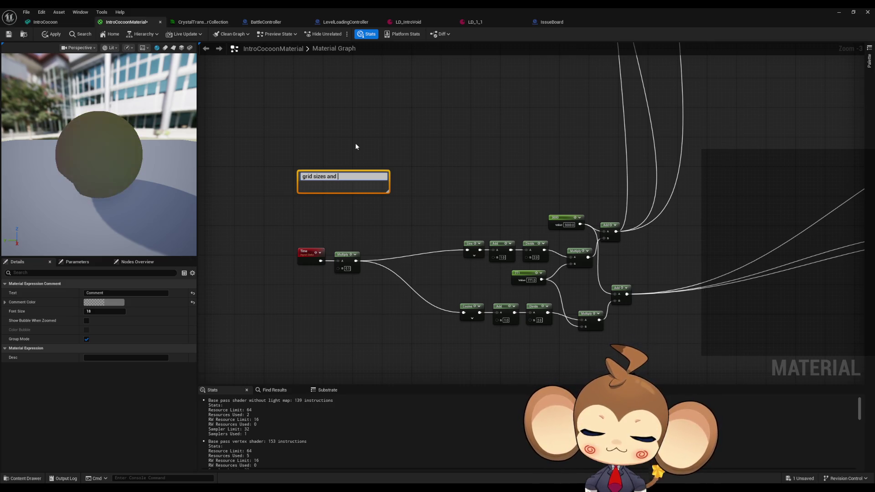
pyautogui.write(' animation')
pyautogui.press('Return')
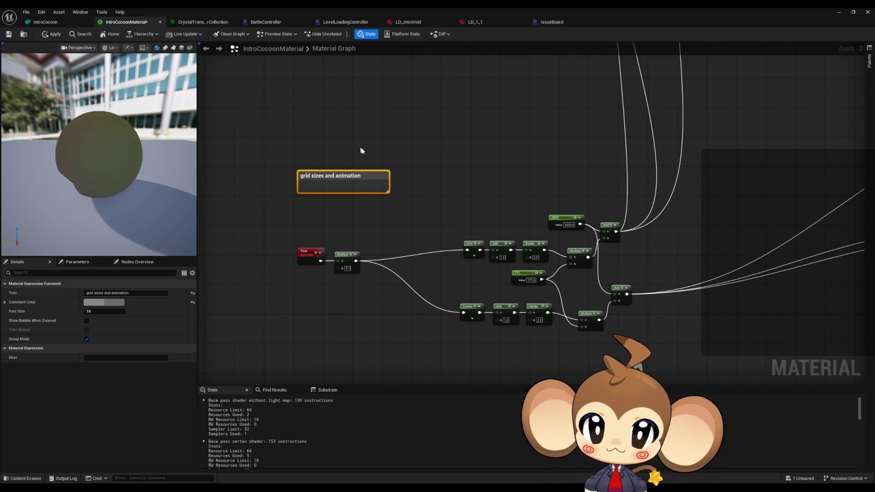
pyautogui.moveTo(370, 189)
pyautogui.mouseDown()
pyautogui.moveTo(392, 191)
pyautogui.moveTo(648, 367)
pyautogui.mouseUp()
pyautogui.click(704, 298)
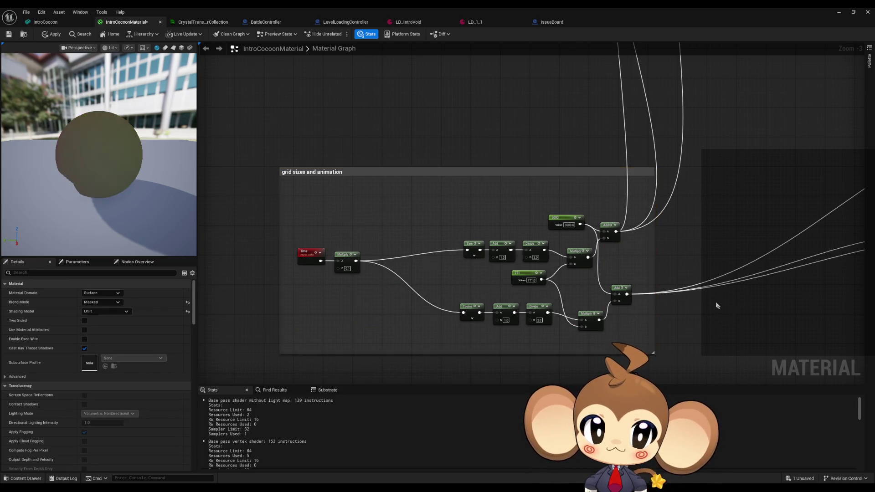
pyautogui.scroll(-3, 703, 298)
pyautogui.moveTo(713, 332); pyautogui.dragTo(709, 330)
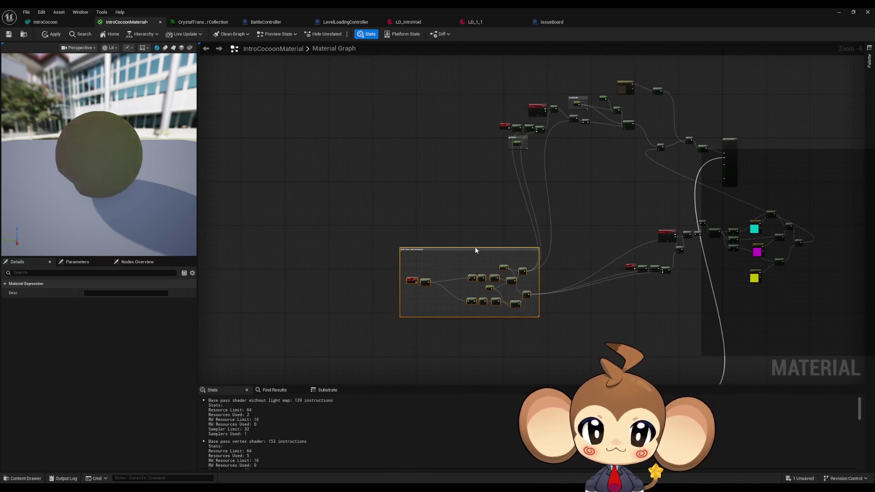
# Move the animation comment left and shift the LineWidth, world-position and SmoothStep nodes up-left
pyautogui.moveTo(477, 252); pyautogui.dragTo(341, 247)
pyautogui.scroll(3, 472, 239)
pyautogui.scroll(-1, 472, 239)
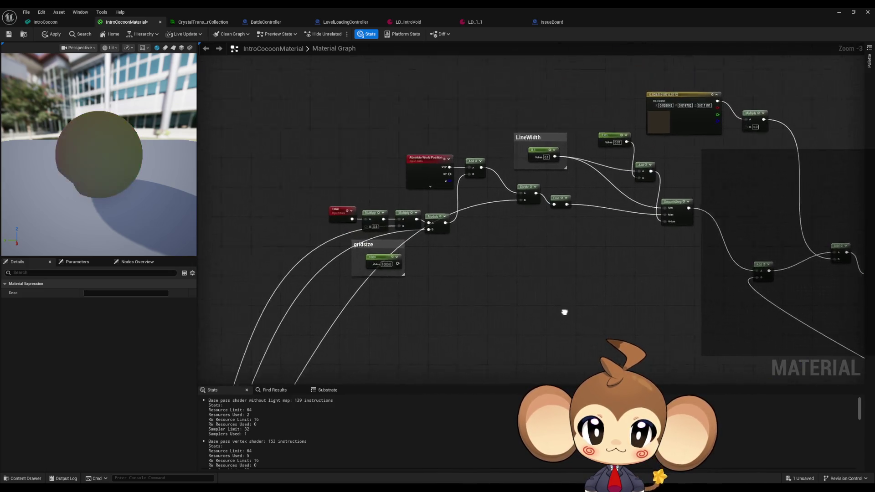
pyautogui.scroll(1, 642, 246)
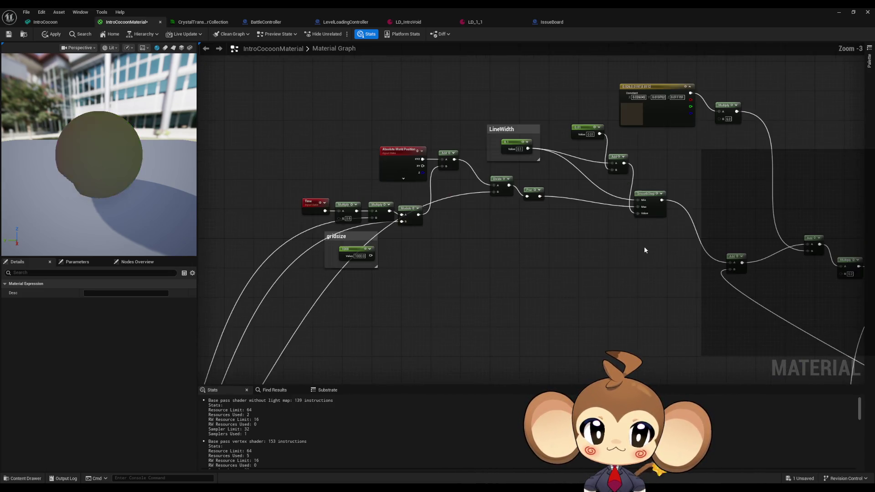
pyautogui.moveTo(324, 178)
pyautogui.mouseDown()
pyautogui.moveTo(273, 137)
pyautogui.moveTo(262, 138)
pyautogui.mouseUp()
pyautogui.moveTo(509, 129)
pyautogui.mouseDown()
pyautogui.moveTo(436, 129)
pyautogui.moveTo(518, 135)
pyautogui.mouseUp()
pyautogui.moveTo(671, 134)
pyautogui.mouseDown()
pyautogui.moveTo(533, 241)
pyautogui.moveTo(356, 259)
pyautogui.moveTo(391, 238)
pyautogui.mouseUp()
pyautogui.moveTo(526, 147); pyautogui.dragTo(374, 102)
pyautogui.click(322, 112)
# Add an 'RGB part' comment around those nodes and move the colour-mixing cluster left
pyautogui.press('c')
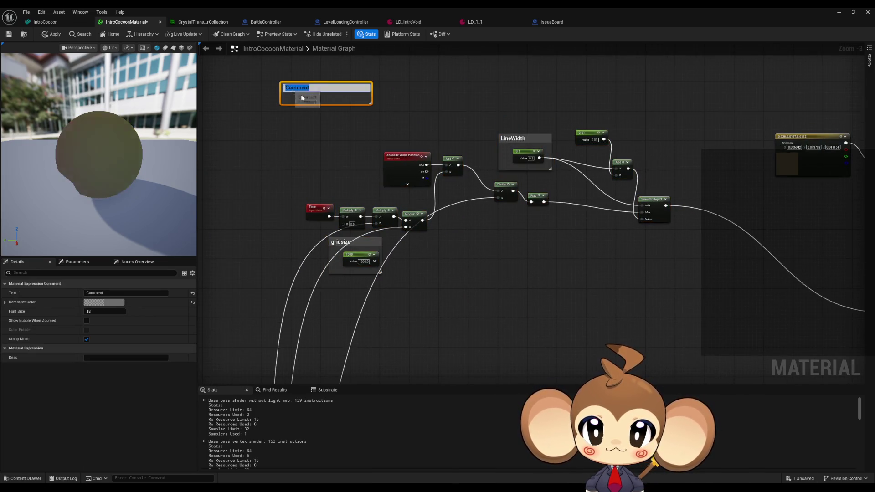
pyautogui.write('RGB part')
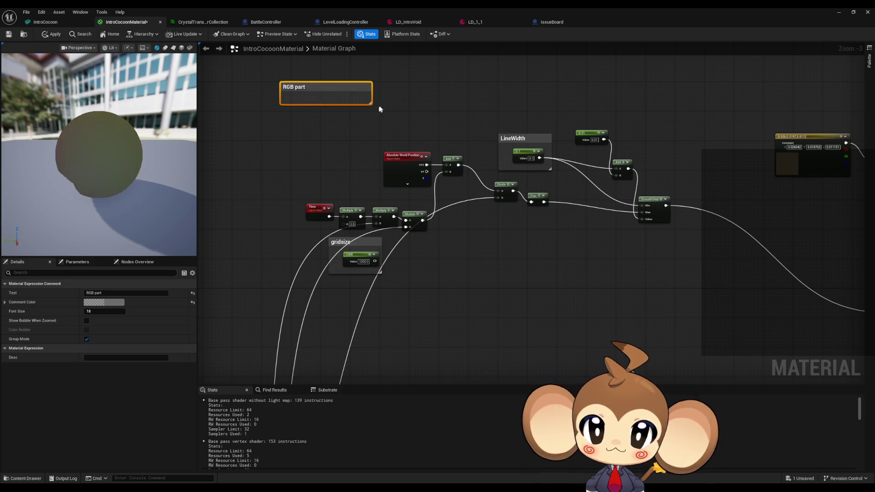
pyautogui.moveTo(371, 103)
pyautogui.mouseDown()
pyautogui.moveTo(630, 283)
pyautogui.moveTo(670, 299)
pyautogui.mouseUp()
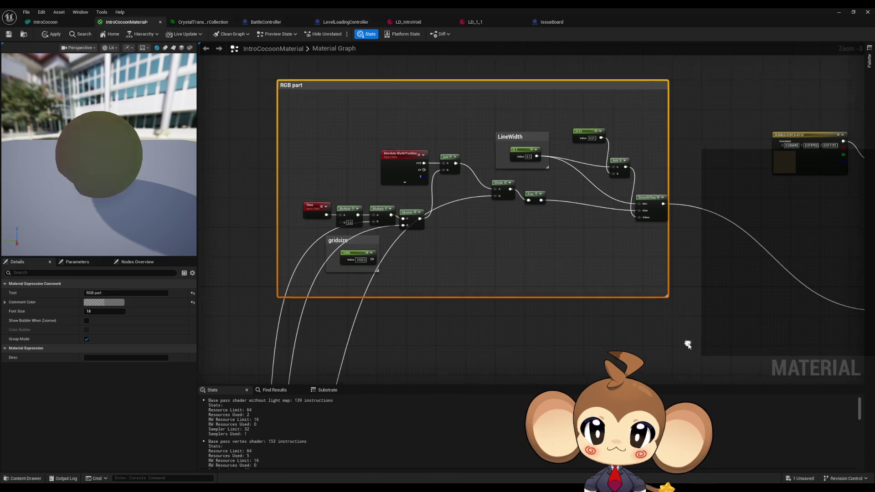
pyautogui.scroll(-3, 637, 310)
pyautogui.moveTo(490, 300); pyautogui.dragTo(633, 349)
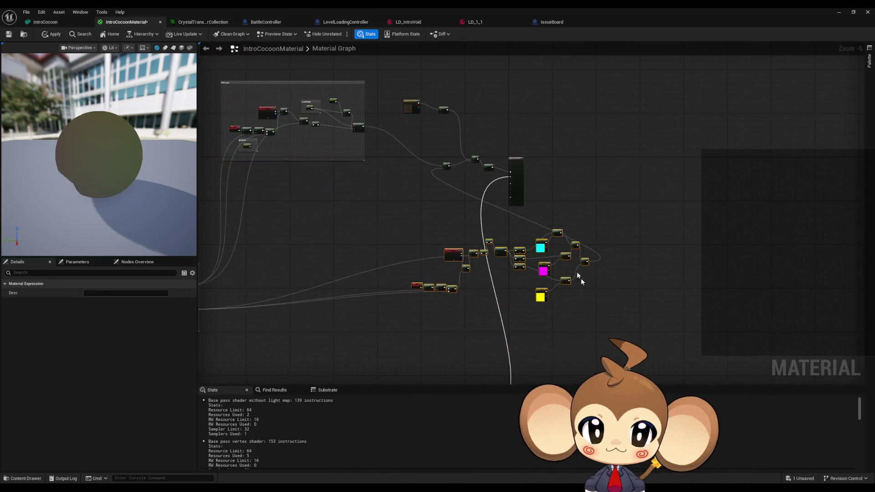
pyautogui.moveTo(557, 232)
pyautogui.mouseDown()
pyautogui.moveTo(400, 238)
pyautogui.moveTo(368, 282)
pyautogui.moveTo(530, 233)
pyautogui.mouseUp()
pyautogui.moveTo(277, 197)
pyautogui.mouseDown()
pyautogui.moveTo(480, 324)
pyautogui.moveTo(433, 322)
pyautogui.mouseUp()
# Move the grid sizes comment up-left and the 0.01 constant node down-left
pyautogui.moveTo(352, 232); pyautogui.dragTo(310, 139)
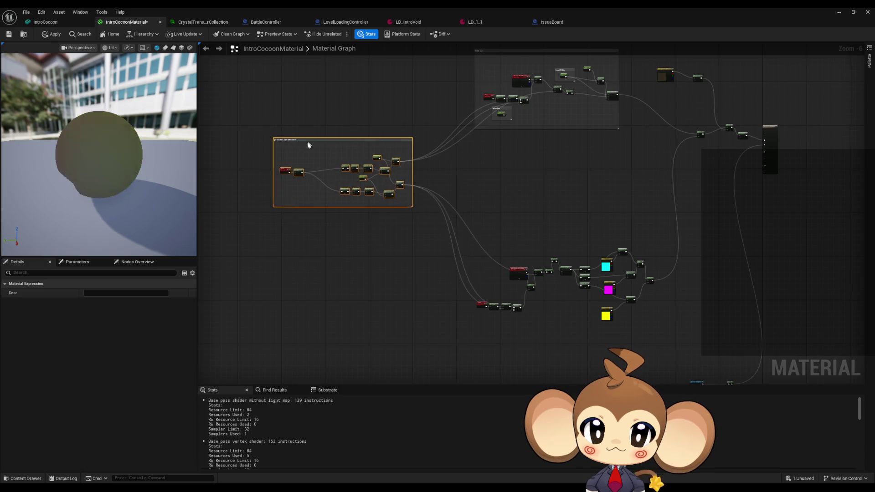
pyautogui.click(498, 231)
pyautogui.scroll(2, 424, 225)
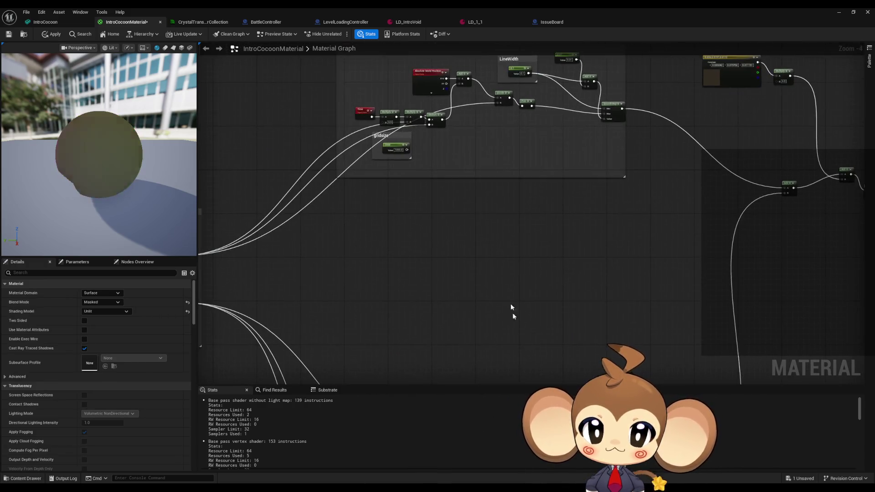
pyautogui.scroll(4, 537, 200)
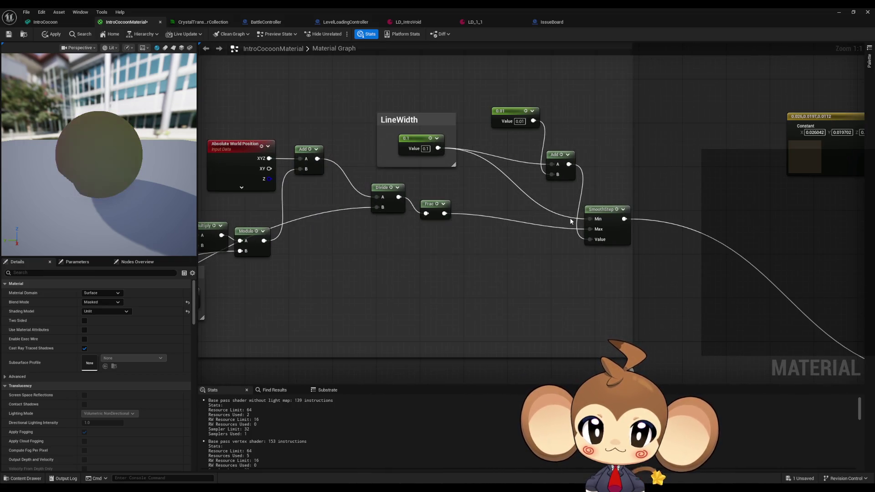
pyautogui.moveTo(506, 114); pyautogui.dragTo(473, 178)
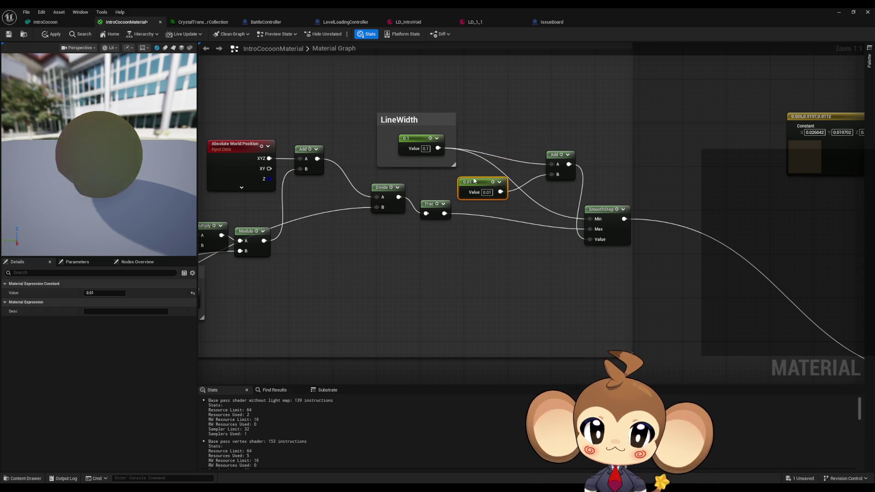
pyautogui.scroll(-5, 535, 237)
pyautogui.scroll(2, 512, 313)
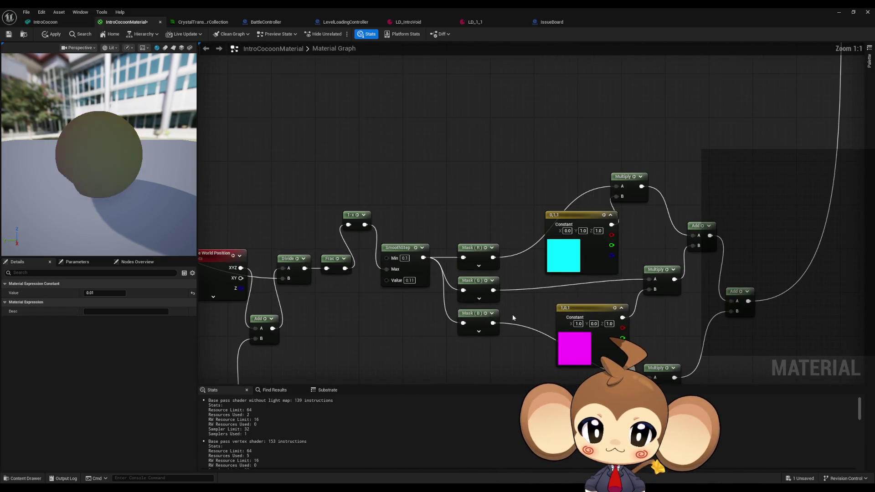
pyautogui.scroll(-4, 477, 195)
pyautogui.scroll(7, 477, 195)
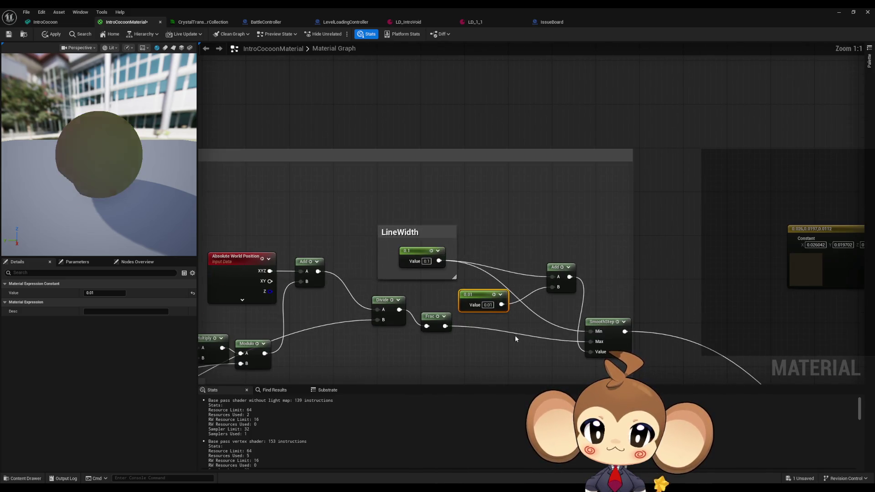
# Disconnect the Add output from SmoothStep and set SmoothStep's Value to 0.11
pyautogui.keyDown('alt'); pyautogui.click(543, 340); pyautogui.keyUp('alt')
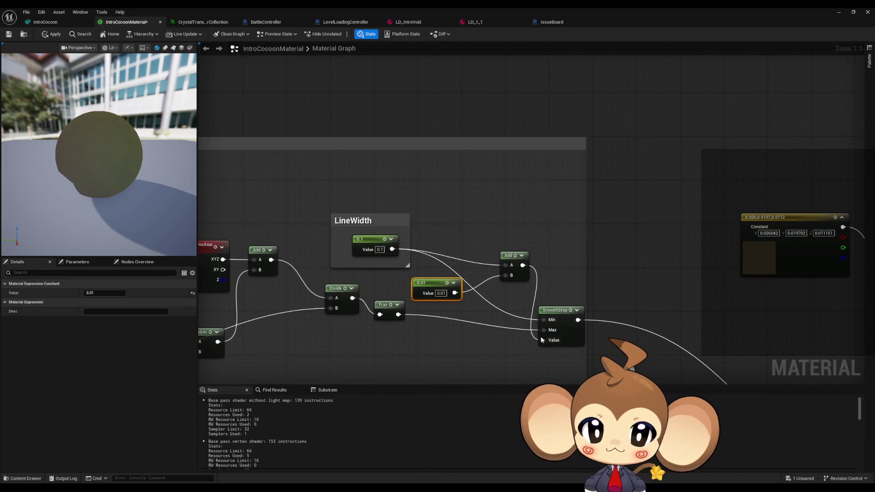
pyautogui.click(565, 341)
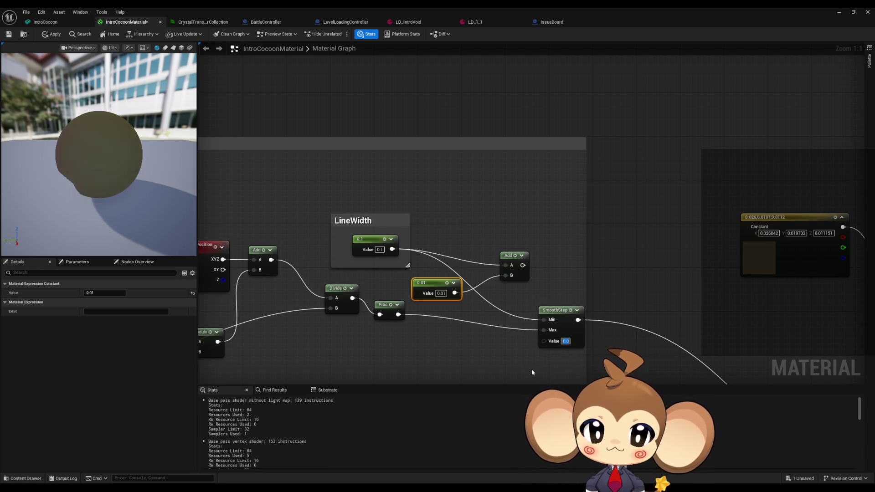
pyautogui.write('0.11')
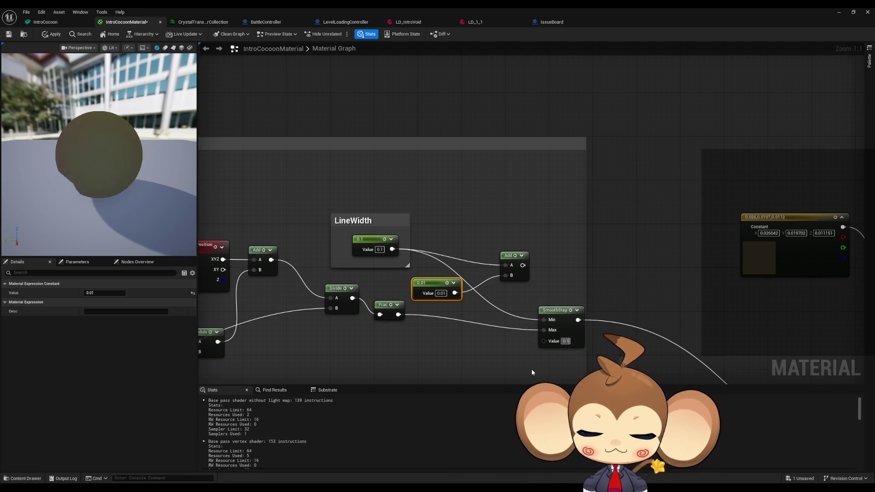
# Unhook LineWidth from SmoothStep Min and delete the LineWidth comment with its nodes
pyautogui.moveTo(523, 356); pyautogui.dragTo(553, 342)
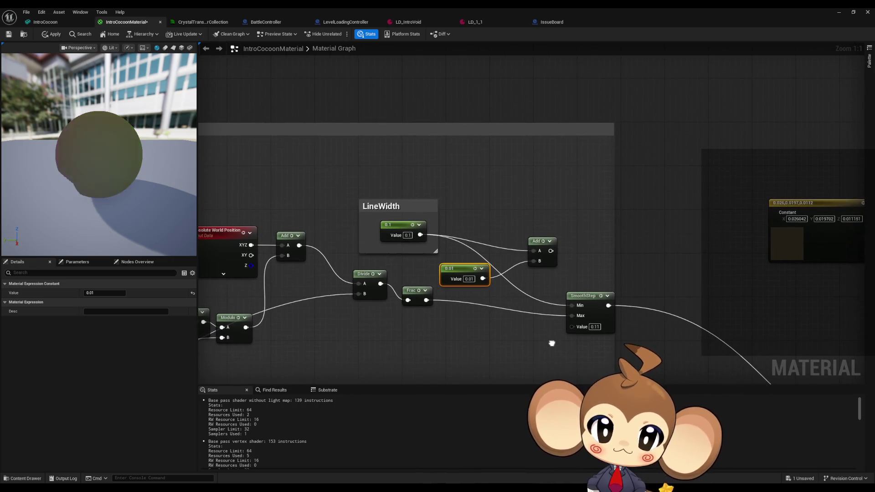
pyautogui.keyDown('alt'); pyautogui.click(572, 305); pyautogui.keyUp('alt')
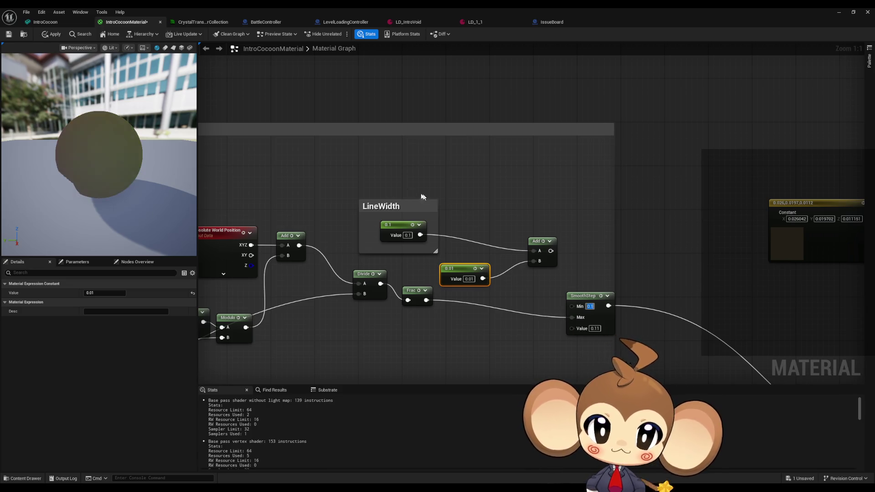
pyautogui.moveTo(372, 179); pyautogui.dragTo(439, 236)
pyautogui.press('Delete')
pyautogui.press('Delete')
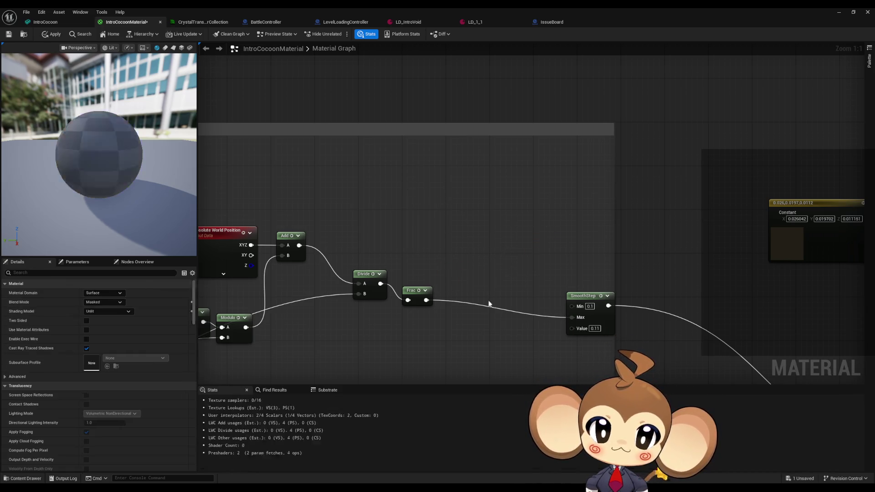
pyautogui.scroll(-1, 592, 255)
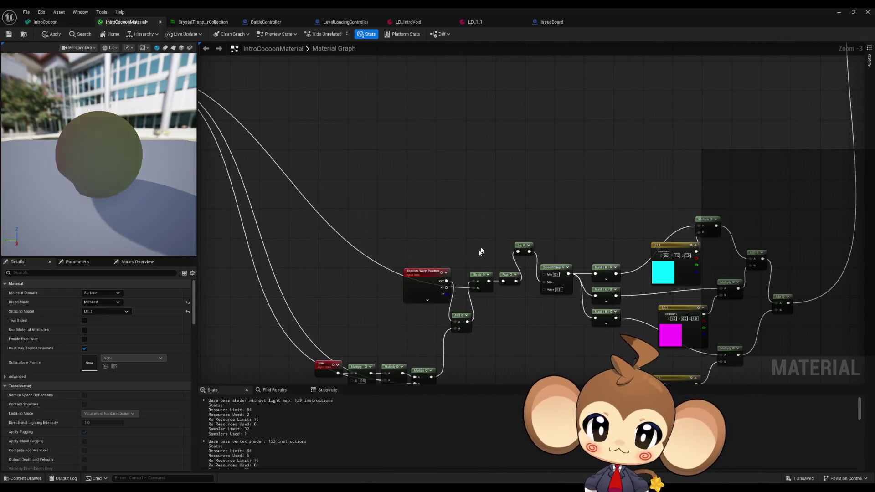
# Move the Add node above the chain and shift the Time, Multiply and Add group left
pyautogui.moveTo(479, 249)
pyautogui.mouseDown()
pyautogui.moveTo(468, 220)
pyautogui.moveTo(480, 208)
pyautogui.moveTo(513, 236)
pyautogui.mouseUp()
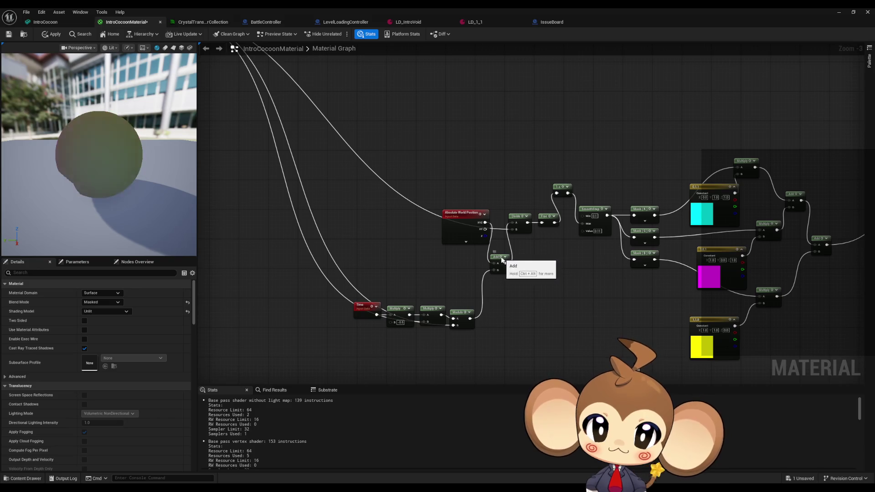
pyautogui.scroll(-3, 497, 258)
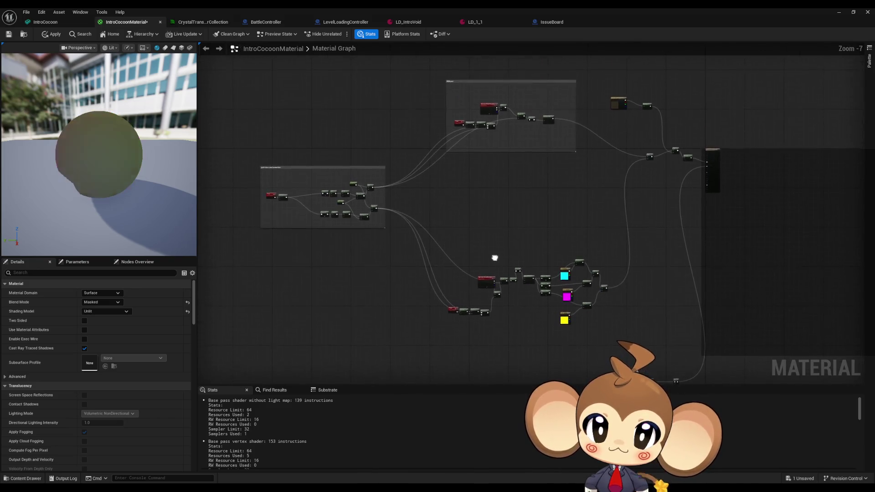
pyautogui.scroll(3, 493, 255)
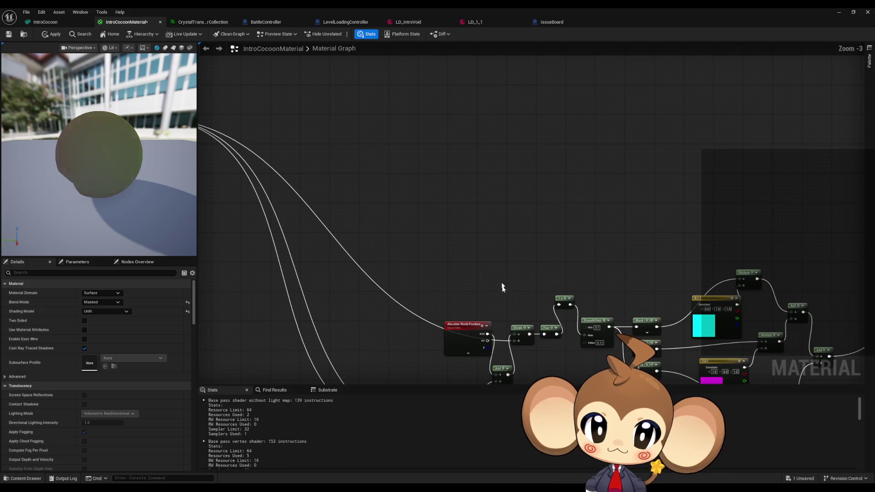
pyautogui.moveTo(504, 287); pyautogui.dragTo(487, 225)
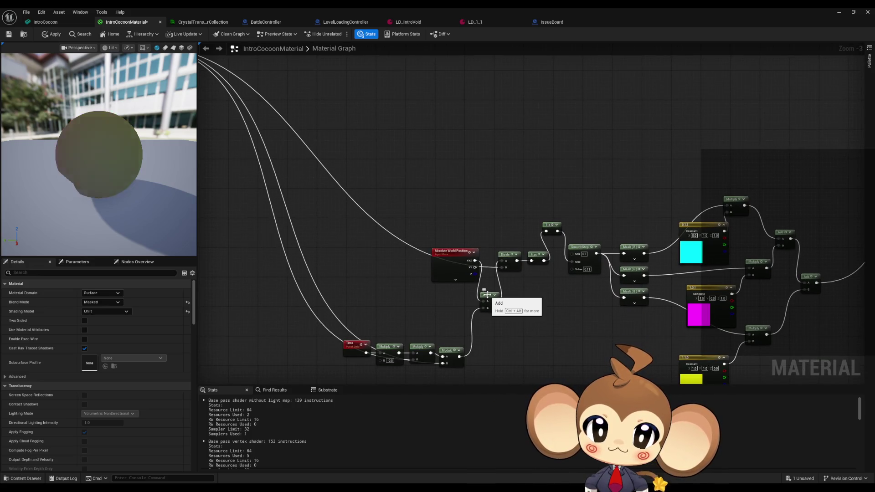
pyautogui.moveTo(487, 294)
pyautogui.mouseDown()
pyautogui.moveTo(487, 207)
pyautogui.moveTo(488, 262)
pyautogui.mouseUp()
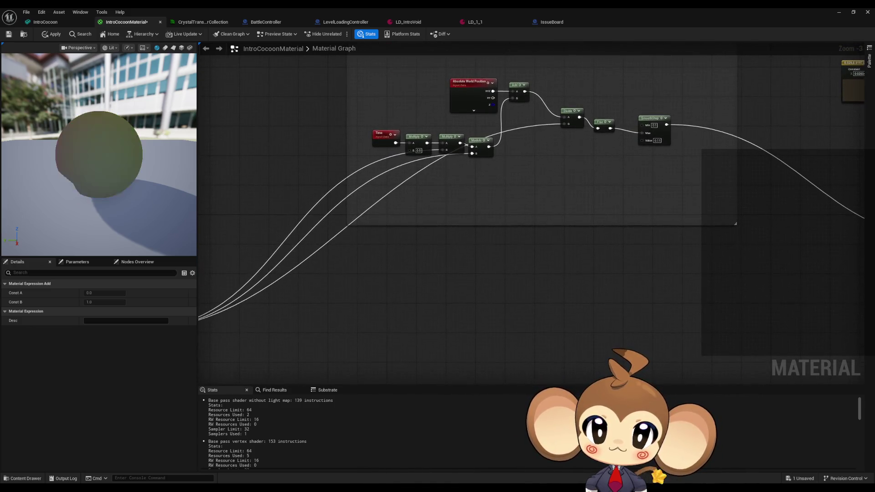
pyautogui.moveTo(428, 142)
pyautogui.mouseDown()
pyautogui.moveTo(495, 151)
pyautogui.moveTo(504, 143)
pyautogui.moveTo(494, 195)
pyautogui.moveTo(498, 151)
pyautogui.mouseUp()
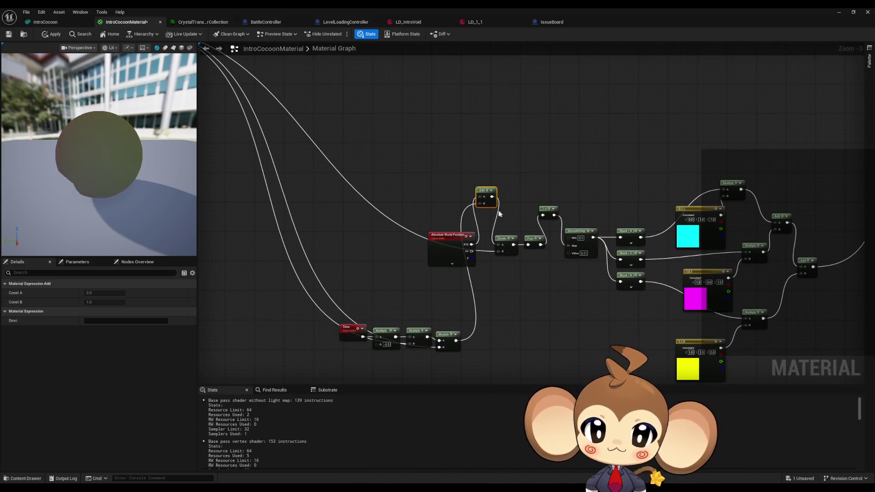
pyautogui.scroll(-1, 462, 299)
pyautogui.moveTo(547, 328); pyautogui.dragTo(428, 285)
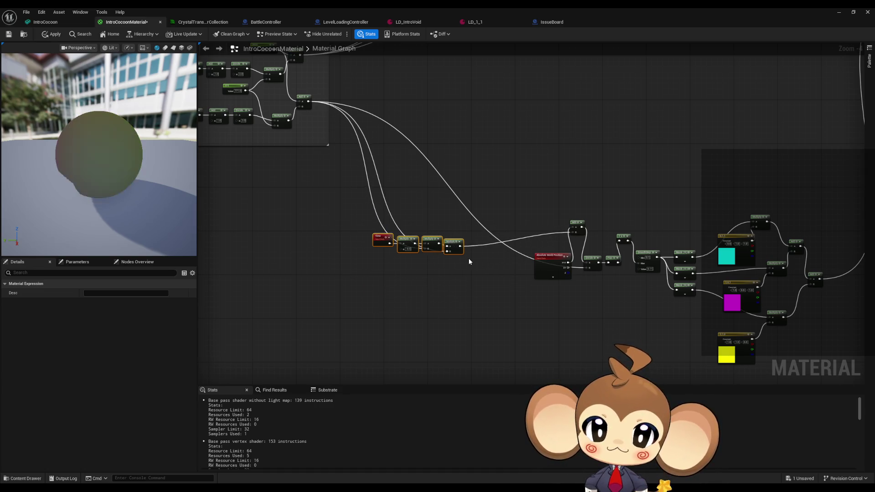
# Move the Absolute World Position node left into line with the Time and Multiply nodes
pyautogui.scroll(1, 468, 261)
pyautogui.moveTo(468, 261); pyautogui.dragTo(515, 306)
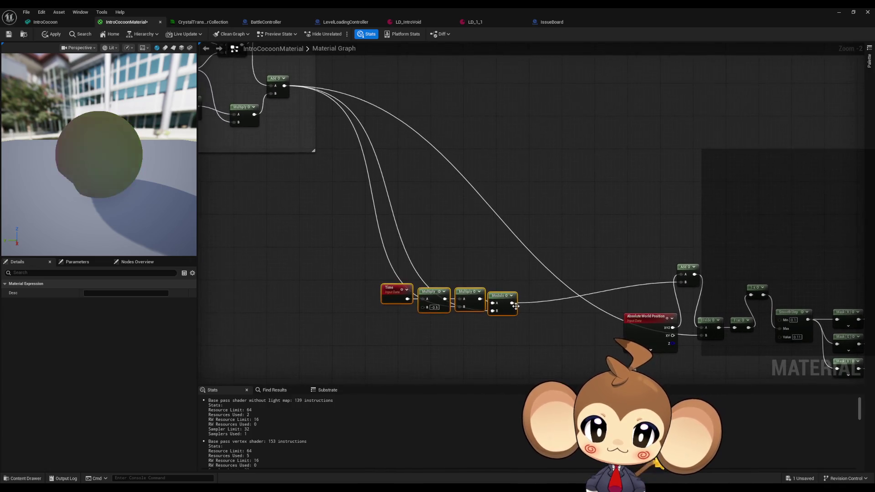
pyautogui.moveTo(539, 275)
pyautogui.mouseDown()
pyautogui.moveTo(511, 314)
pyautogui.moveTo(534, 218)
pyautogui.mouseUp()
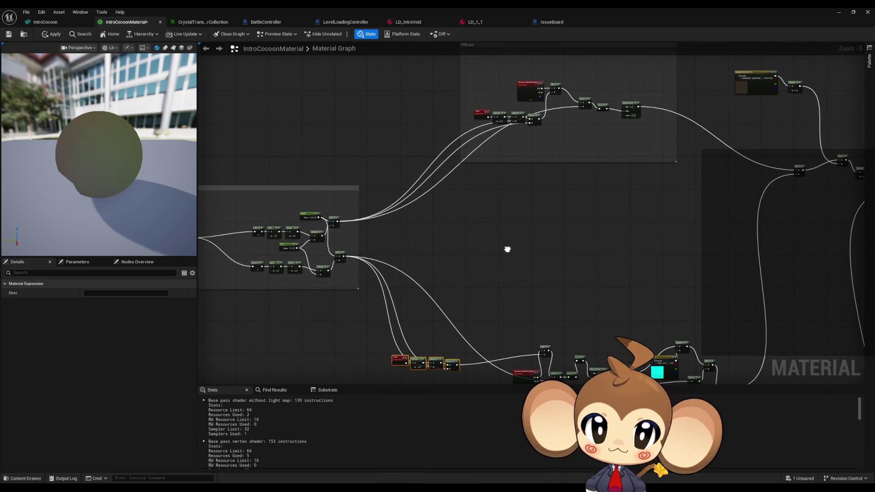
pyautogui.moveTo(553, 141); pyautogui.dragTo(528, 286)
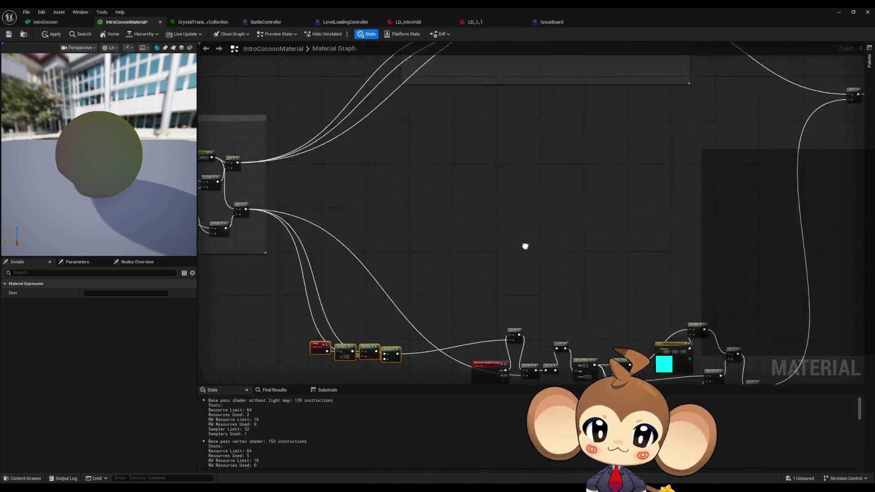
pyautogui.scroll(4, 508, 197)
pyautogui.moveTo(438, 189); pyautogui.dragTo(394, 193)
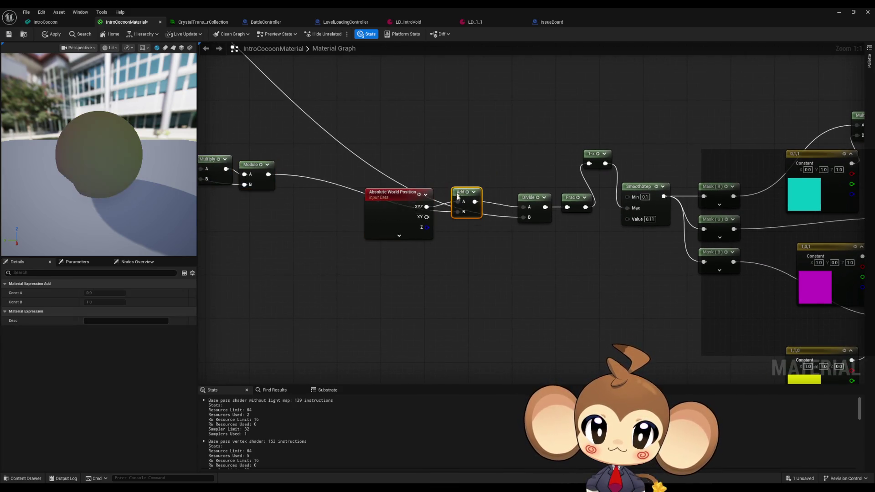
pyautogui.moveTo(456, 200); pyautogui.dragTo(584, 173)
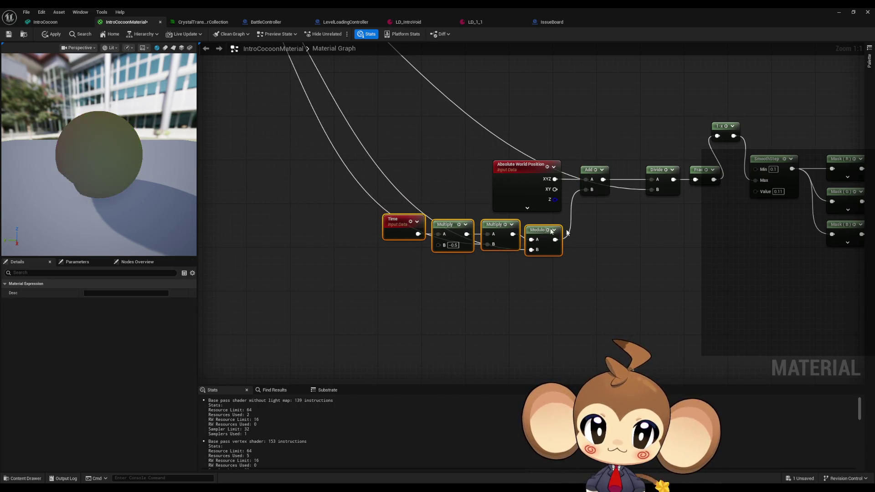
pyautogui.scroll(-4, 541, 275)
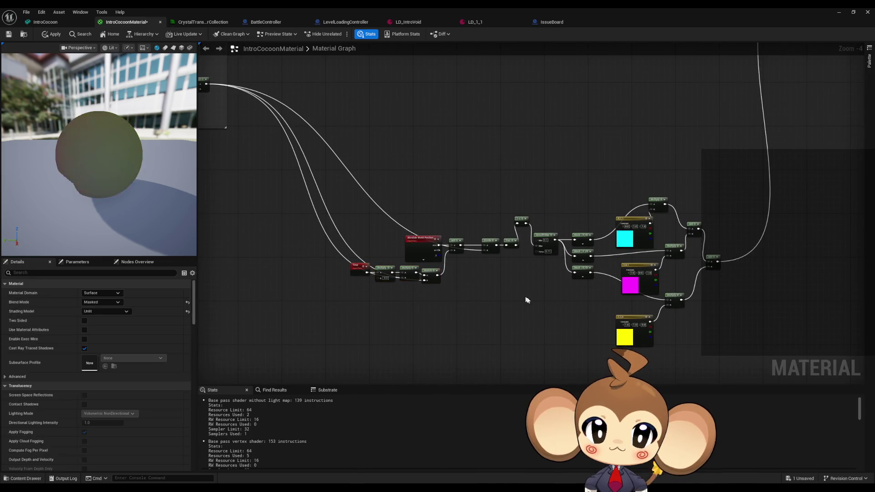
pyautogui.scroll(-1, 402, 132)
pyautogui.moveTo(396, 378)
pyautogui.mouseDown()
pyautogui.moveTo(430, 319)
pyautogui.moveTo(440, 367)
pyautogui.moveTo(428, 351)
pyautogui.mouseUp()
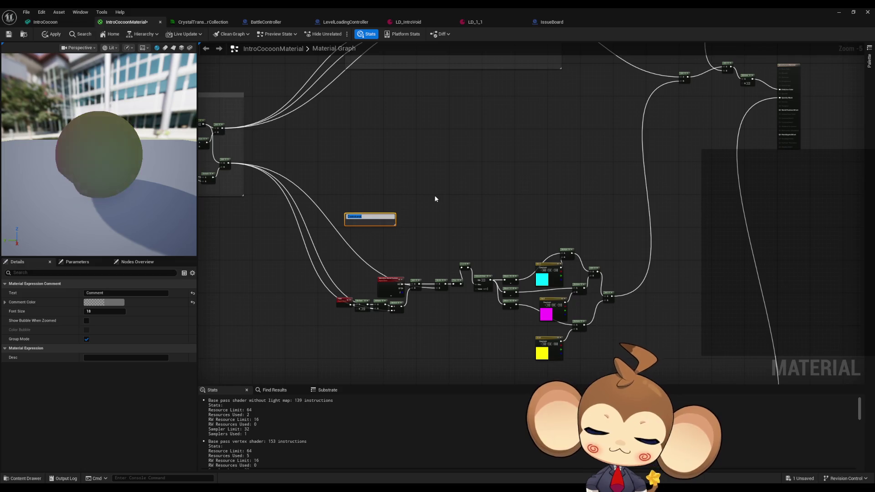
# Title the new comment 'CMY part' around the cyan, magenta and yellow node network
pyautogui.write('CM')
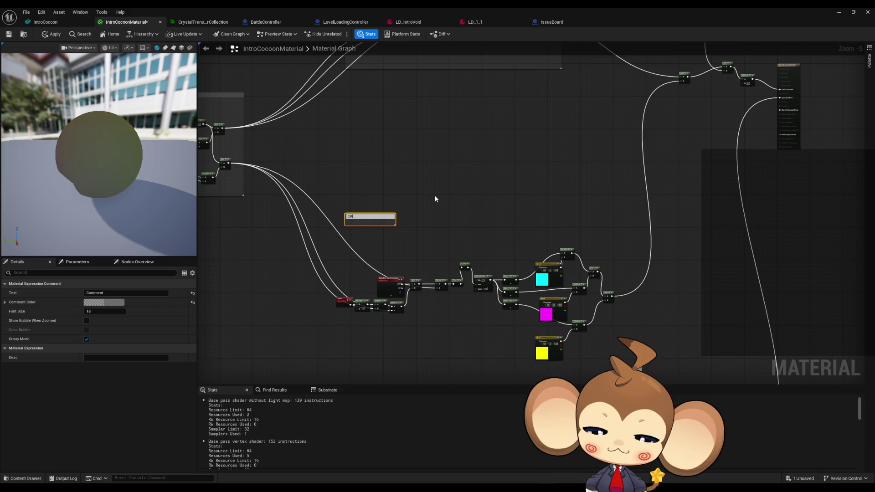
pyautogui.write('Y part')
pyautogui.press('Return')
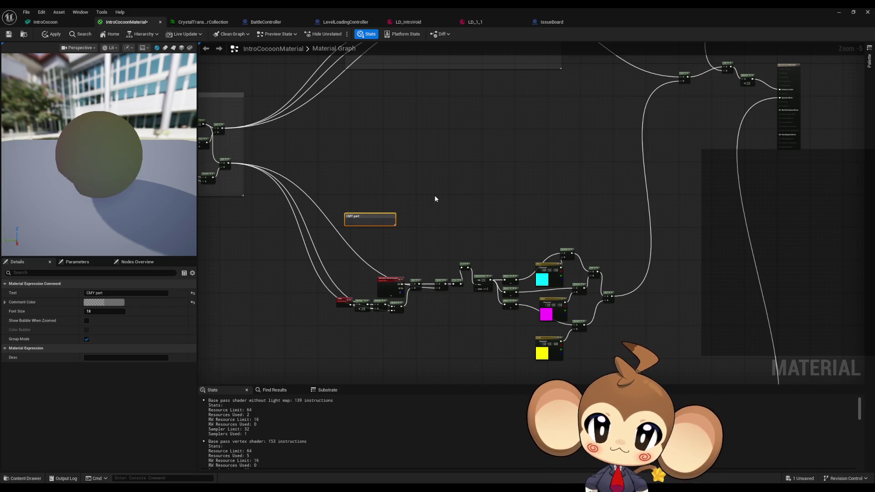
pyautogui.scroll(3, 321, 205)
pyautogui.scroll(-2, 389, 228)
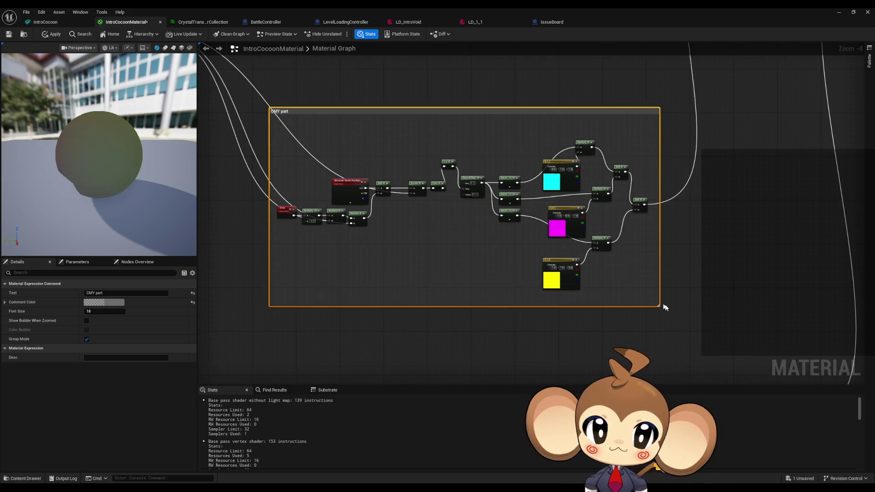
pyautogui.scroll(-4, 662, 306)
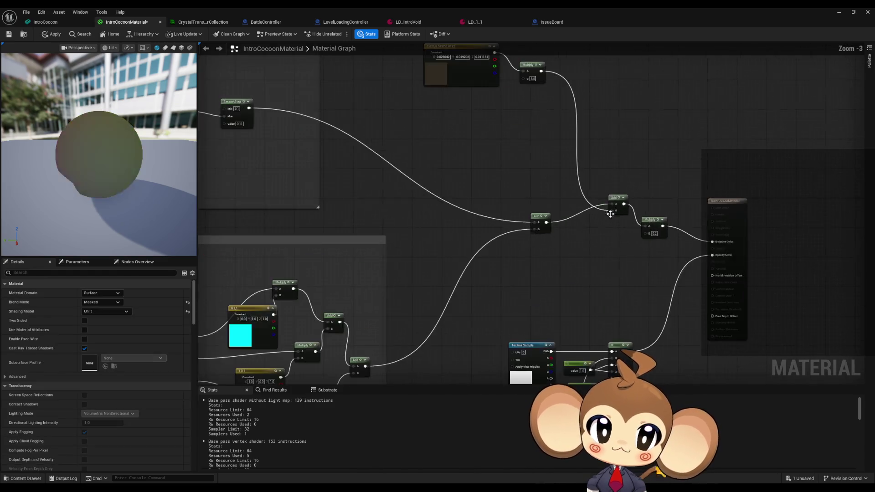
# Review the material output wiring, then bring up the CrystalTransitionParameterCollection editor
pyautogui.moveTo(610, 214); pyautogui.dragTo(473, 179)
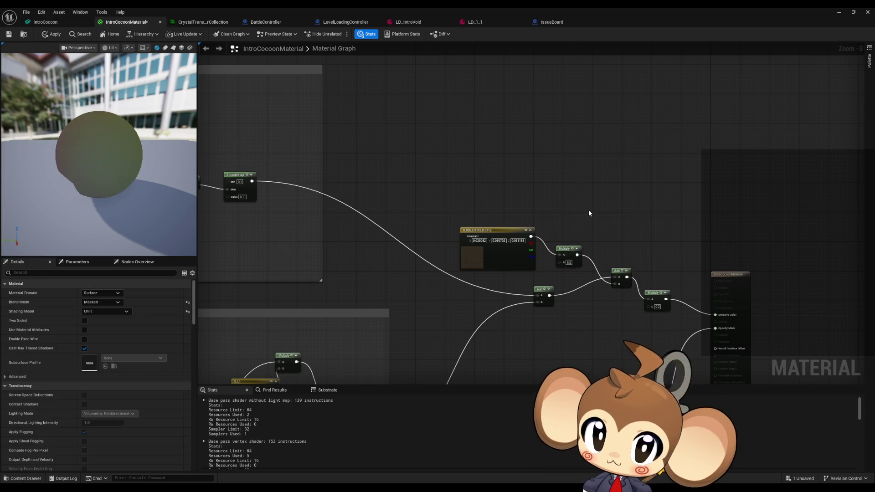
pyautogui.moveTo(589, 213)
pyautogui.mouseDown()
pyautogui.moveTo(639, 201)
pyautogui.moveTo(559, 176)
pyautogui.mouseUp()
pyautogui.scroll(-2, 557, 175)
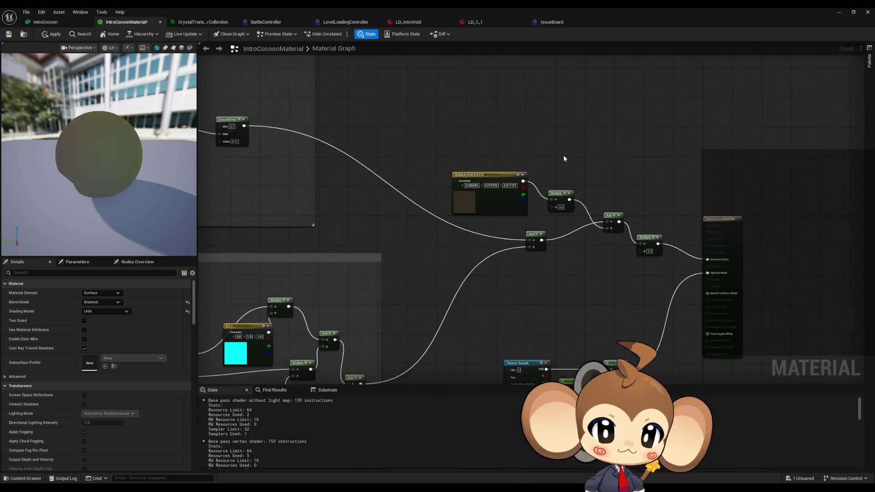
pyautogui.moveTo(558, 192)
pyautogui.mouseDown()
pyautogui.moveTo(661, 225)
pyautogui.moveTo(633, 240)
pyautogui.mouseUp()
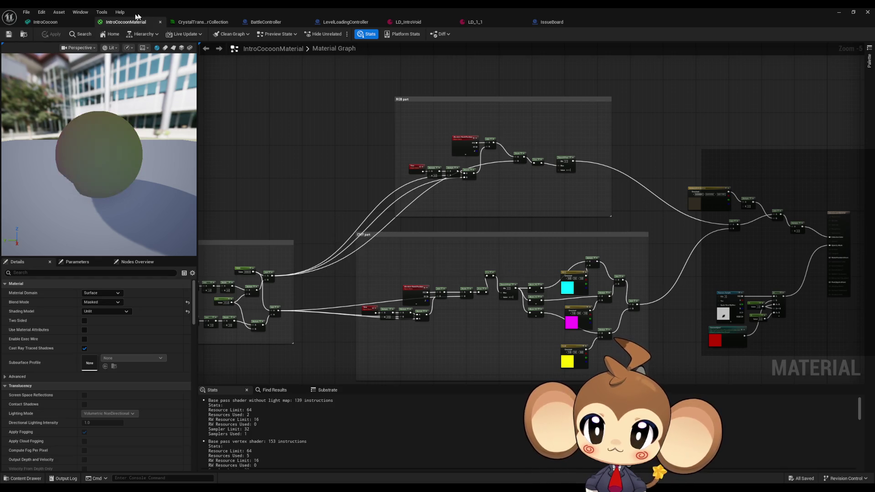
pyautogui.click(196, 23)
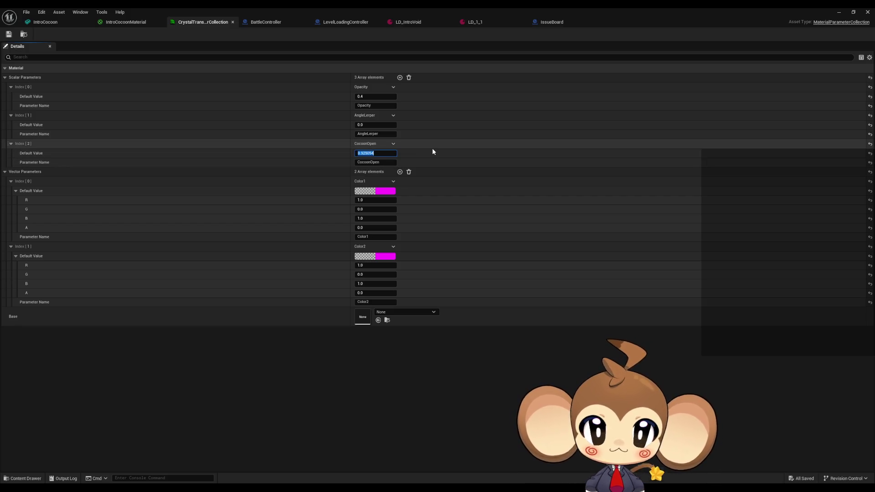
# Enter 0 as CocoonOpen's default value
pyautogui.write('0')
pyautogui.press('Return')
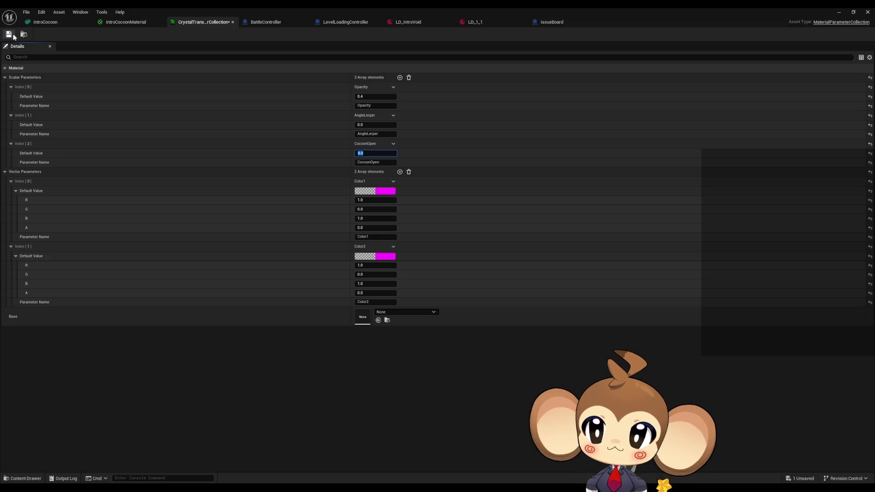
# Save the parameter collection and run the level in play-in-editor at full screen
pyautogui.click(839, 12)
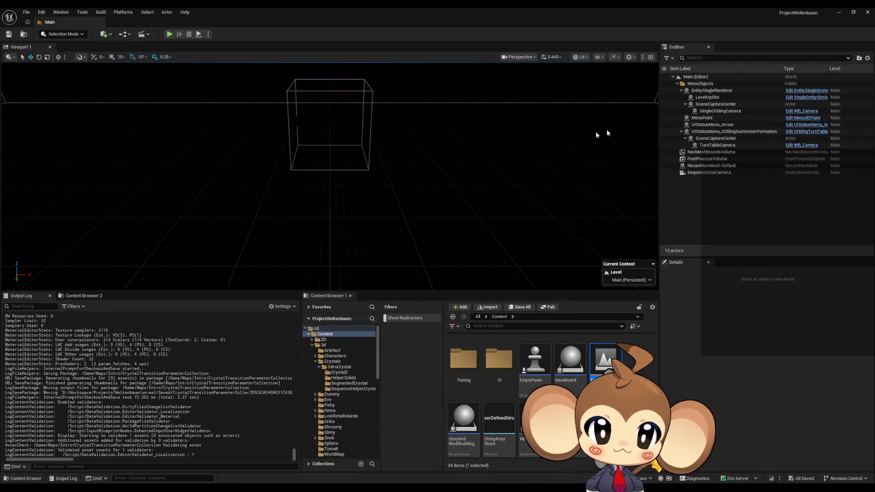
pyautogui.click(168, 35)
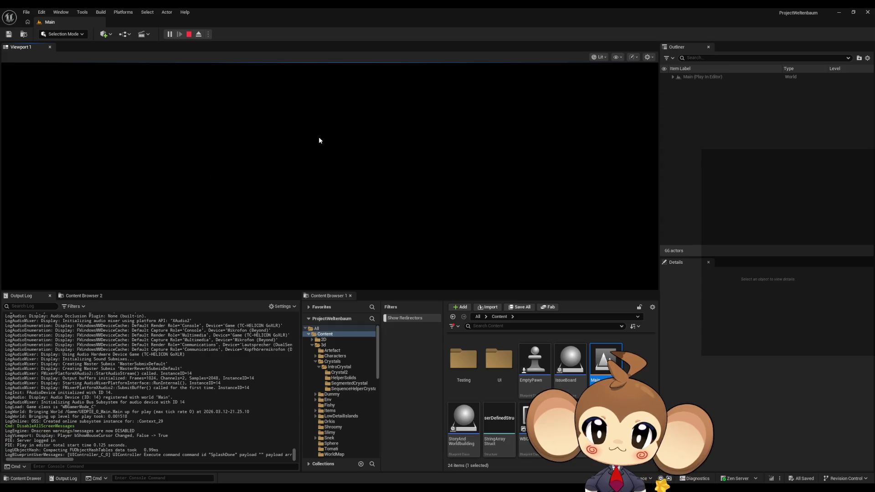
pyautogui.press('F11')
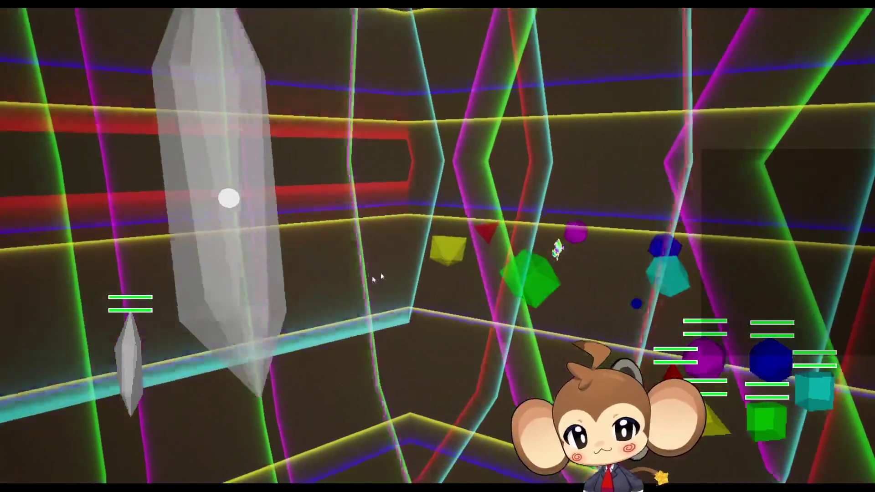
# Leave full screen and reopen the CrystalTransition collection from Maps > Intro in a restored window
pyautogui.press('F11')
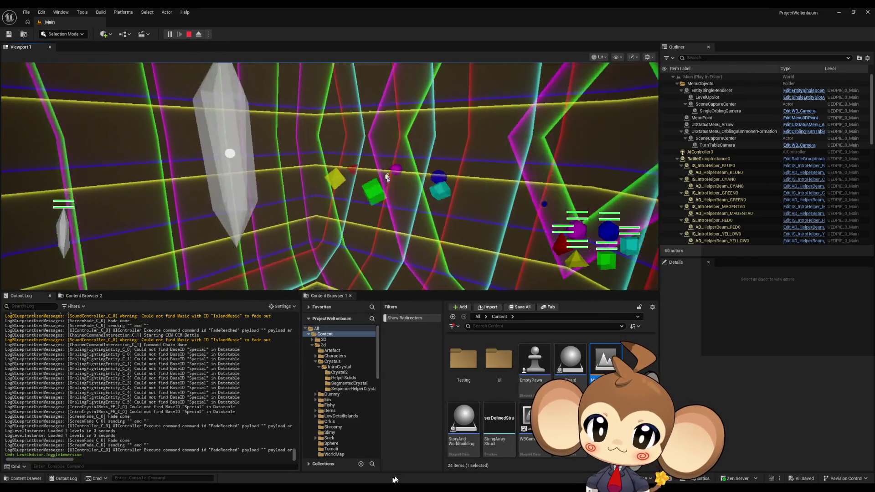
pyautogui.scroll(1, 542, 373)
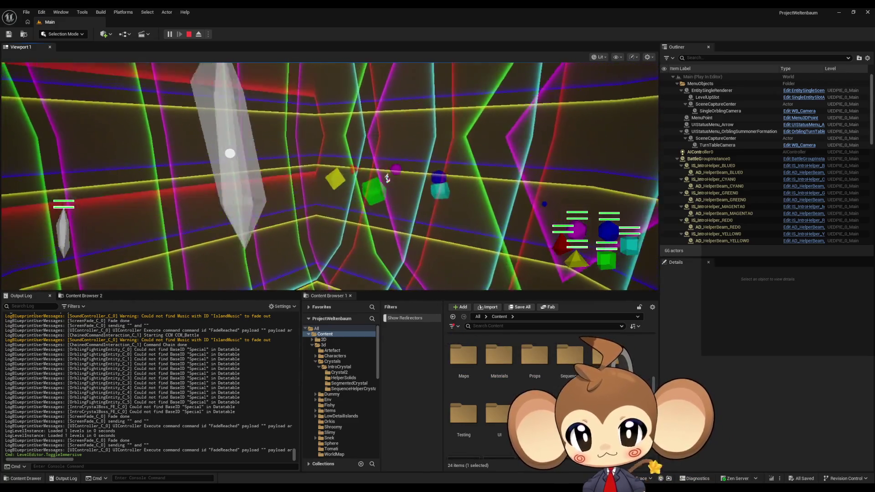
pyautogui.scroll(1, 505, 390)
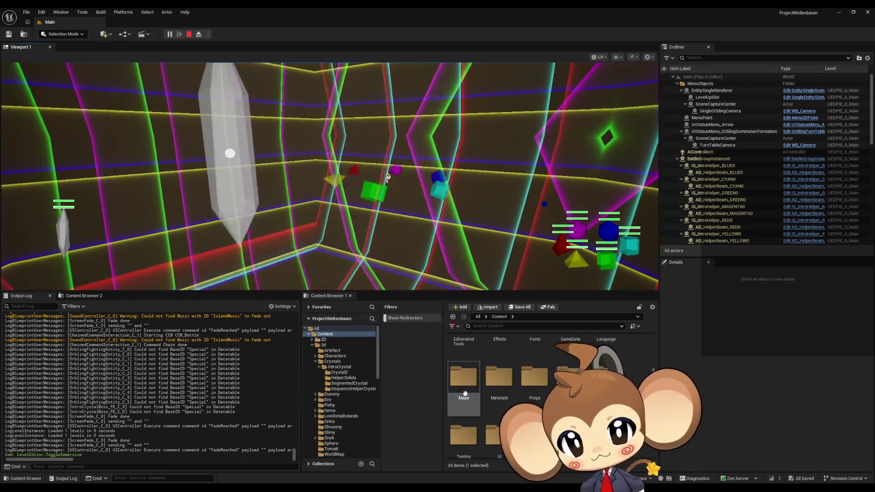
pyautogui.doubleClick(463, 376)
pyautogui.doubleClick(571, 355)
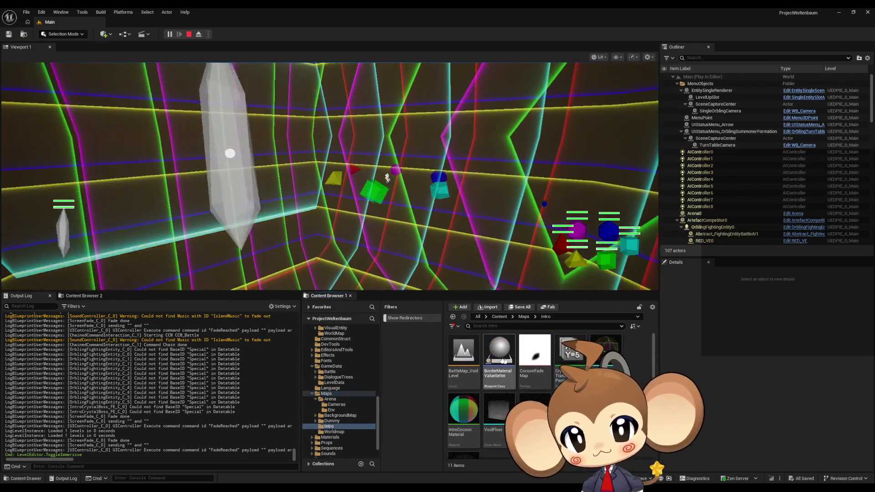
pyautogui.doubleClick(568, 355)
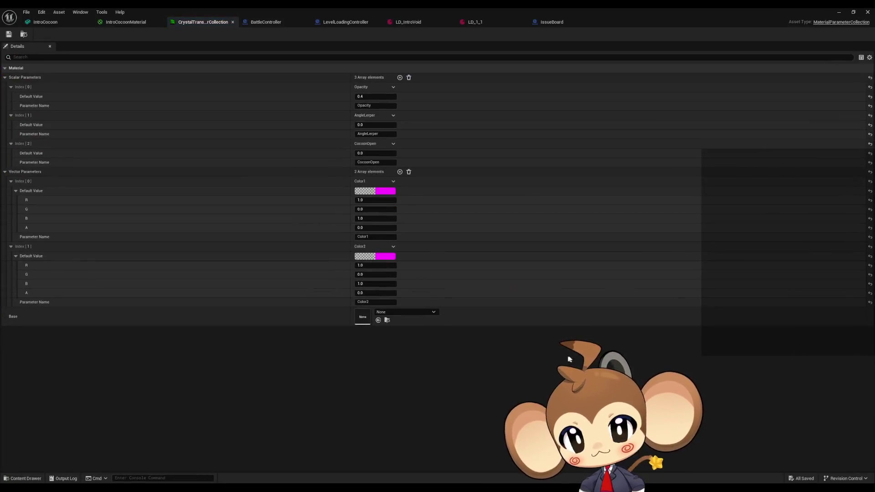
pyautogui.doubleClick(273, 7)
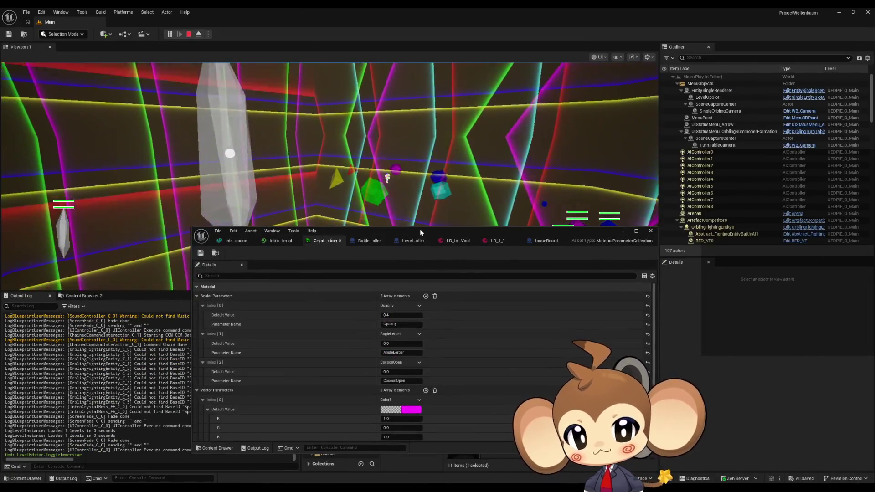
# Set CocoonOpen to 0.6, then scrub it between about 0.94 and 0.53 while watching
pyautogui.moveTo(420, 228)
pyautogui.mouseDown()
pyautogui.moveTo(455, 292)
pyautogui.moveTo(503, 339)
pyautogui.mouseUp()
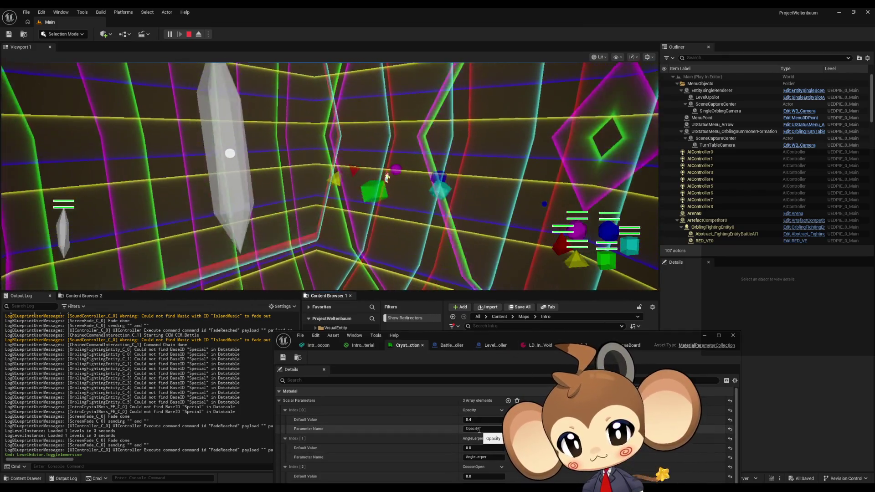
pyautogui.scroll(-2, 487, 456)
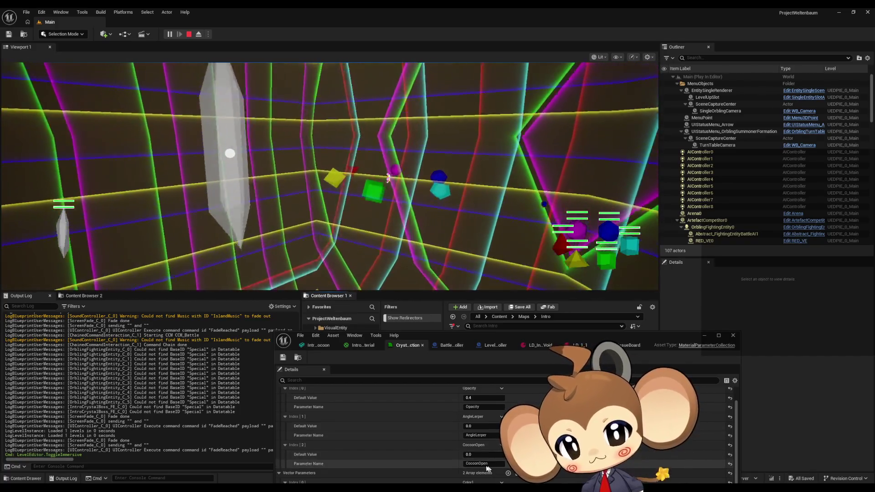
pyautogui.write('0.16')
pyautogui.click(469, 454)
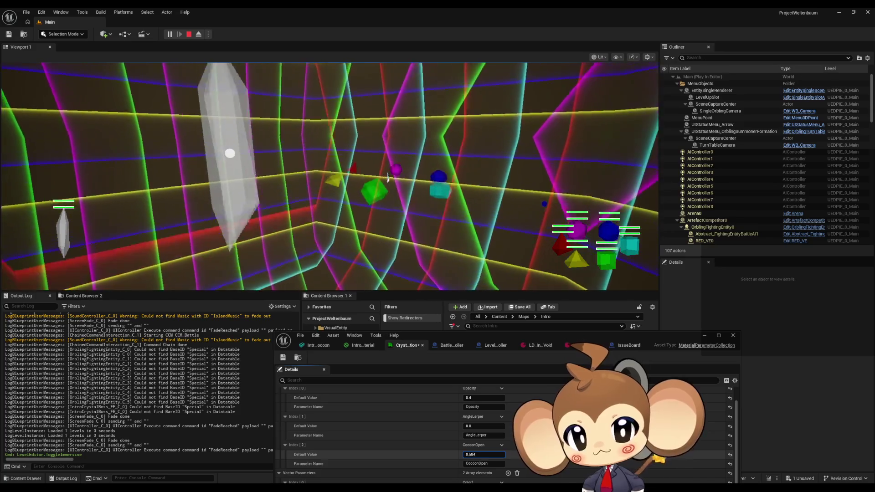
pyautogui.write('0.6')
pyautogui.press('Return')
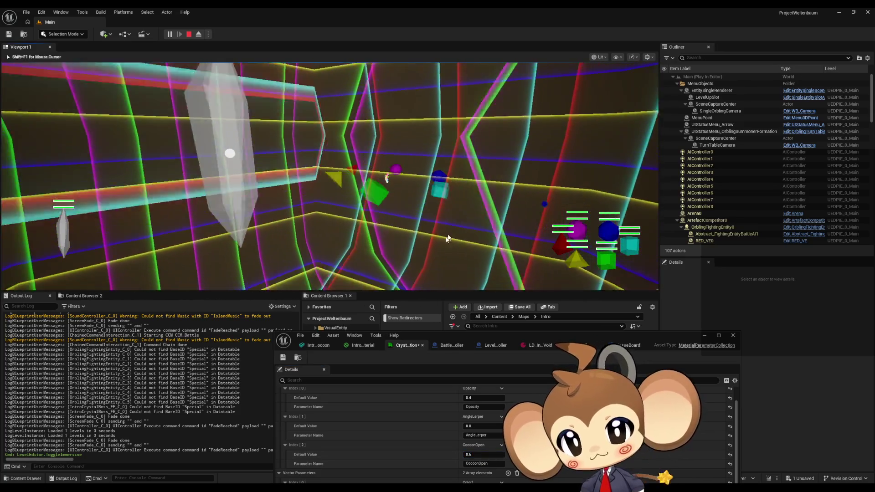
pyautogui.moveTo(469, 454); pyautogui.dragTo(491, 454)
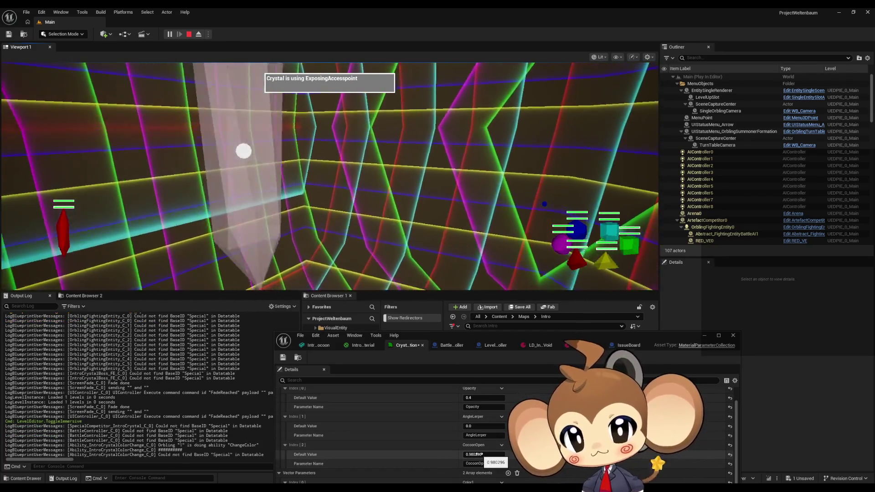
pyautogui.moveTo(476, 455)
pyautogui.mouseDown()
pyautogui.moveTo(455, 454)
pyautogui.moveTo(484, 449)
pyautogui.mouseUp()
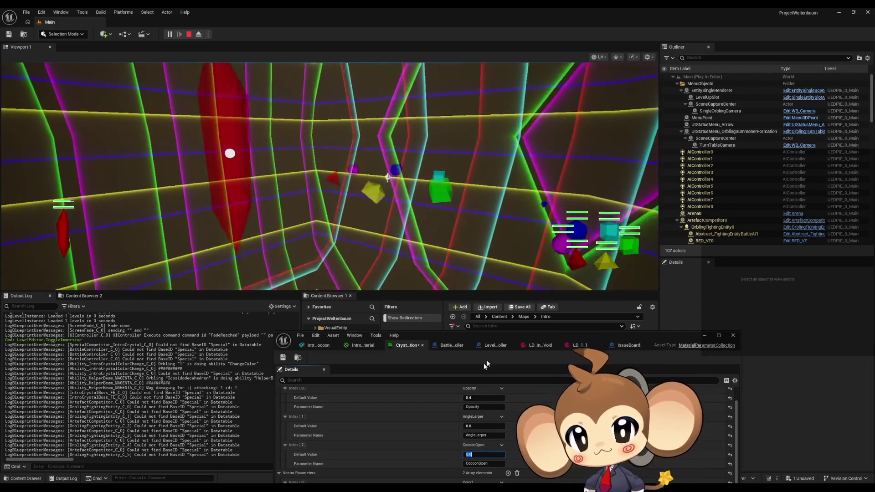
pyautogui.click(393, 223)
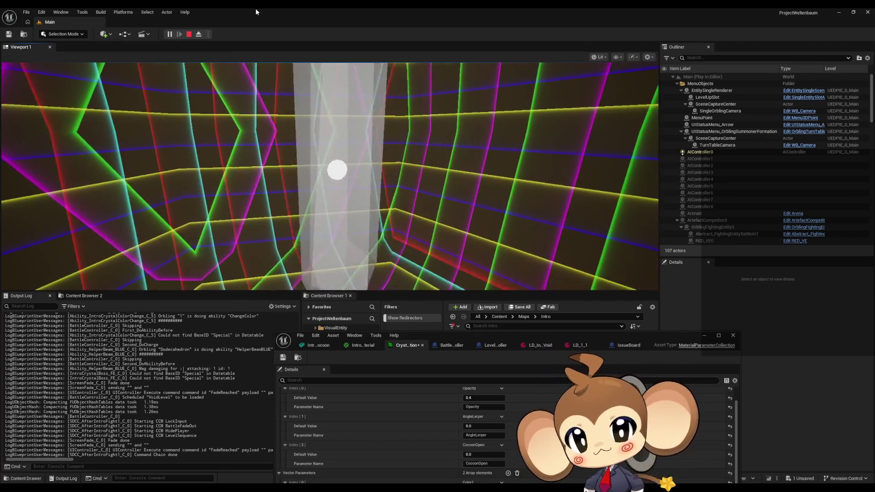
# Stop the play session and open LS_AfterIntroBattle1_SubSequence from Content > Sequences in Sequencer
pyautogui.click(190, 35)
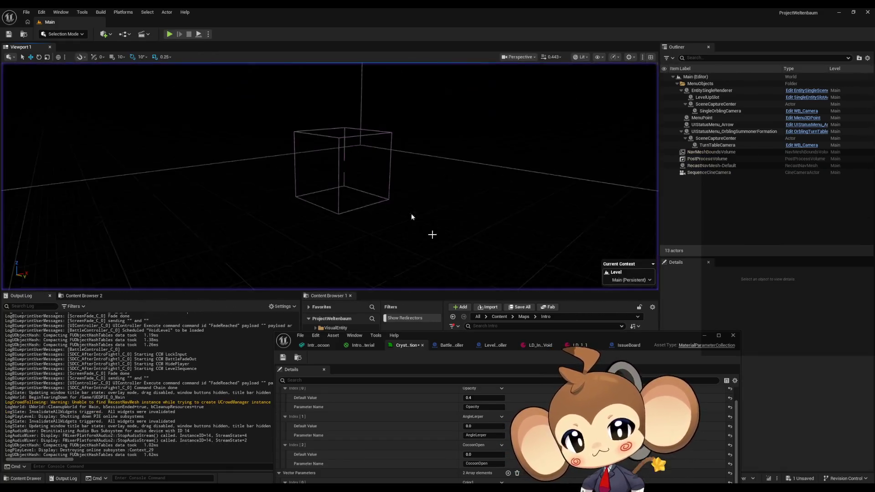
pyautogui.click(705, 336)
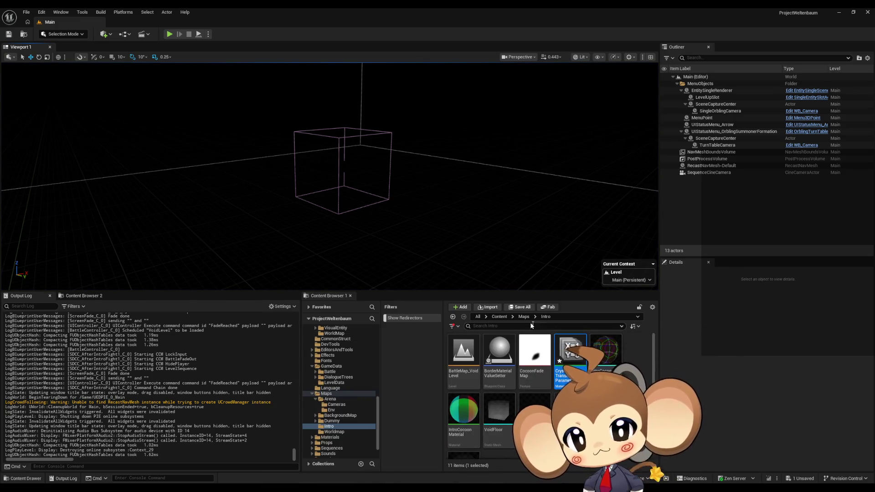
pyautogui.click(500, 317)
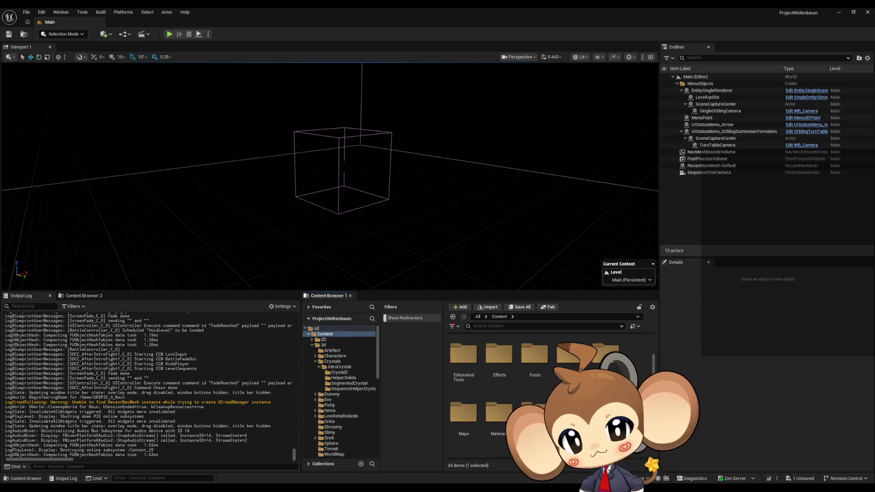
pyautogui.doubleClick(569, 412)
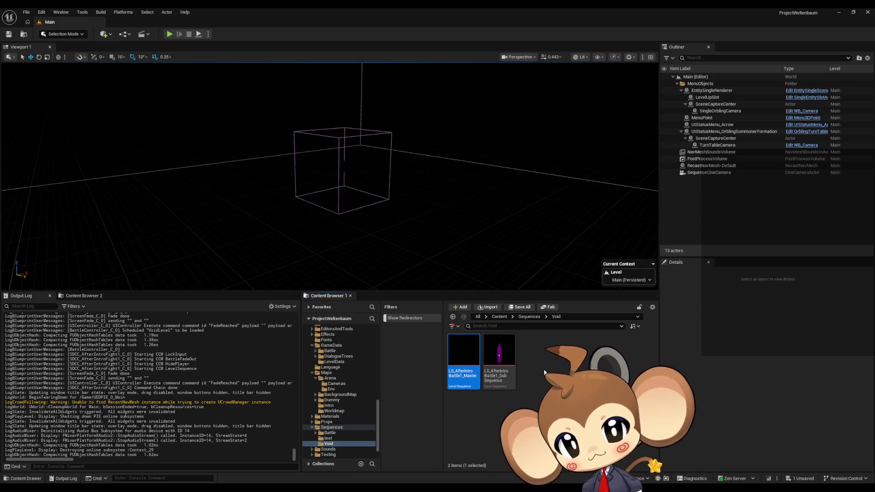
pyautogui.click(502, 356)
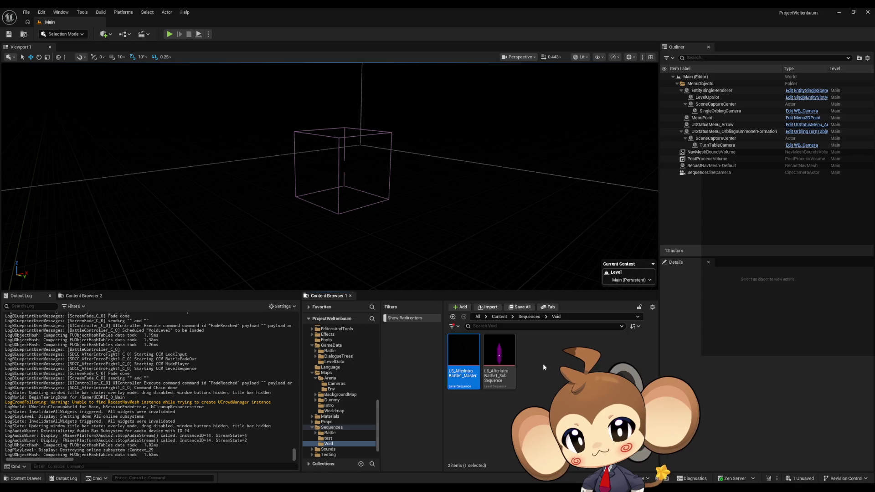
pyautogui.doubleClick(498, 360)
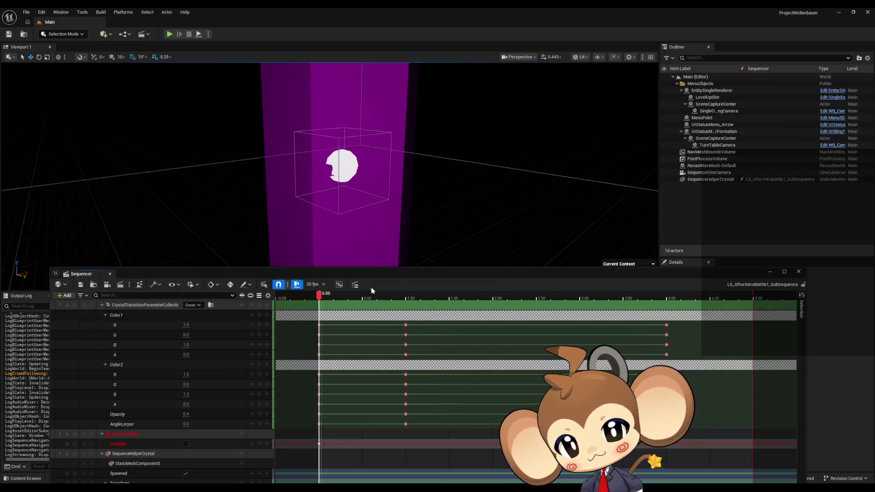
pyautogui.moveTo(398, 274)
pyautogui.mouseDown()
pyautogui.moveTo(408, 171)
pyautogui.moveTo(391, 395)
pyautogui.moveTo(427, 143)
pyautogui.mouseUp()
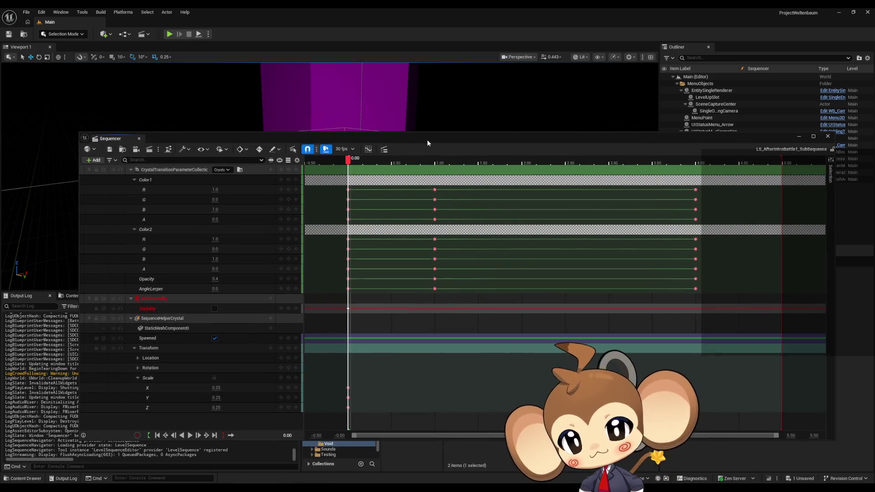
# Bring up the context options for the Visibility track and its section
pyautogui.rightClick(168, 310)
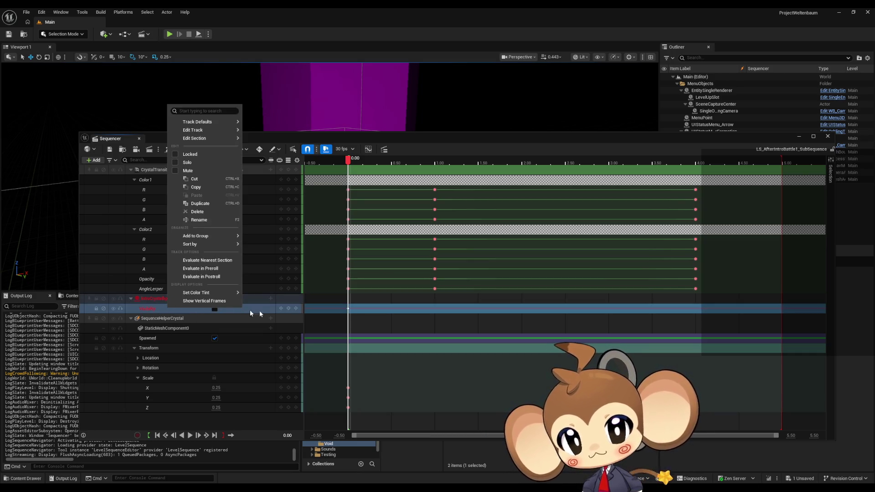
pyautogui.click(410, 312)
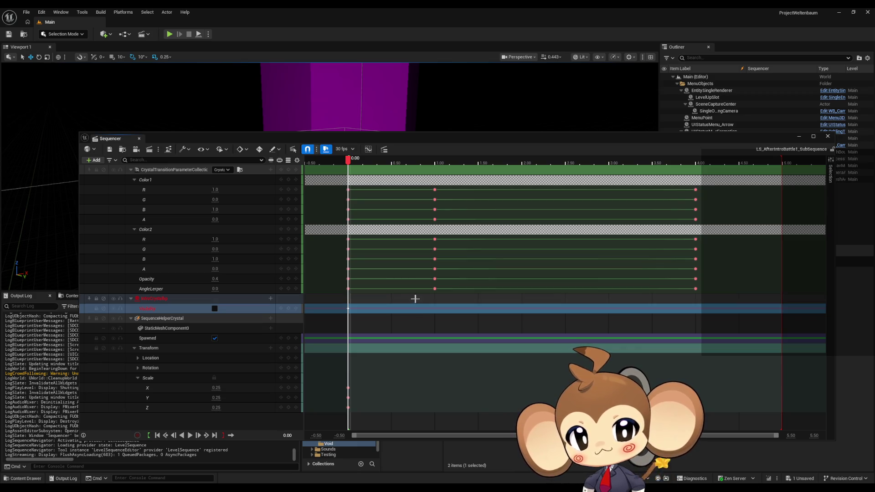
pyautogui.rightClick(399, 311)
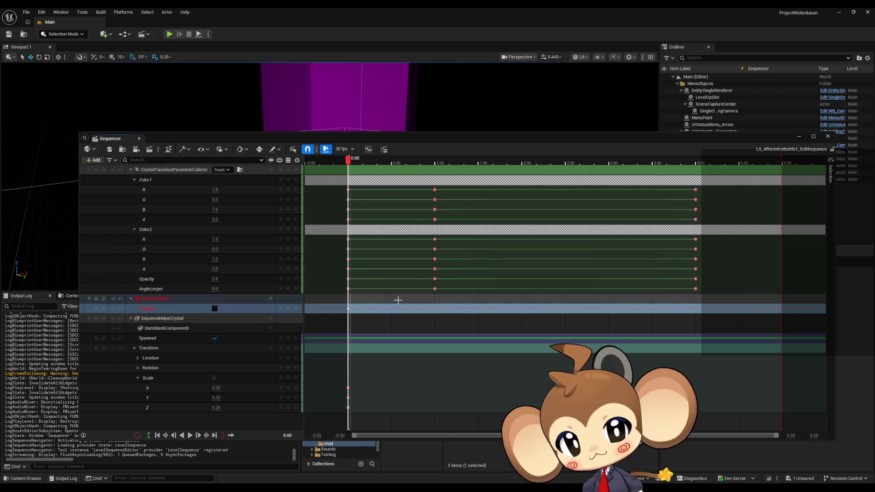
# Set the Visibility section's When Finished behaviour to Keep State
pyautogui.rightClick(394, 308)
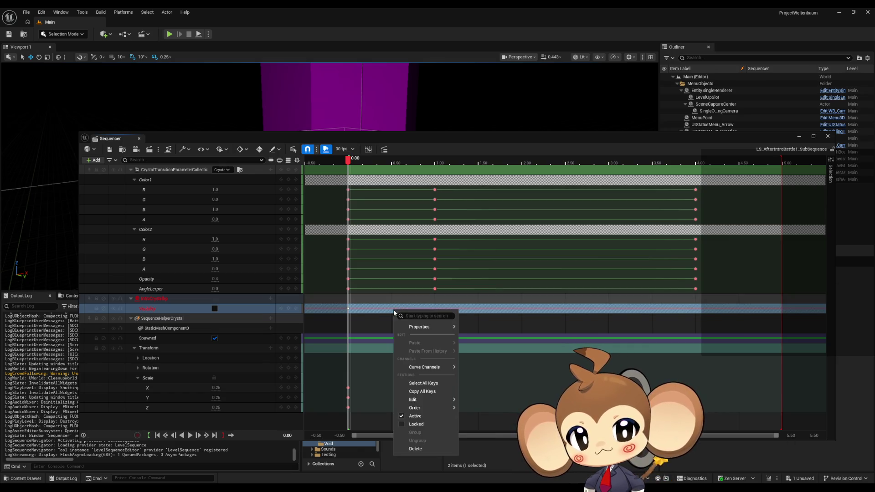
pyautogui.moveTo(425, 328)
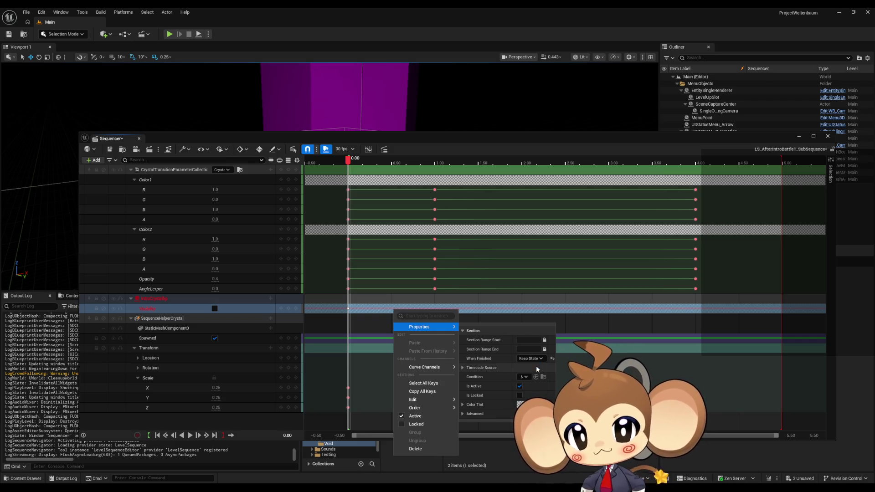
pyautogui.click(535, 365)
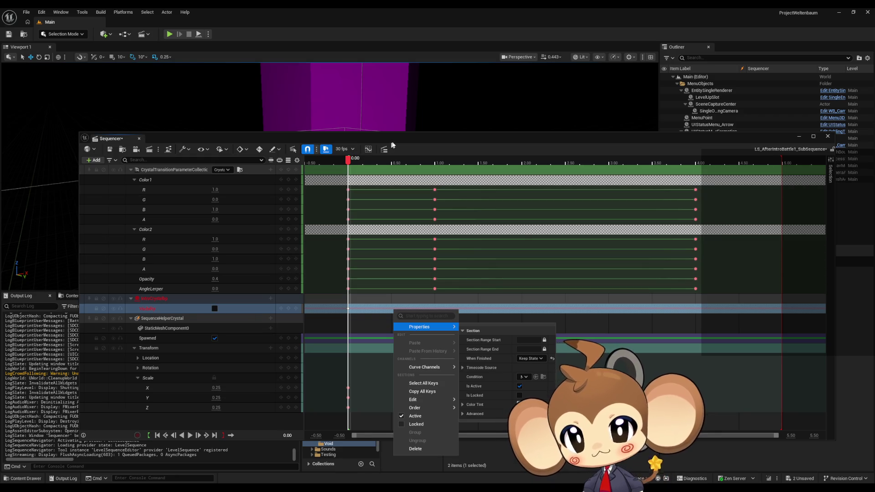
pyautogui.click(393, 145)
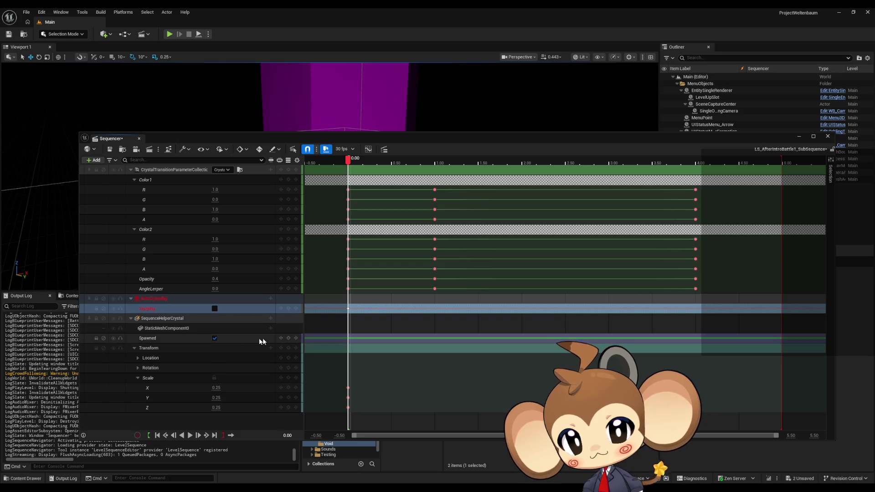
# Inspect the When Finished setting on the Spawned, Color1 and other parameter sections
pyautogui.rightClick(427, 339)
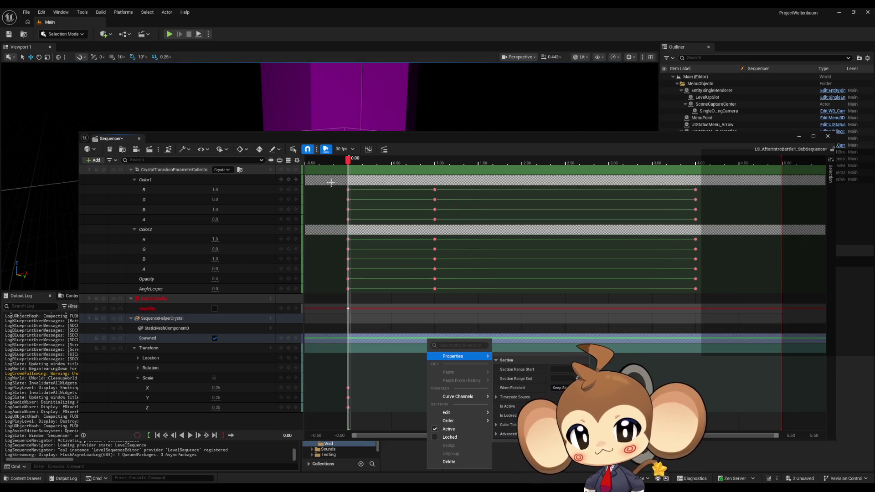
pyautogui.click(424, 140)
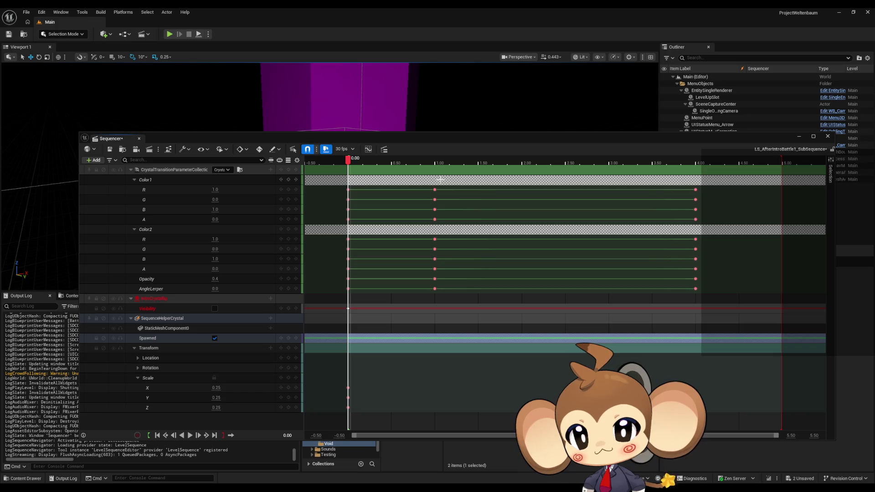
pyautogui.rightClick(441, 181)
pyautogui.moveTo(474, 198)
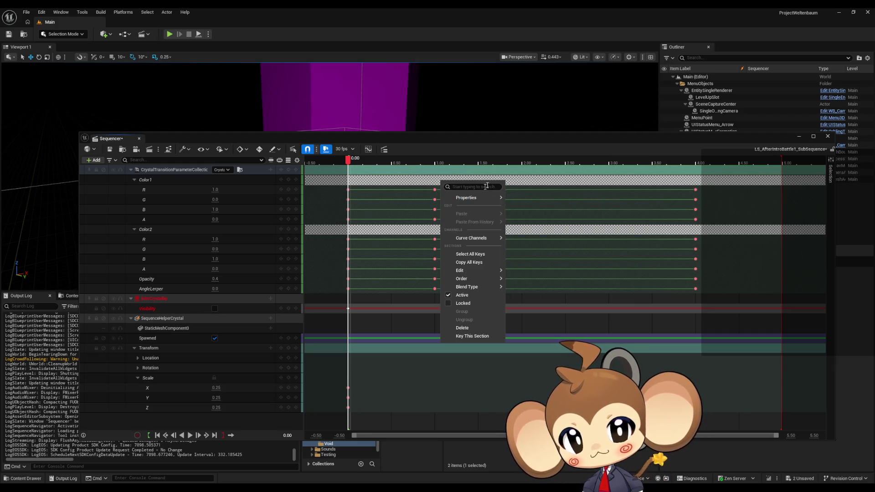
pyautogui.click(497, 141)
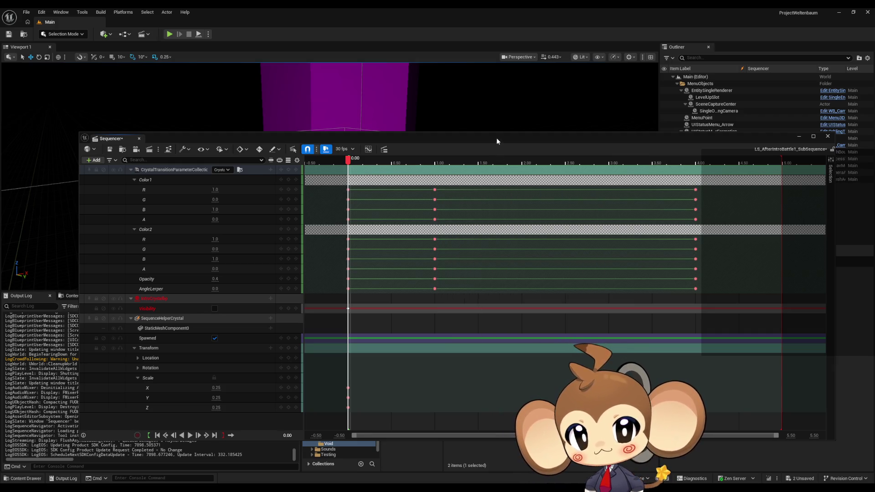
pyautogui.rightClick(466, 231)
pyautogui.moveTo(489, 250)
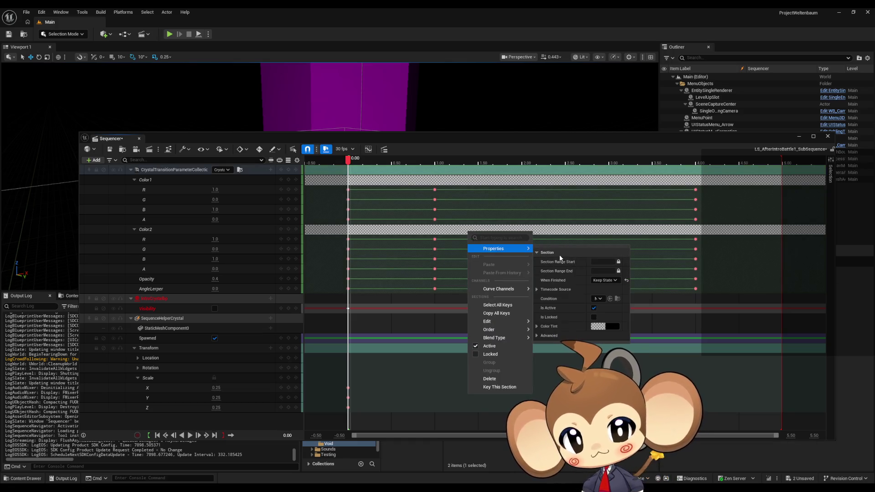
pyautogui.click(433, 230)
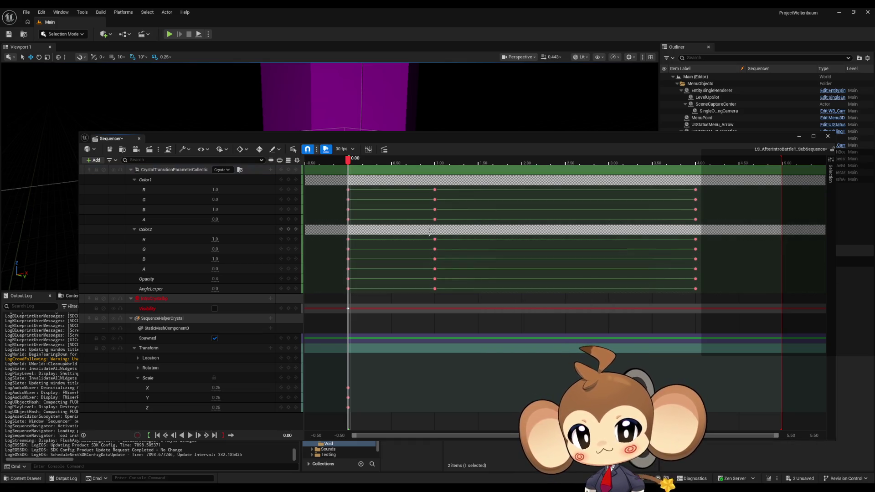
pyautogui.rightClick(433, 229)
pyautogui.moveTo(475, 248)
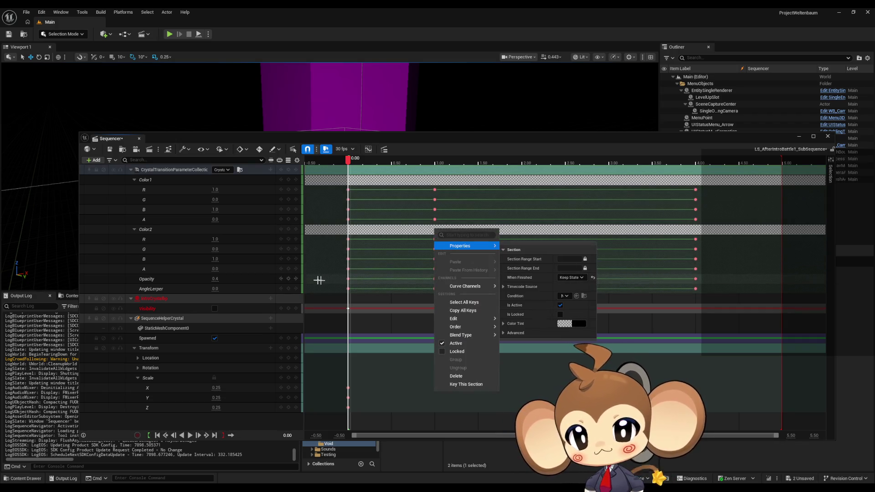
# Collapse the Color2, Color1 and Scale channel groups to tidy the track list
pyautogui.click(236, 174)
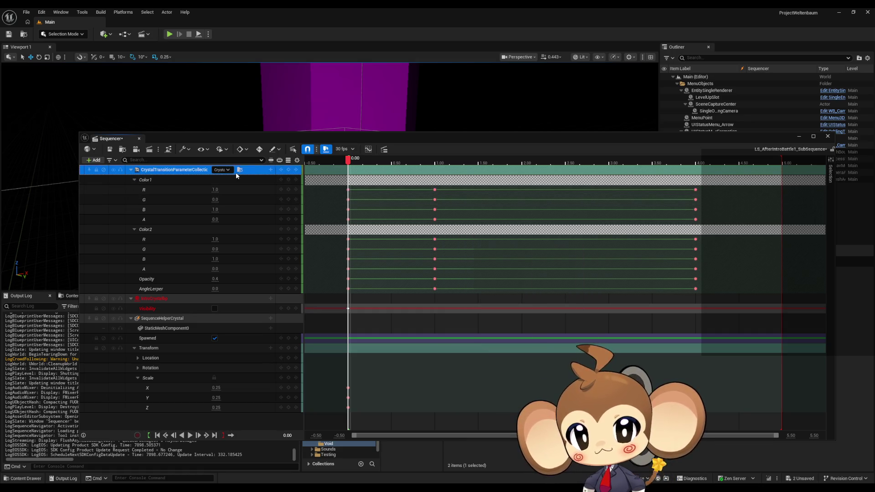
pyautogui.click(134, 230)
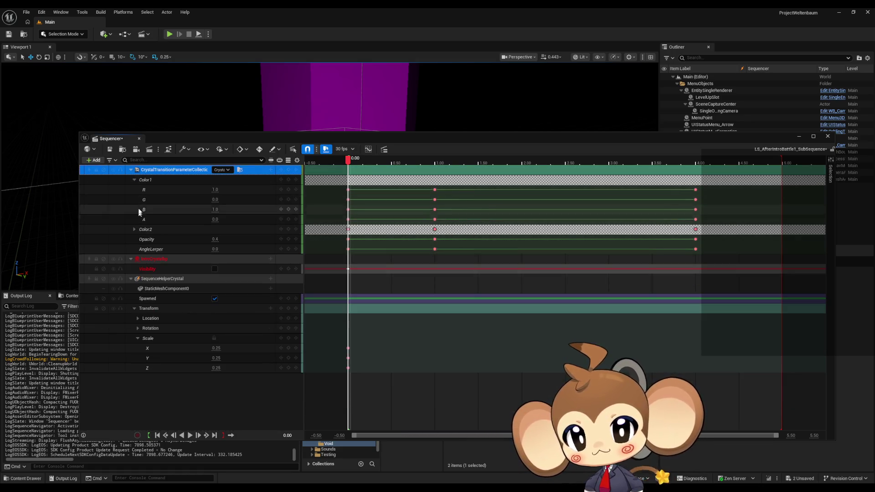
pyautogui.click(134, 179)
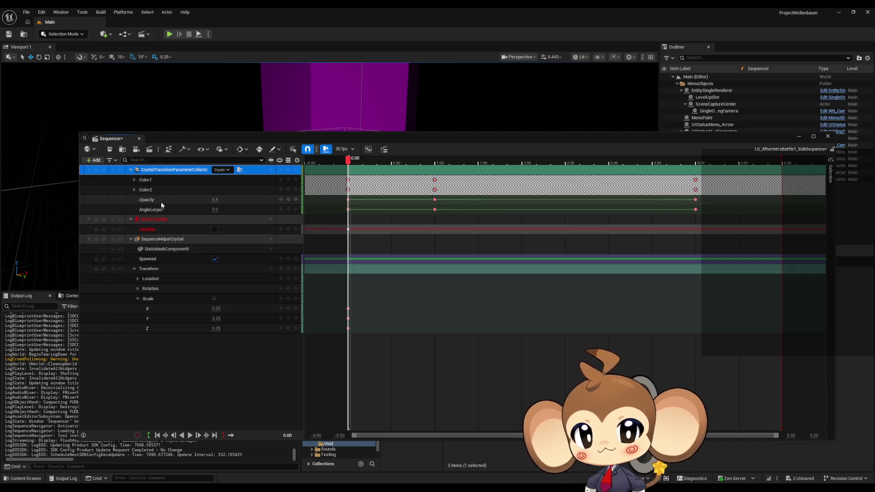
pyautogui.rightClick(395, 205)
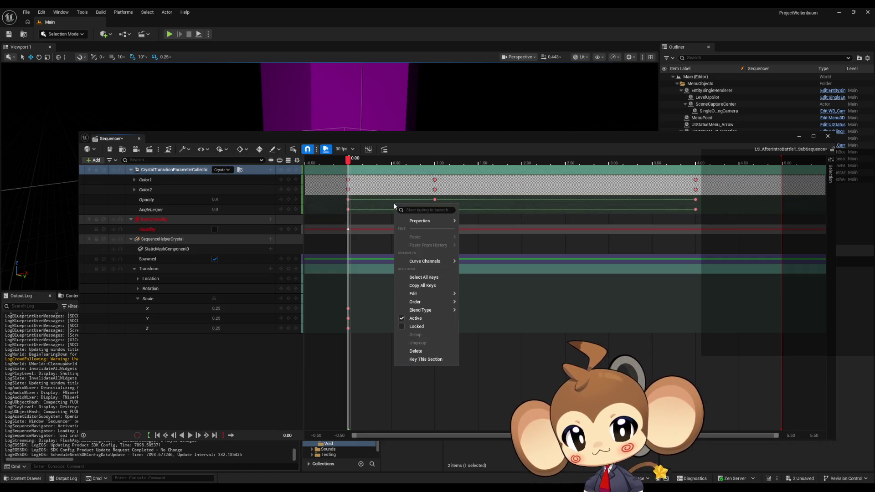
pyautogui.moveTo(419, 221)
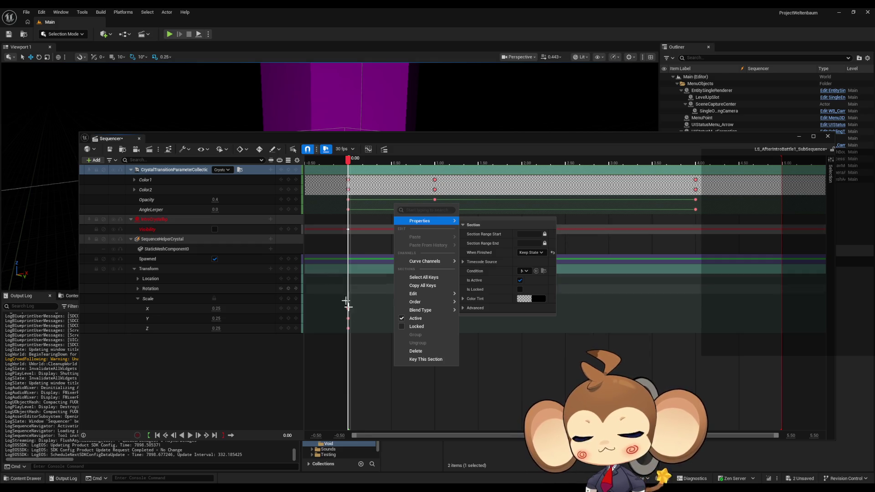
pyautogui.click(138, 299)
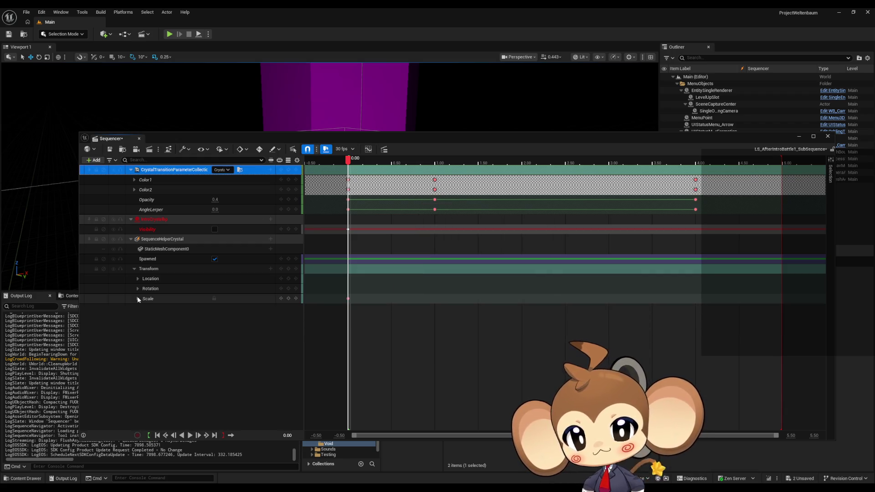
# Set SequenceHelperCrystal's Transform section When Finished to Keep State and save the sub-sequence
pyautogui.rightClick(375, 270)
pyautogui.moveTo(415, 292)
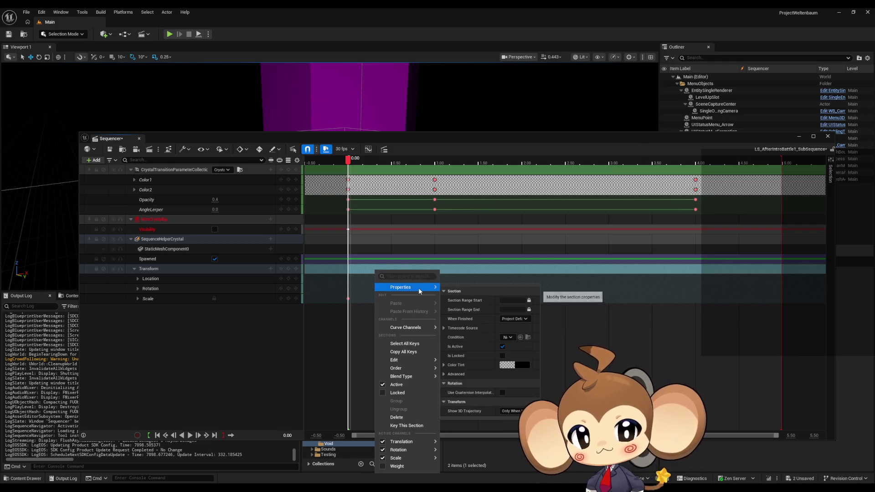
pyautogui.click(514, 319)
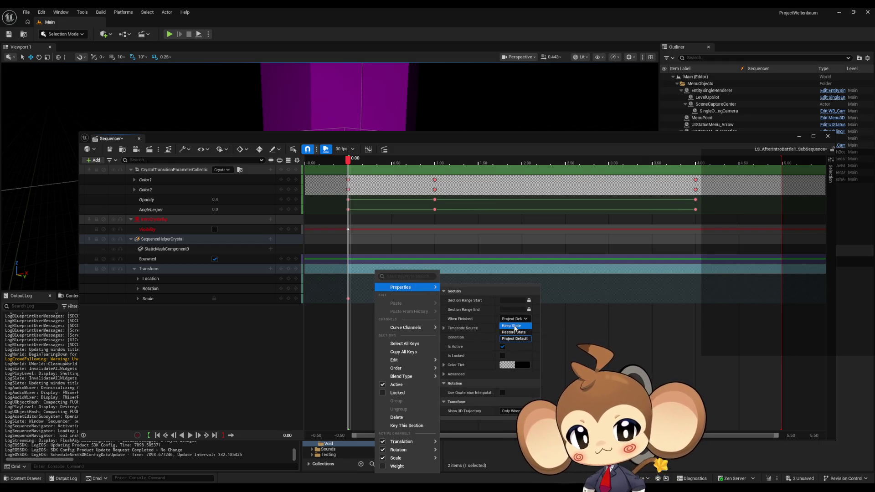
pyautogui.click(511, 326)
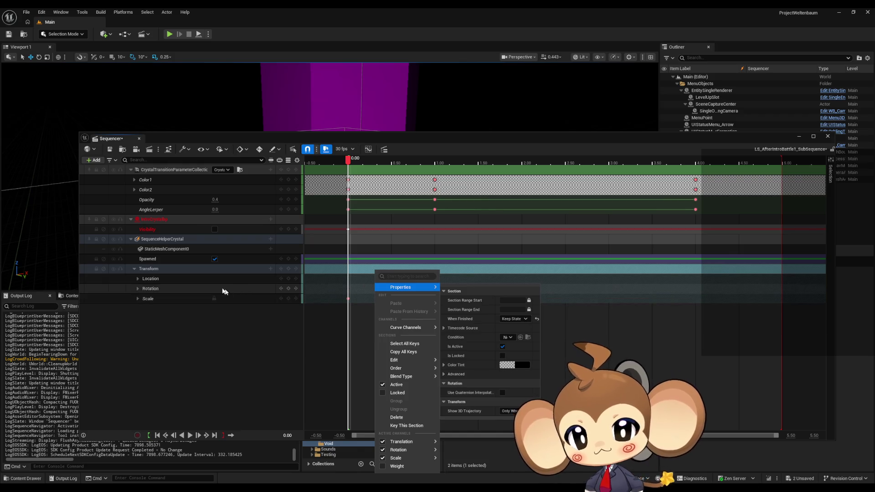
pyautogui.click(257, 131)
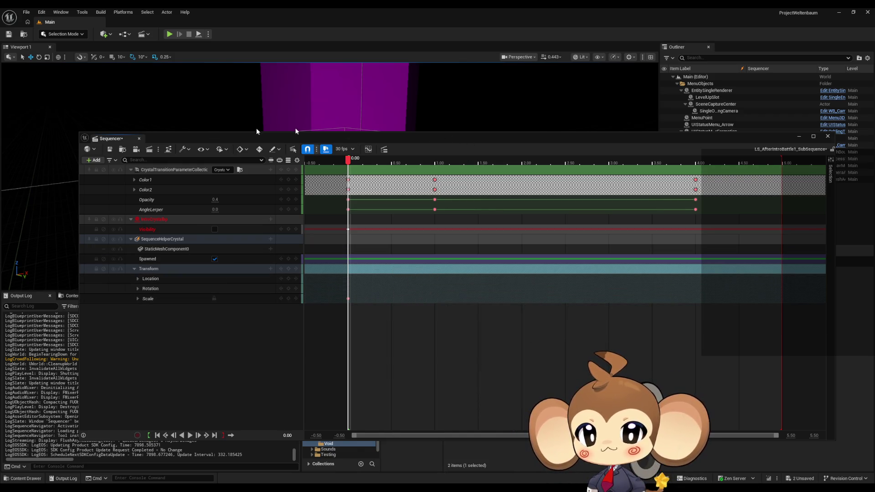
pyautogui.click(109, 149)
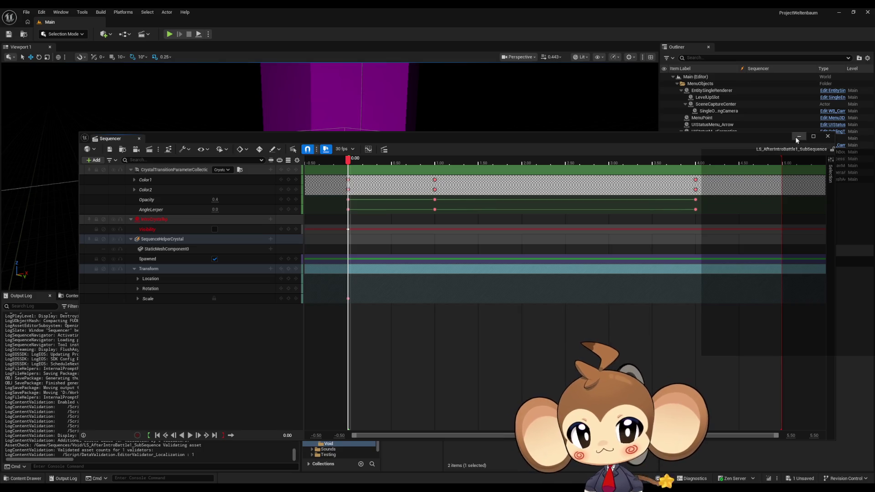
# Close the open Sequencer windows
pyautogui.click(827, 136)
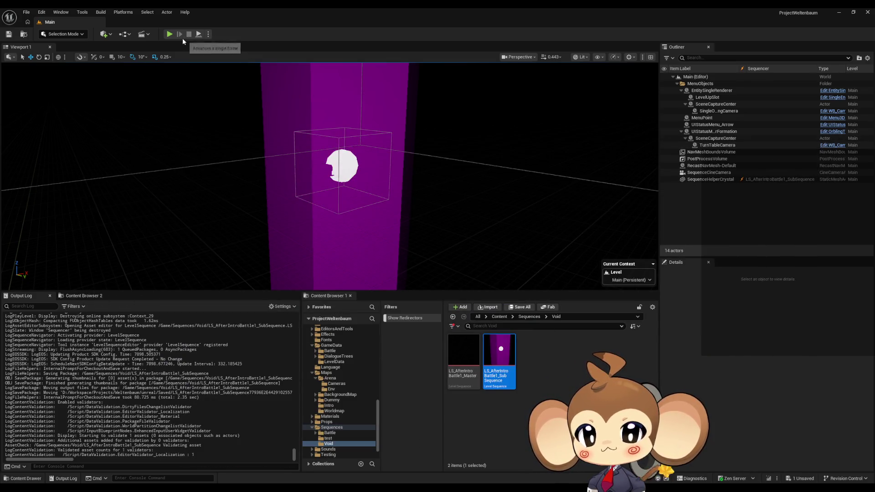
pyautogui.moveTo(358, 489)
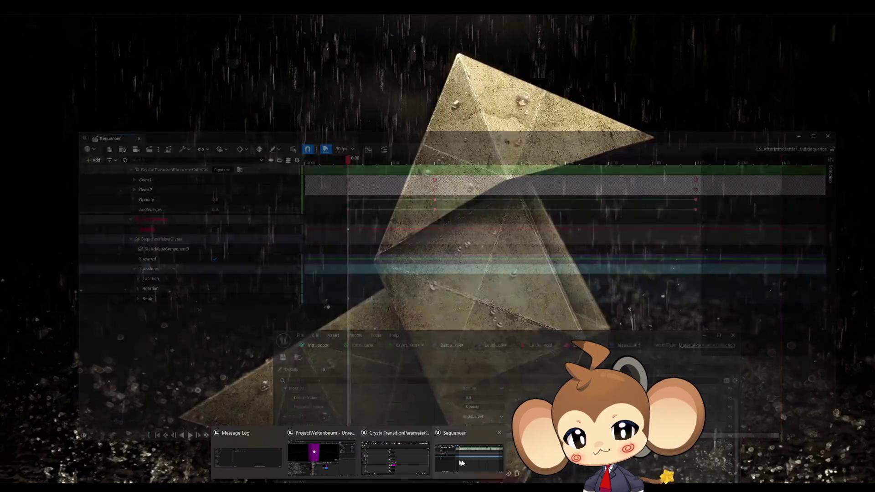
pyautogui.click(498, 439)
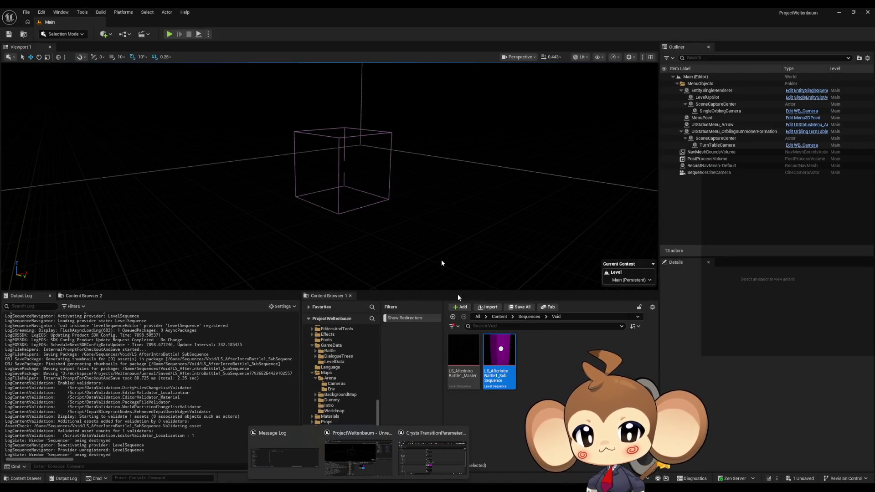
# Run play-in-editor, eject to inspect the after-intro sequence, then stop the session
pyautogui.click(168, 34)
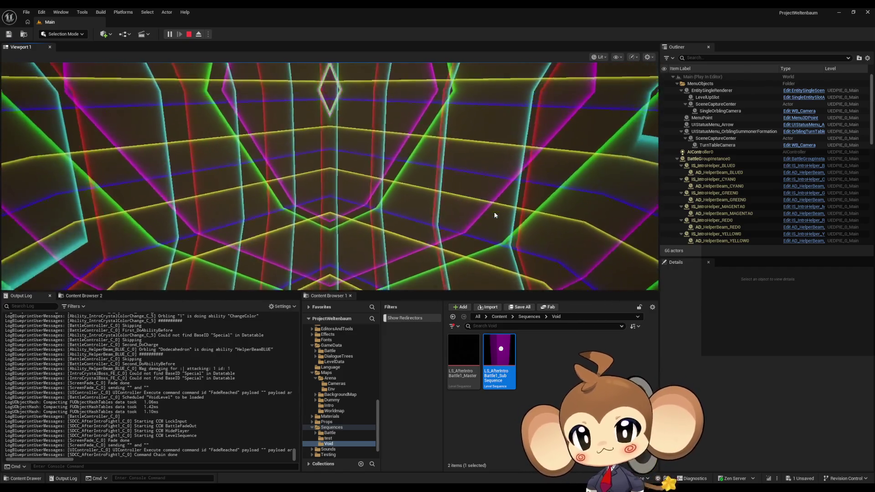
pyautogui.click(198, 34)
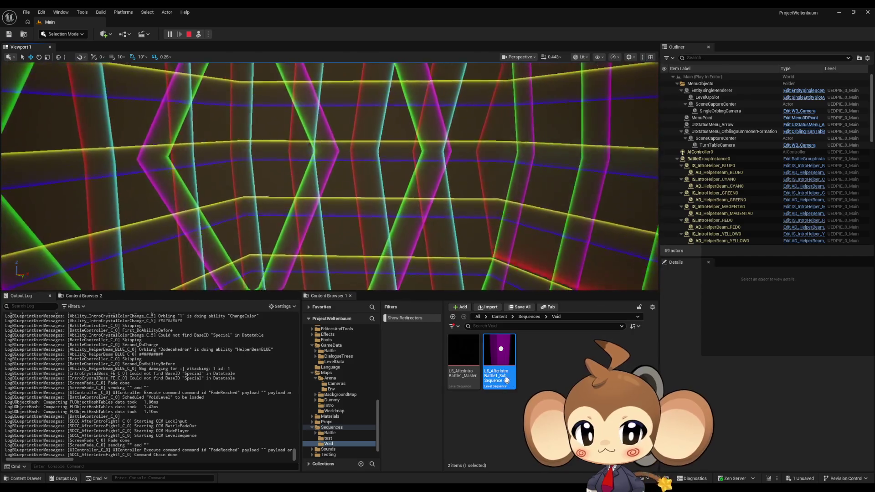
pyautogui.rightClick(506, 353)
pyautogui.press('Escape')
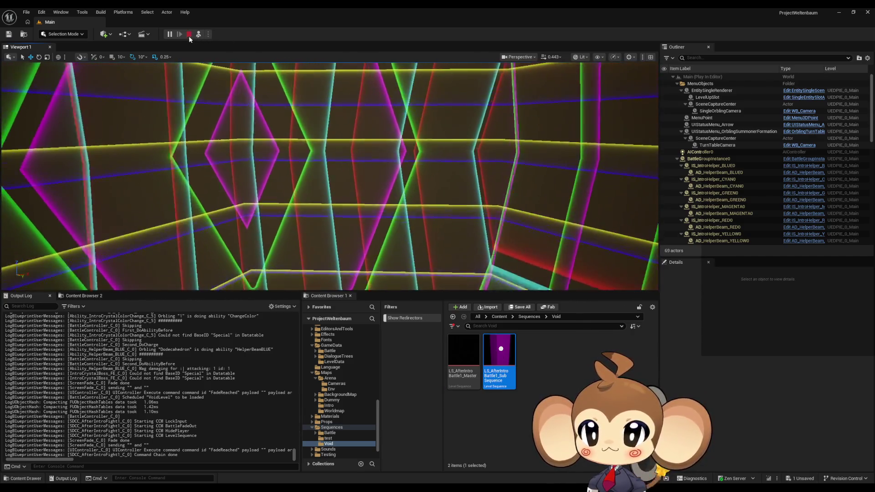
pyautogui.press('Escape')
# Reopen LS_AfterIntroBattle1_SubSequence and inspect the Spawned and Transform section options
pyautogui.doubleClick(499, 355)
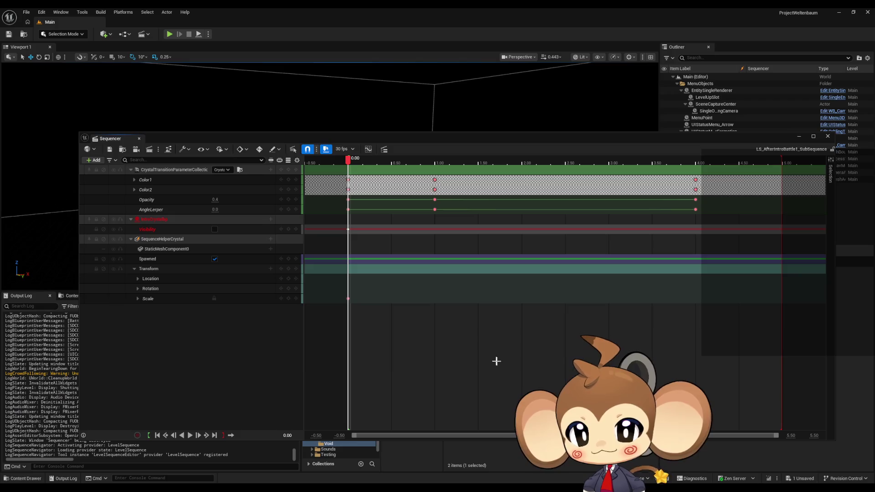
pyautogui.rightClick(389, 260)
pyautogui.moveTo(427, 280)
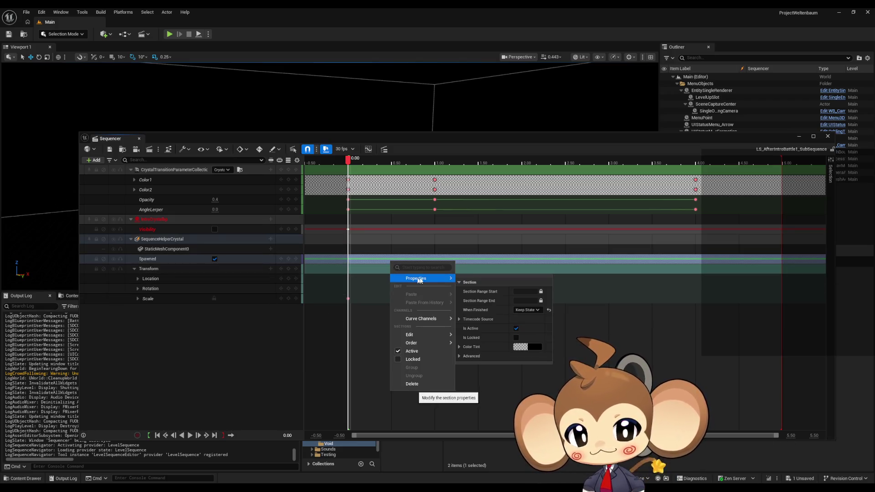
pyautogui.click(387, 252)
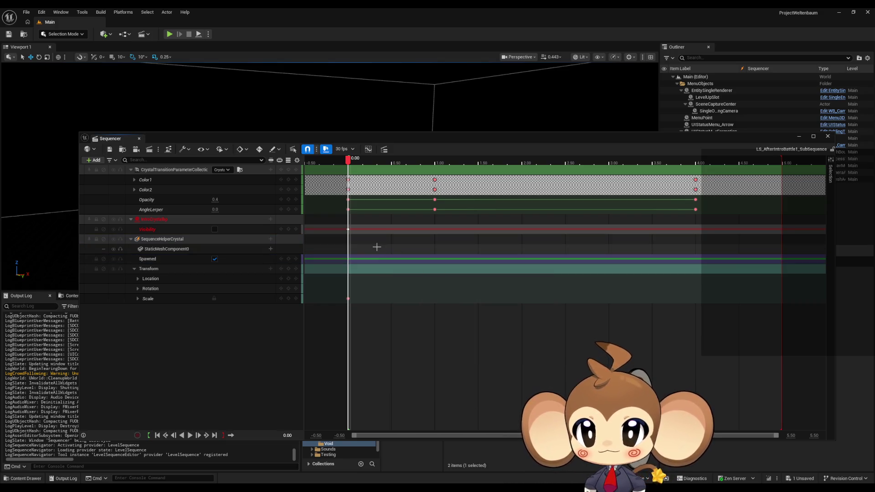
pyautogui.rightClick(387, 271)
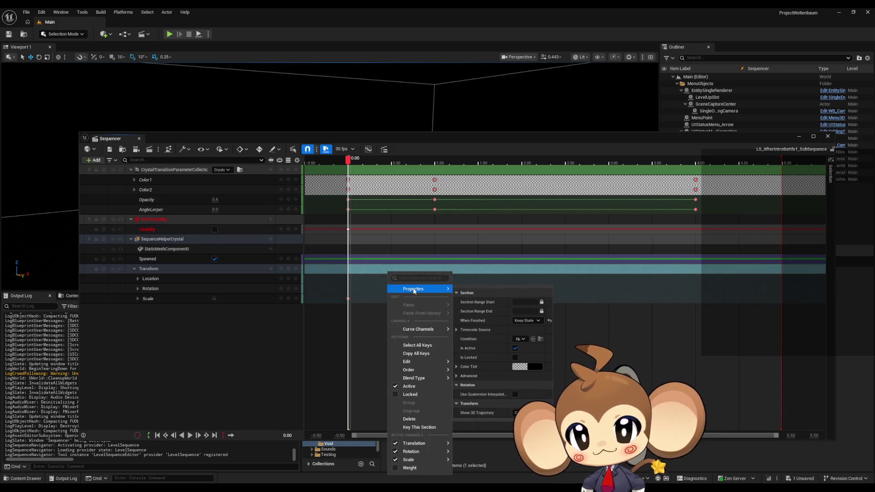
# Select StaticMeshComponent0's Spawned track and confirm its section's When Finished is Keep State
pyautogui.click(161, 249)
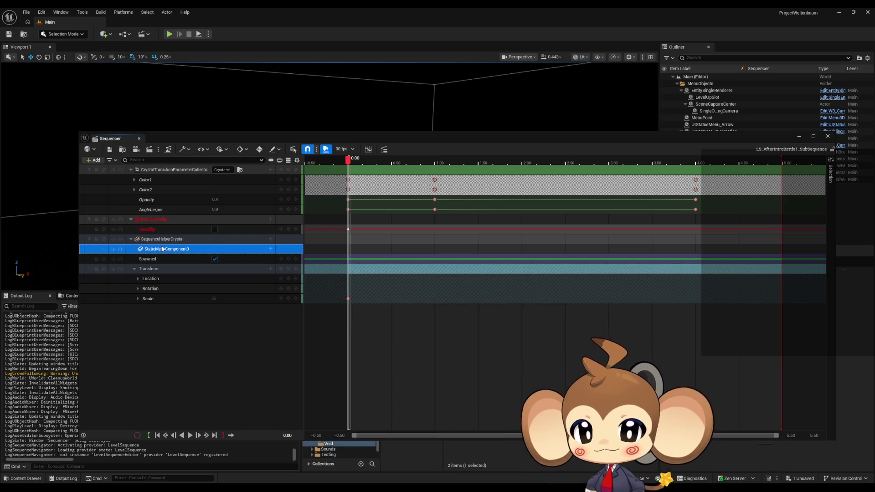
pyautogui.click(161, 263)
pyautogui.rightClick(161, 263)
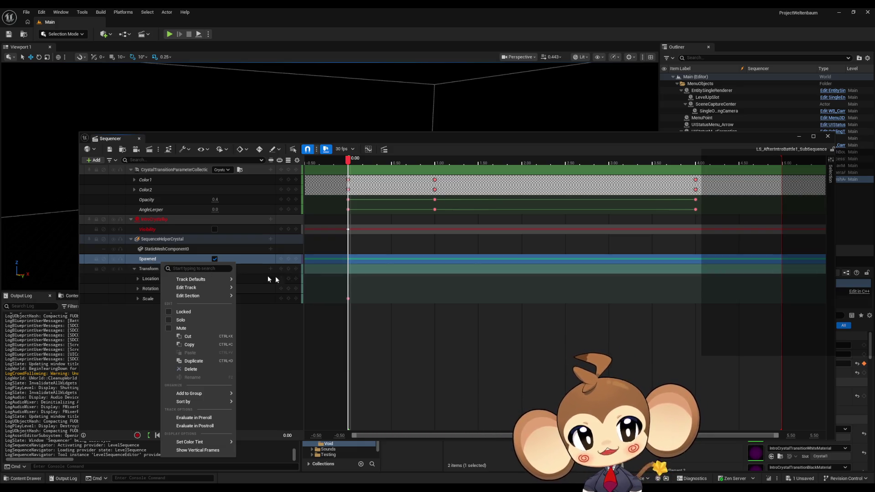
pyautogui.click(406, 262)
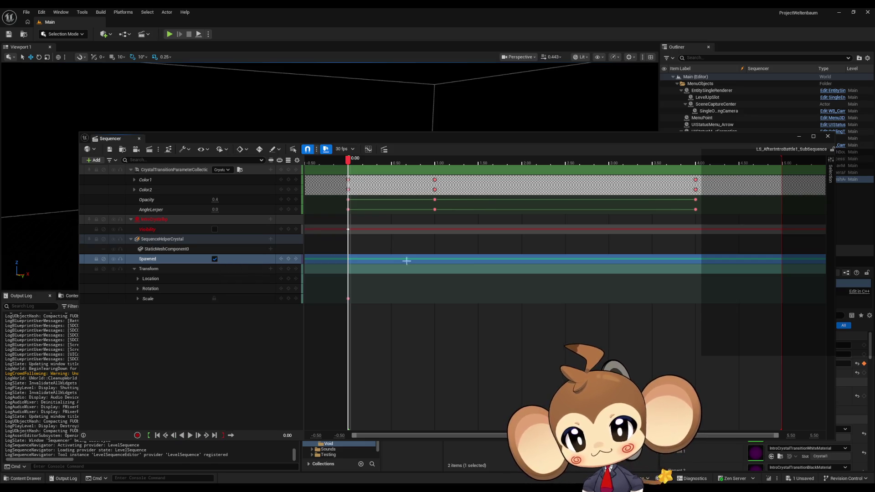
pyautogui.rightClick(406, 260)
pyautogui.moveTo(431, 345)
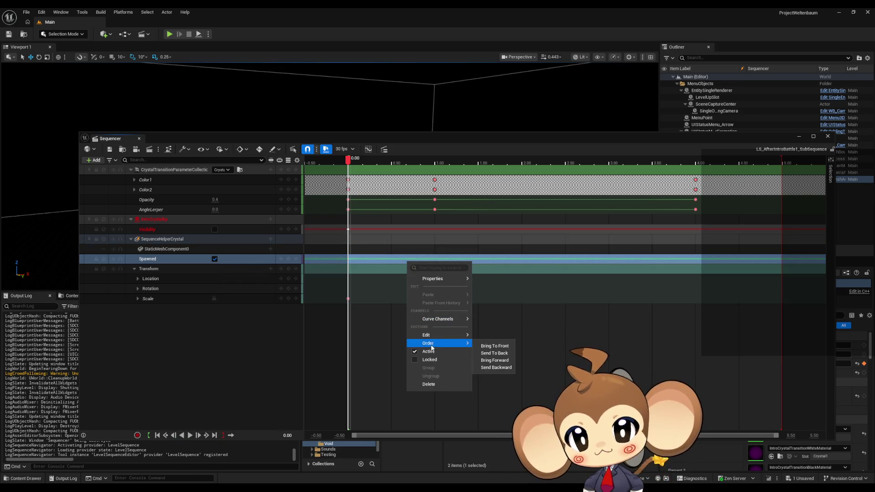
pyautogui.moveTo(440, 280)
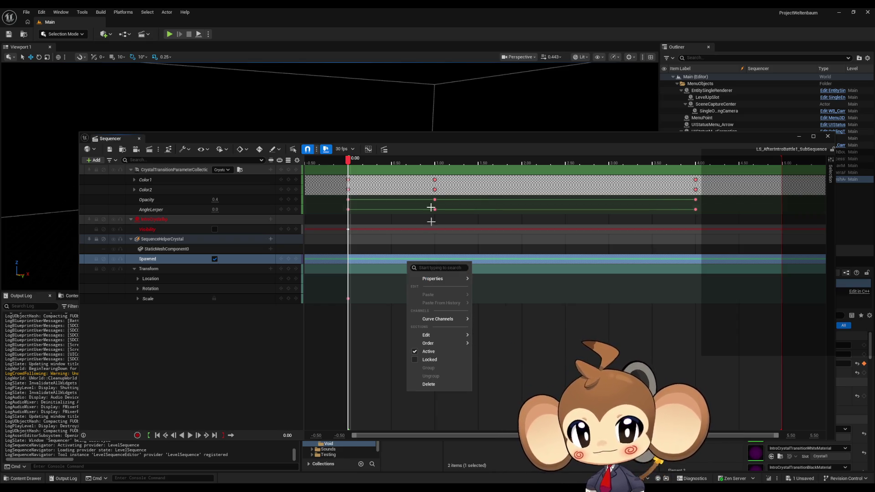
pyautogui.click(432, 141)
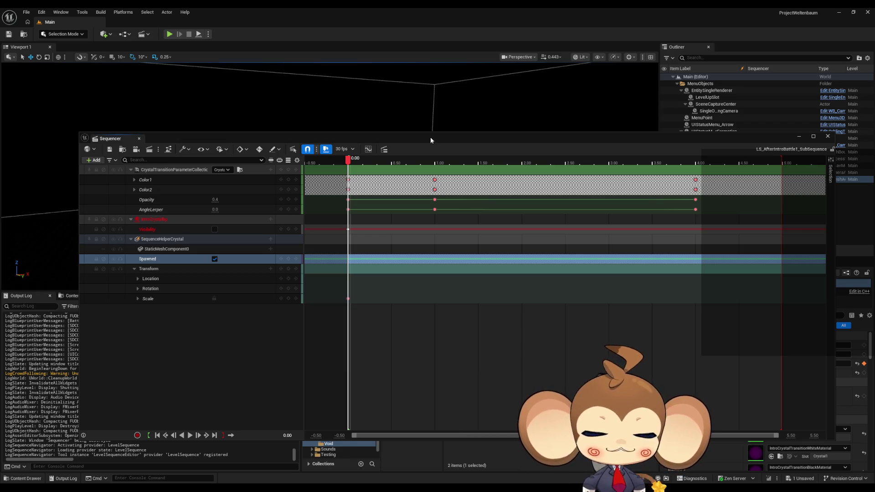
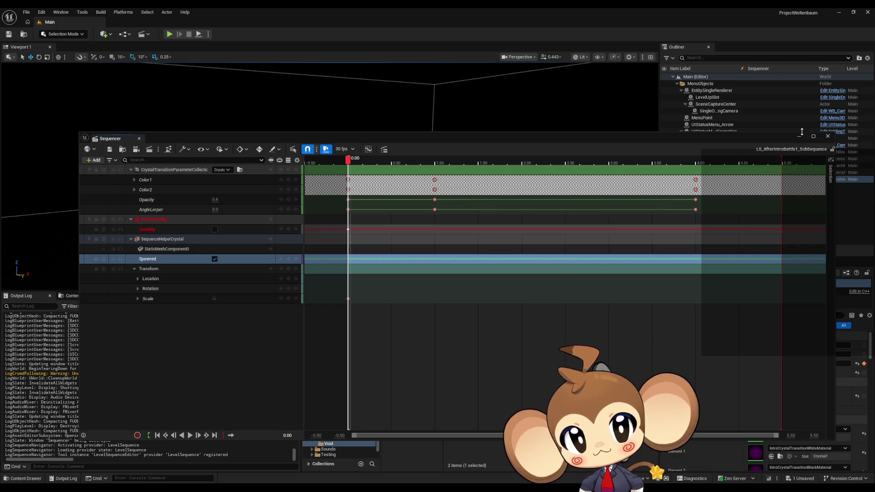
# Close the Sequencer and browse the Content Browser to Content > Maps > Intro
pyautogui.click(827, 136)
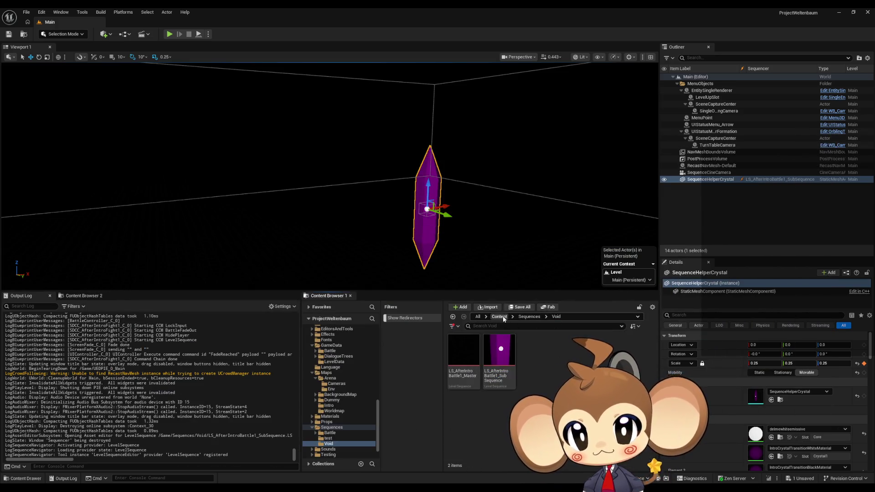
pyautogui.click(499, 316)
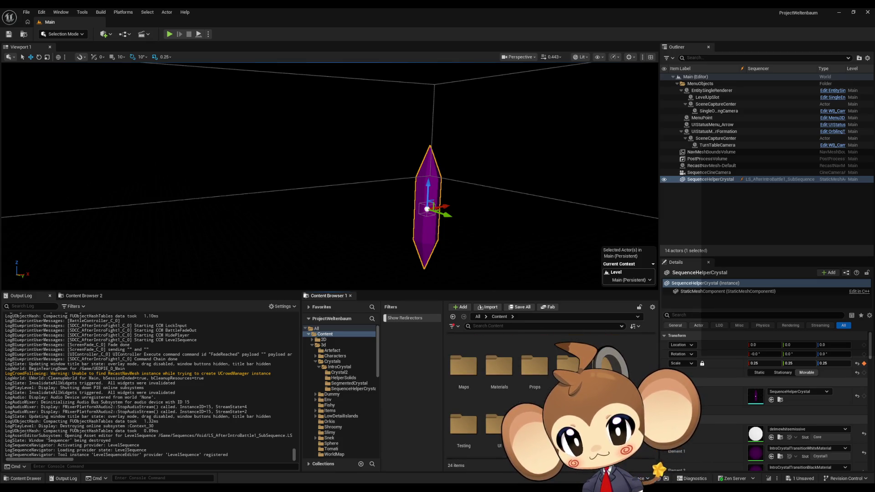
pyautogui.scroll(2, 476, 390)
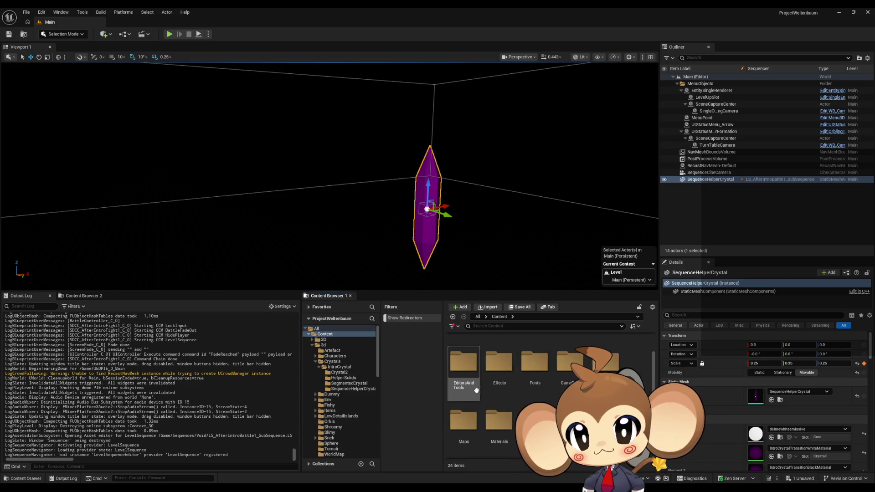
pyautogui.doubleClick(467, 432)
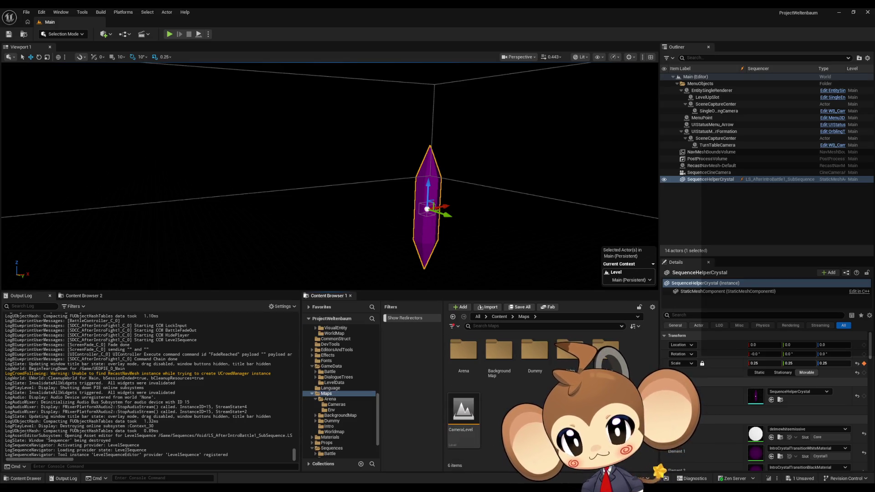
pyautogui.doubleClick(563, 361)
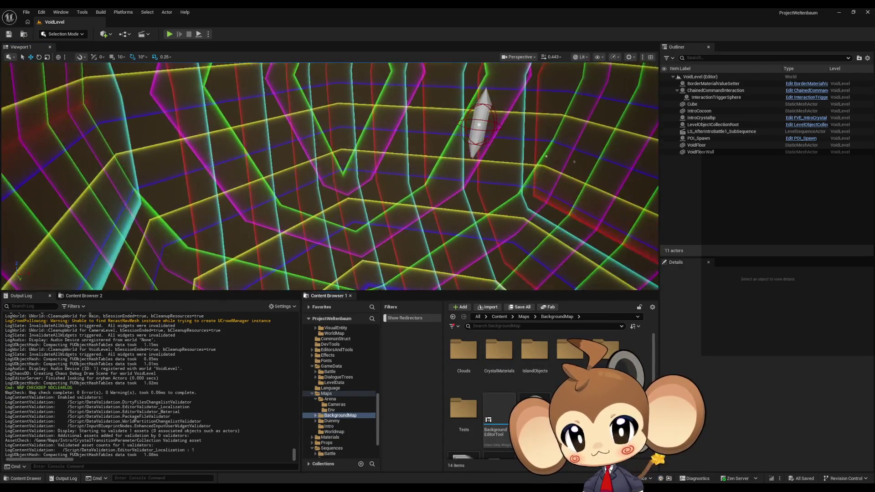
# Drag the BackgroundMap level asset into the VoidLevel viewport
pyautogui.moveTo(469, 258); pyautogui.dragTo(470, 260)
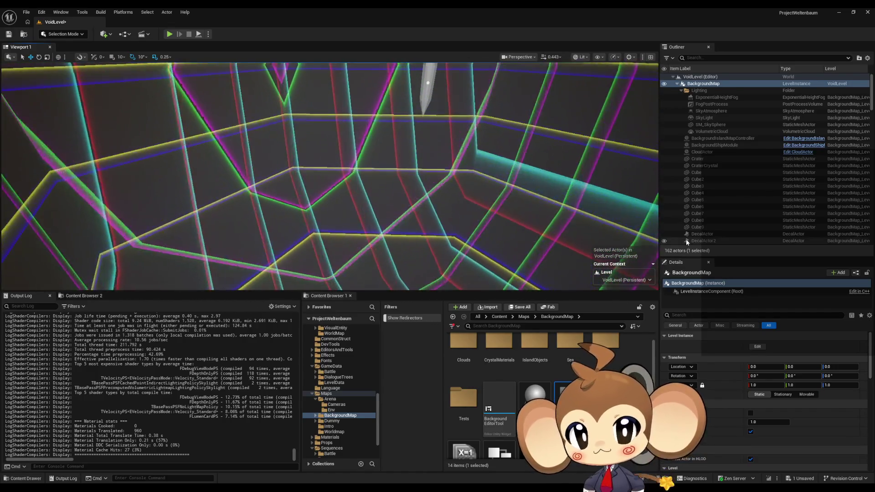
# Delete the BackgroundMap instance from VoidLevel and the BackgroundMap_Backup asset
pyautogui.click(711, 85)
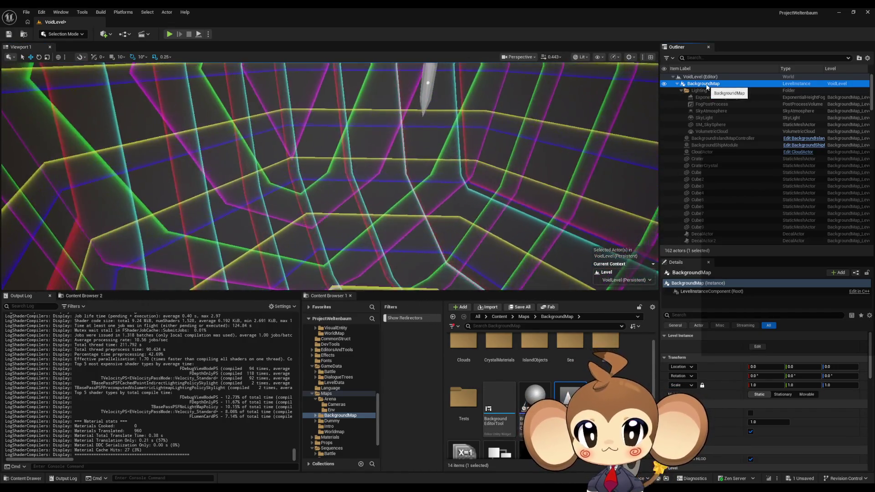
pyautogui.press('Delete')
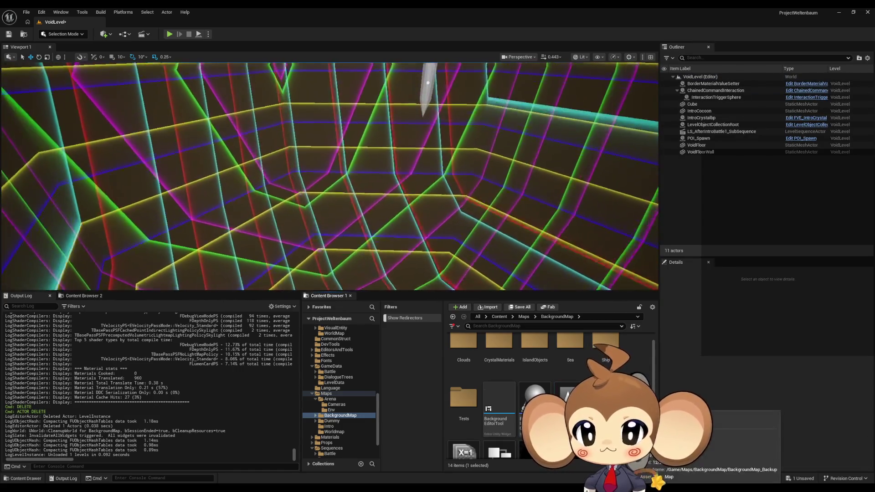
pyautogui.press('Delete')
pyautogui.click(417, 360)
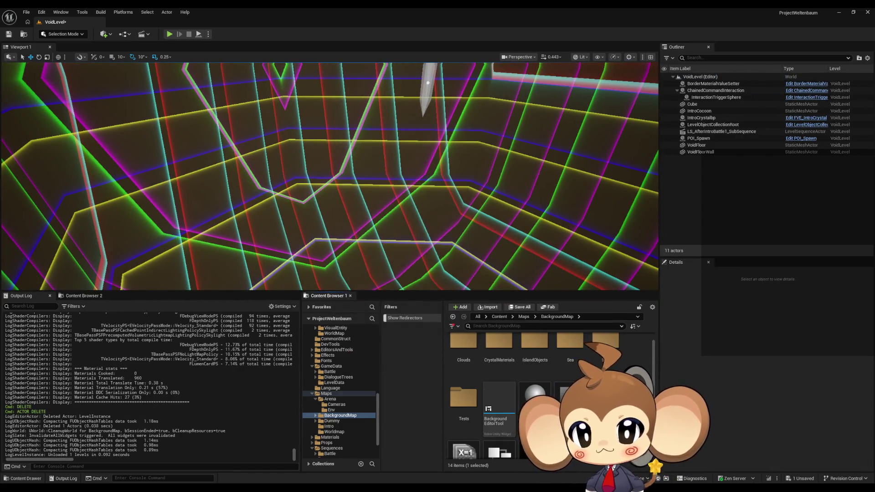
# Duplicate BackgroundMap as BackgroundMap_Void and save all unsaved content
pyautogui.hotkey('ctrl', 'd')
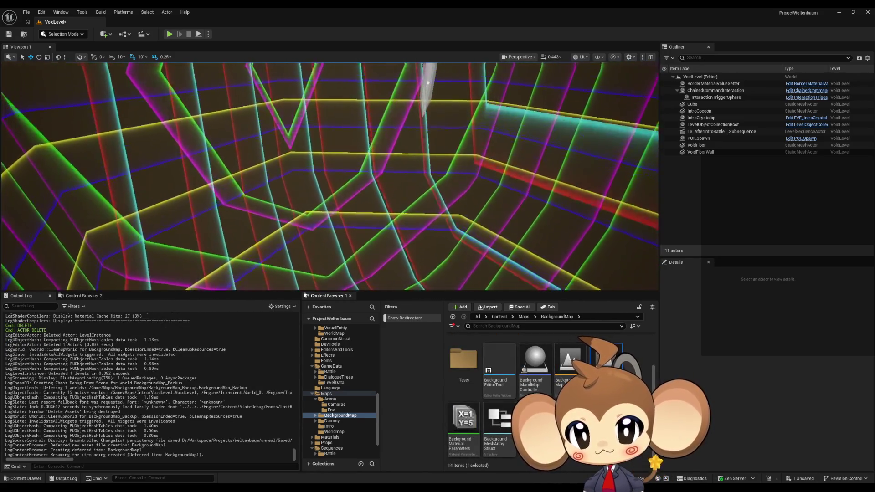
pyautogui.press('BackSpace')
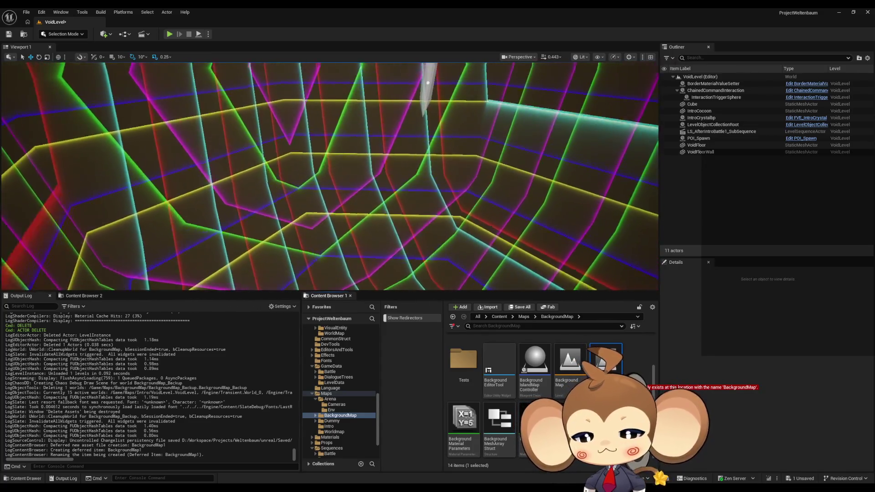
pyautogui.write('_Void')
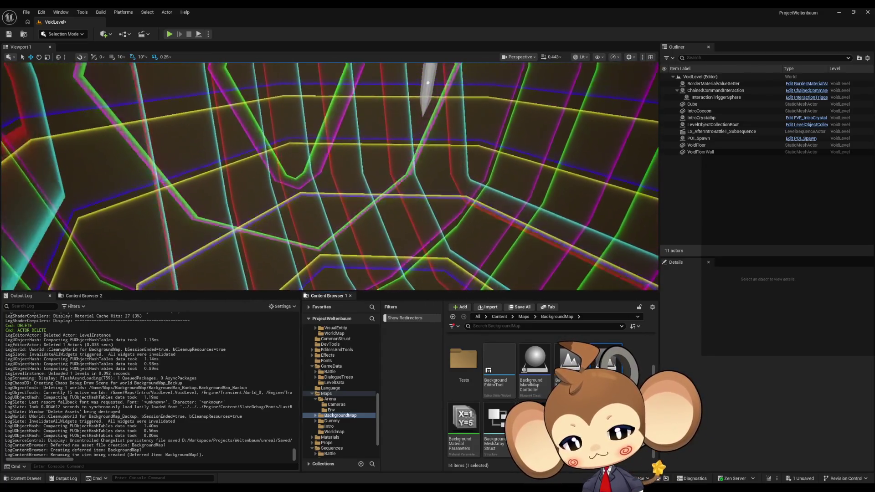
pyautogui.press('Return')
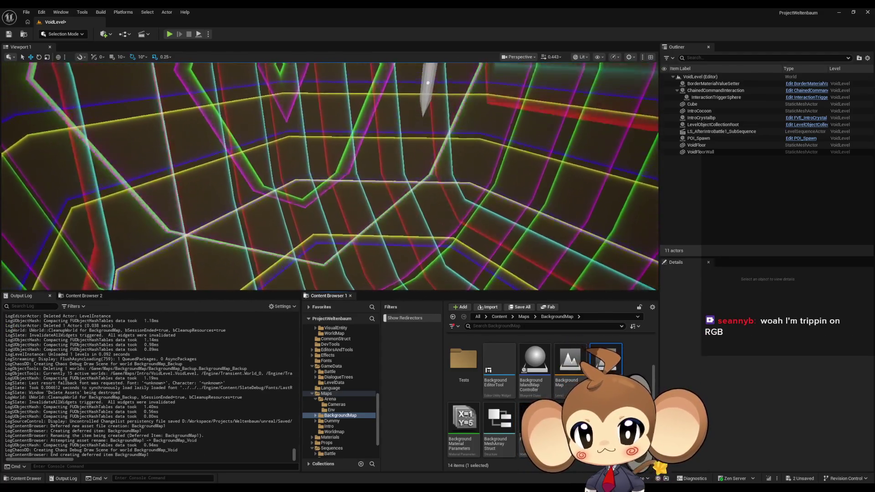
pyautogui.hotkey('ctrl', 'shift', 's')
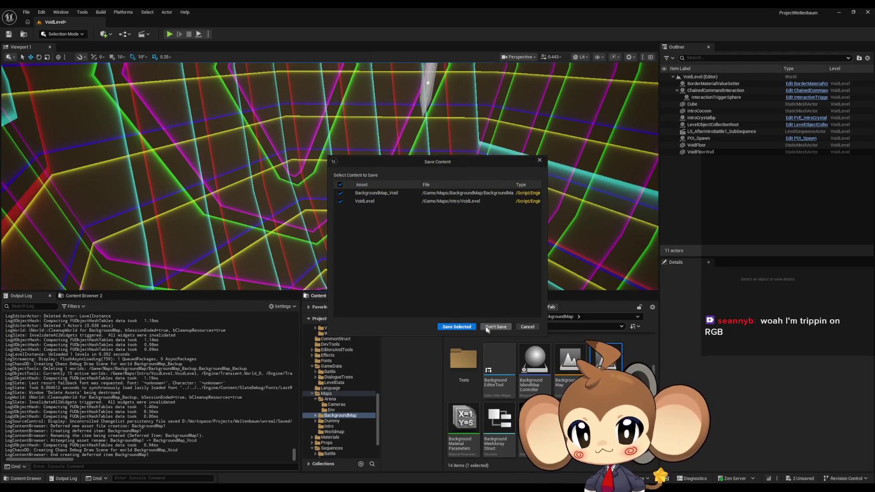
pyautogui.click(459, 326)
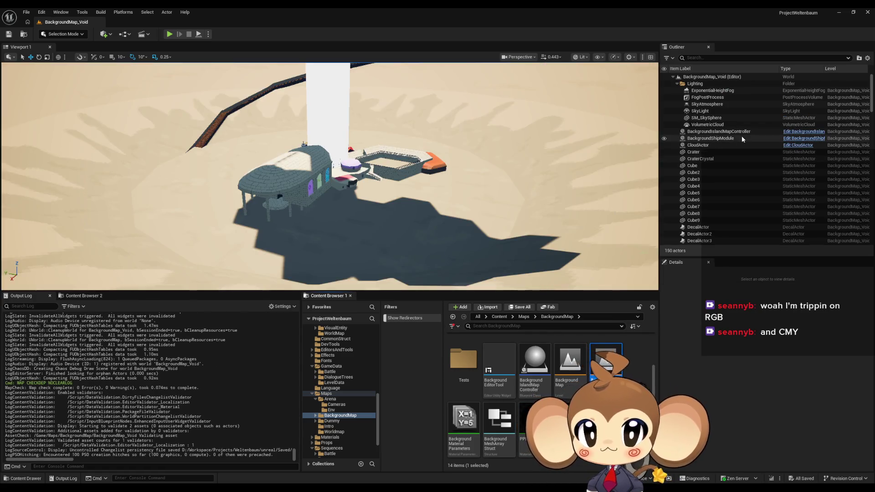
# Delete the BackgroundIslandMapController, BackgroundShipModule and CloudActor actors
pyautogui.click(697, 84)
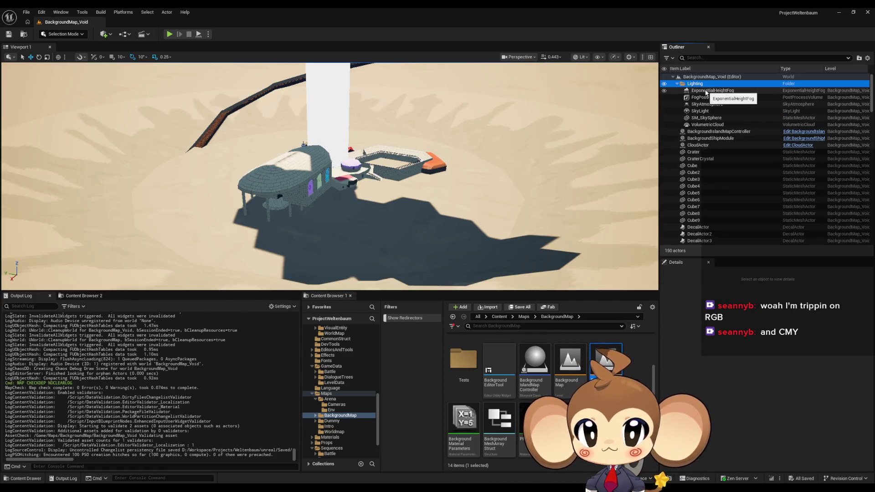
pyautogui.click(697, 131)
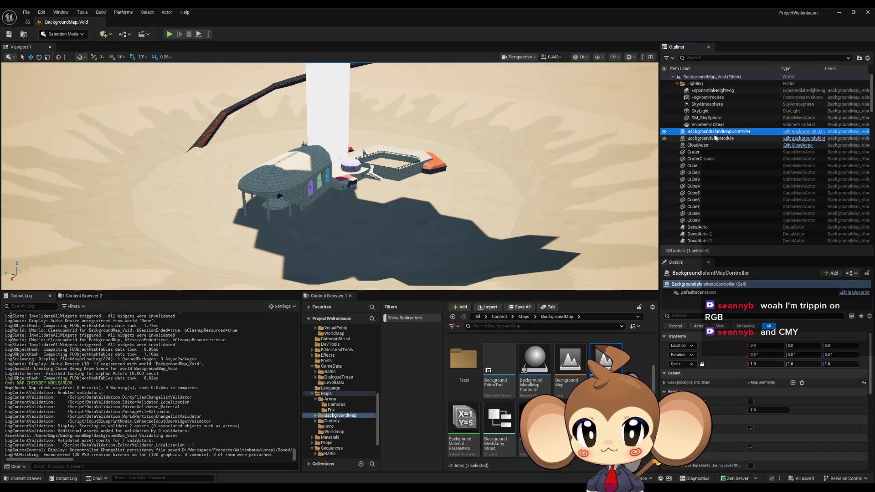
pyautogui.press('Delete')
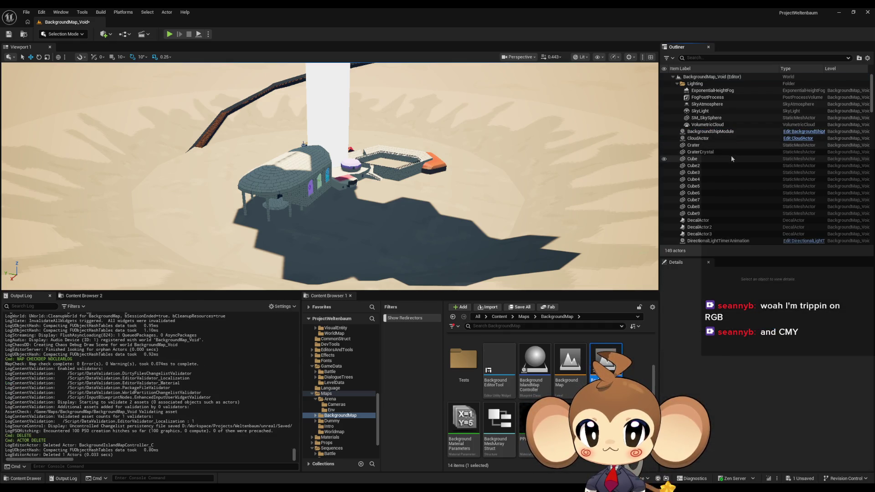
pyautogui.click(710, 132)
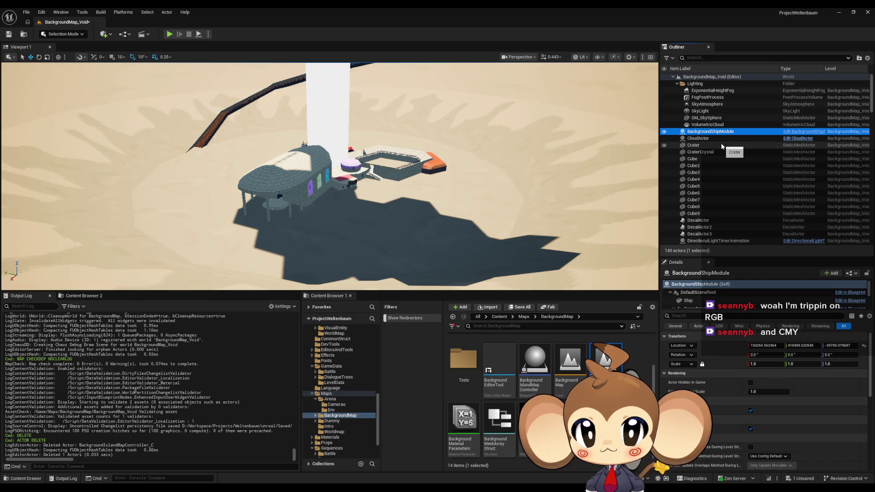
pyautogui.press('Delete')
pyautogui.click(704, 132)
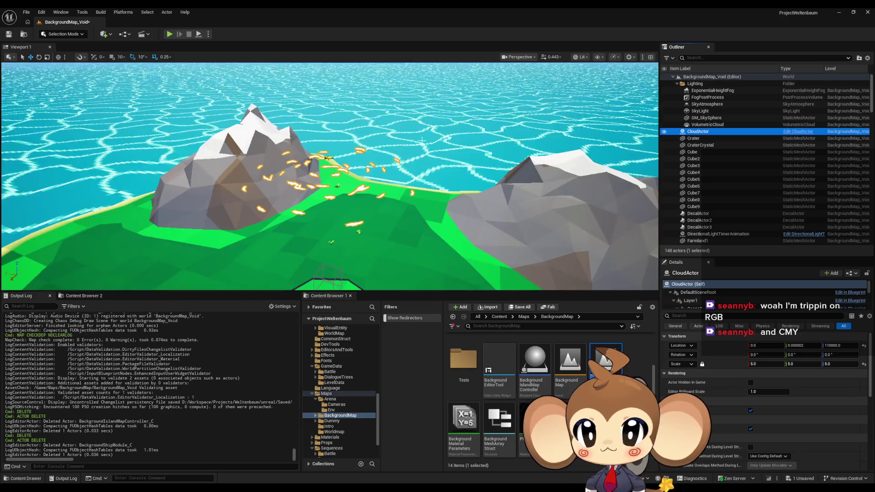
pyautogui.doubleClick(704, 132)
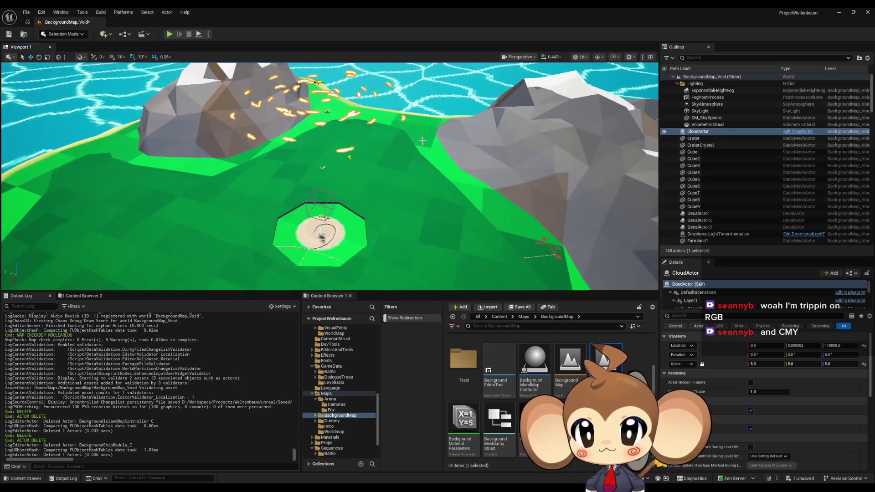
pyautogui.press('Delete')
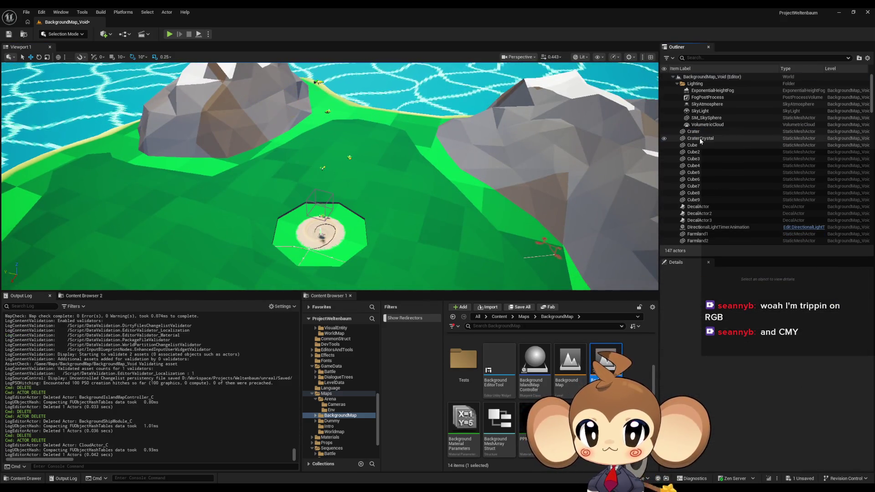
# Delete the Crater and CraterCrystal actors
pyautogui.click(698, 132)
pyautogui.click(700, 139)
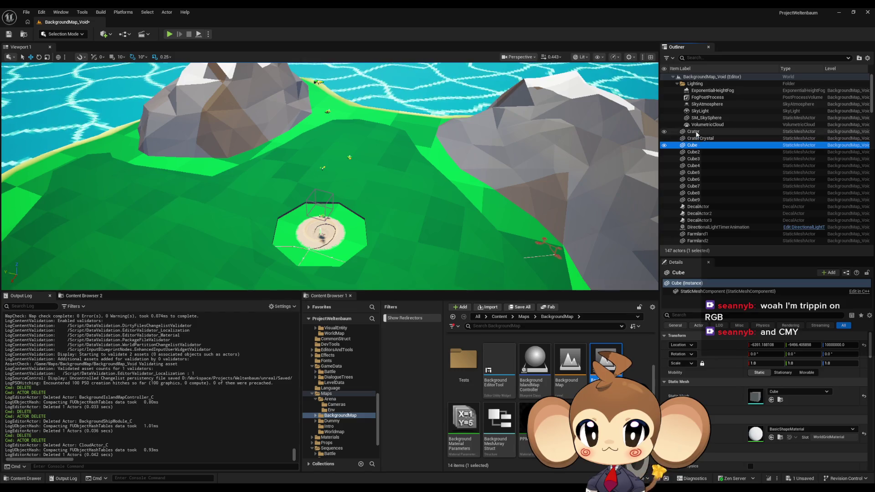
pyautogui.click(697, 132)
pyautogui.press('Delete')
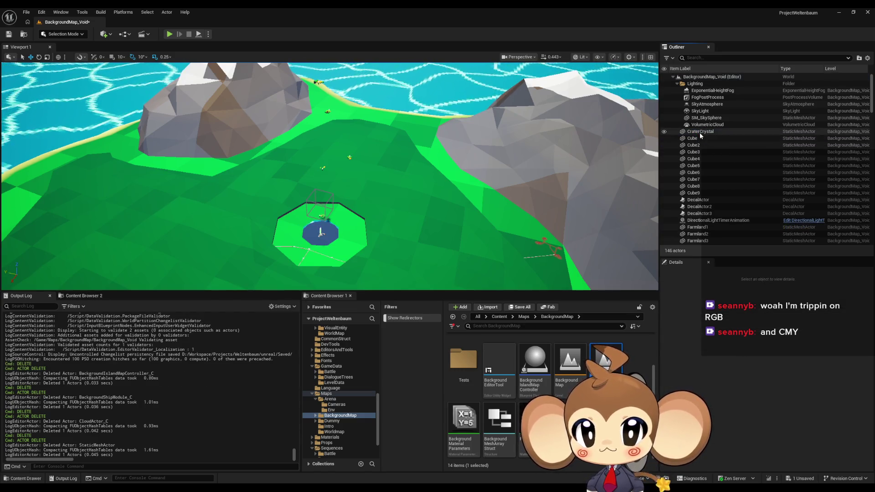
pyautogui.click(699, 133)
pyautogui.press('Delete')
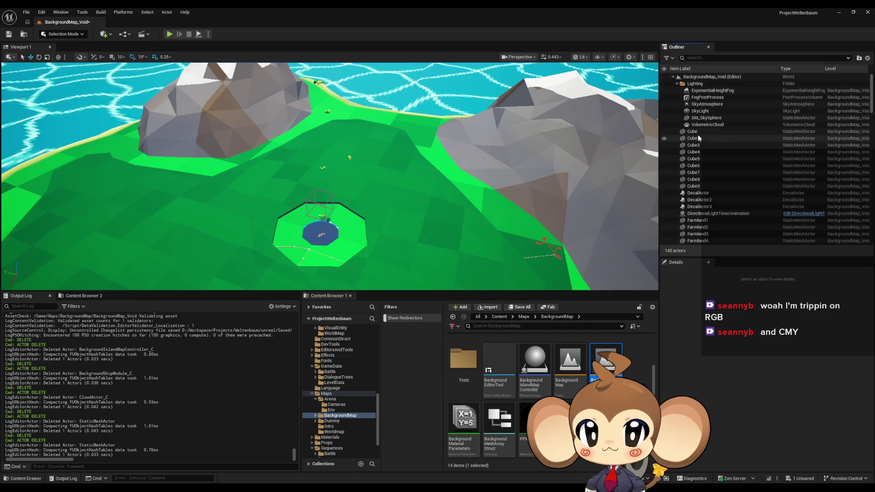
# Delete every cube actor, Cube through Cube9
pyautogui.doubleClick(698, 133)
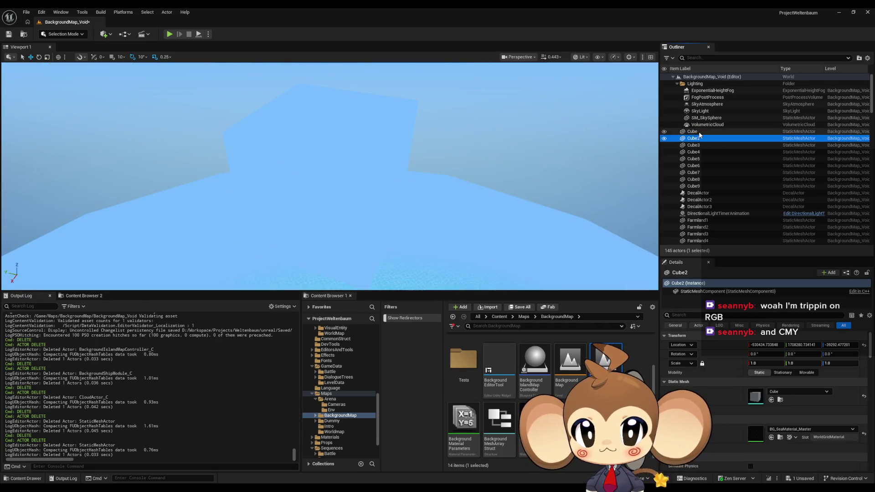
pyautogui.click(699, 132)
pyautogui.press('Delete')
pyautogui.doubleClick(697, 133)
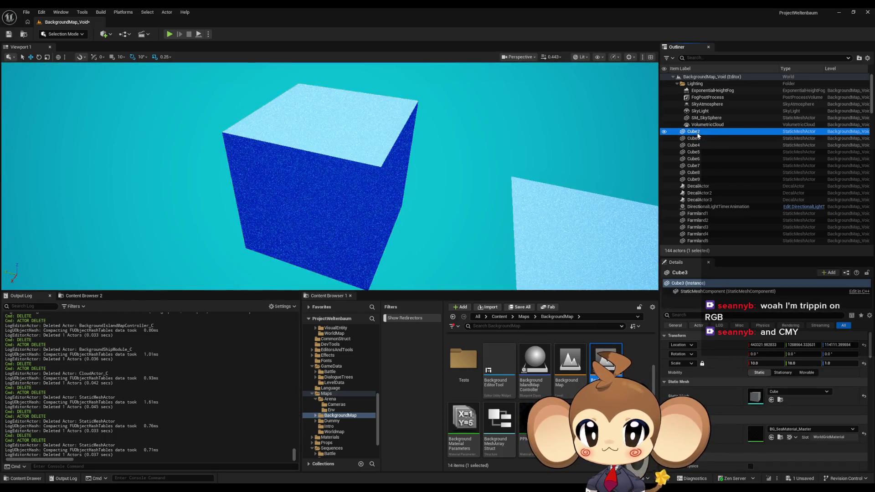
pyautogui.press('Delete')
pyautogui.doubleClick(697, 133)
pyautogui.press('Delete')
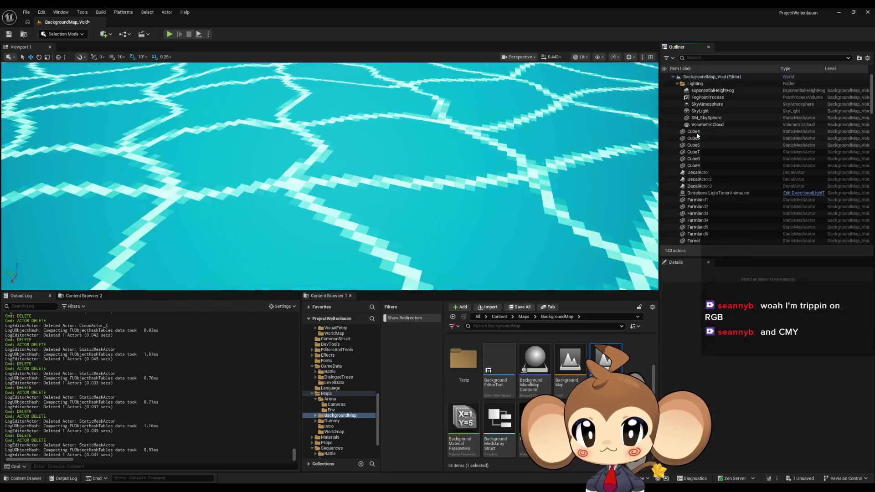
pyautogui.doubleClick(697, 133)
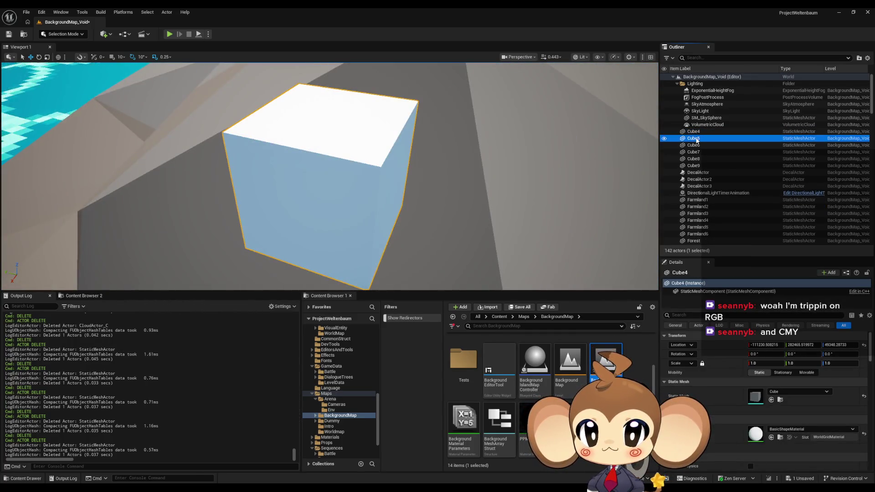
pyautogui.press('Delete')
pyautogui.doubleClick(695, 133)
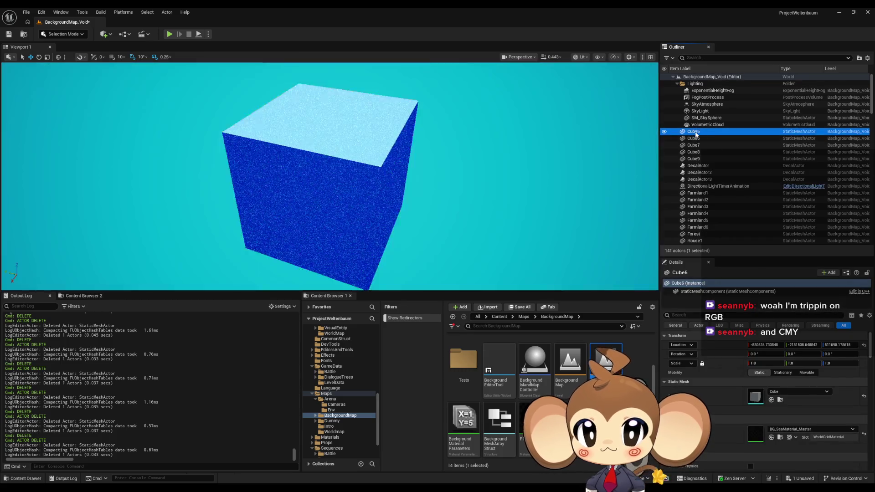
pyautogui.press('Delete')
pyautogui.doubleClick(696, 134)
pyautogui.press('Delete')
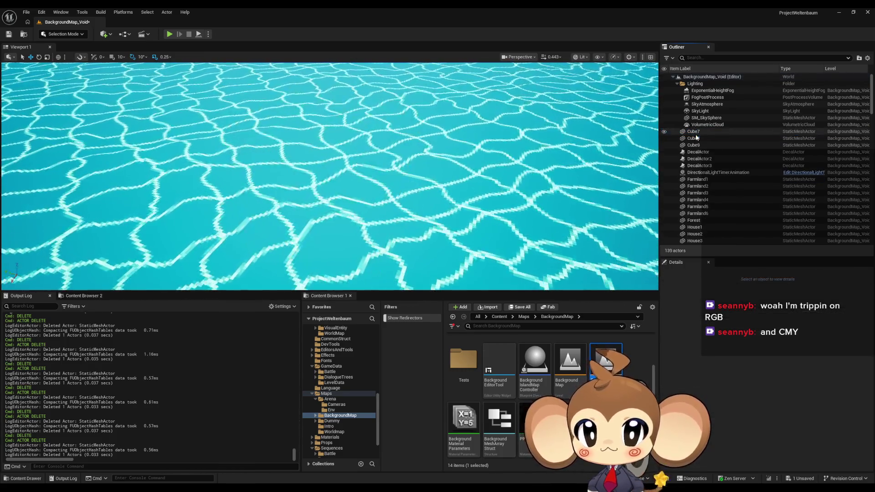
pyautogui.doubleClick(696, 132)
pyautogui.press('Delete')
pyautogui.doubleClick(696, 132)
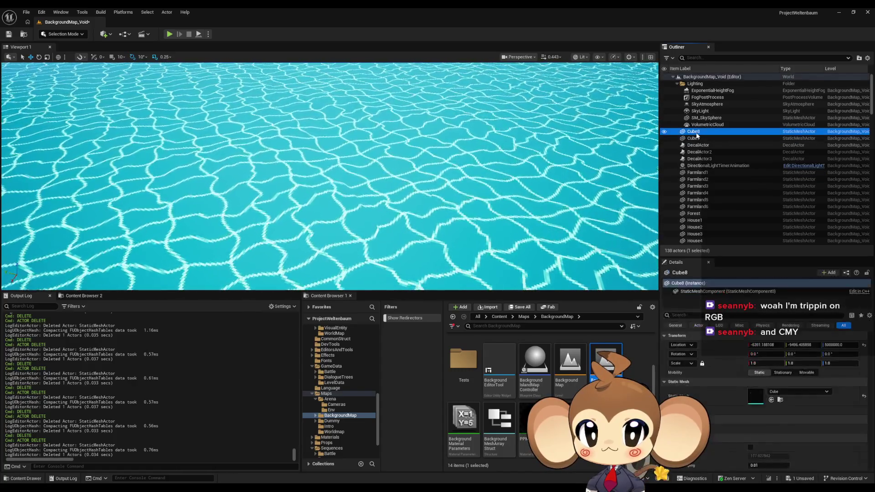
pyautogui.press('Delete')
pyautogui.doubleClick(697, 132)
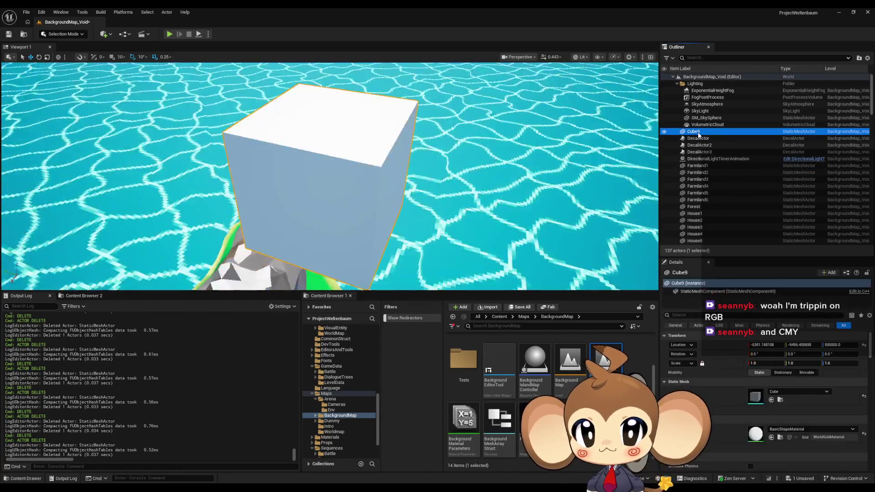
pyautogui.press('Delete')
# Delete DecalActor and DecalActor2, removing the brown roads
pyautogui.doubleClick(697, 132)
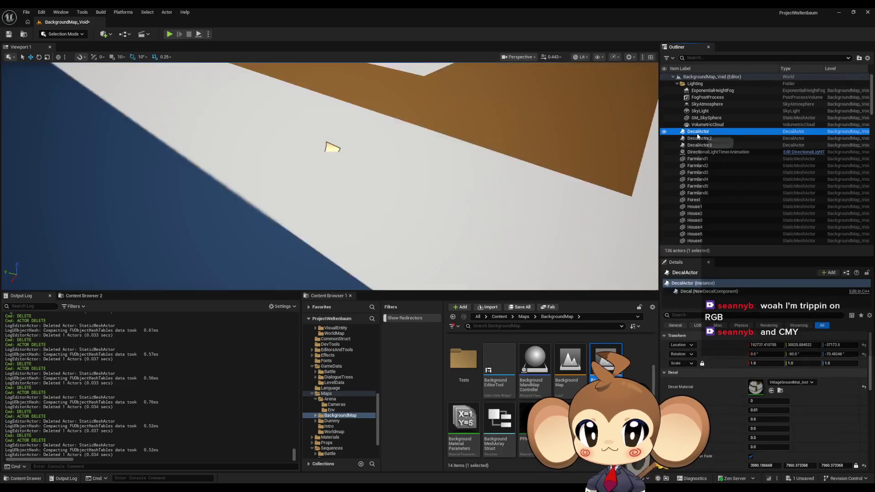
pyautogui.scroll(-10, 469, 159)
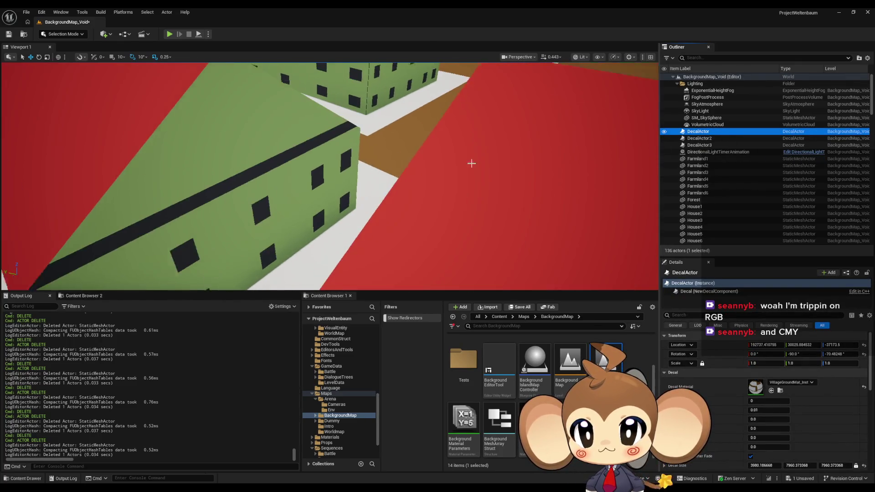
pyautogui.scroll(-10, 471, 164)
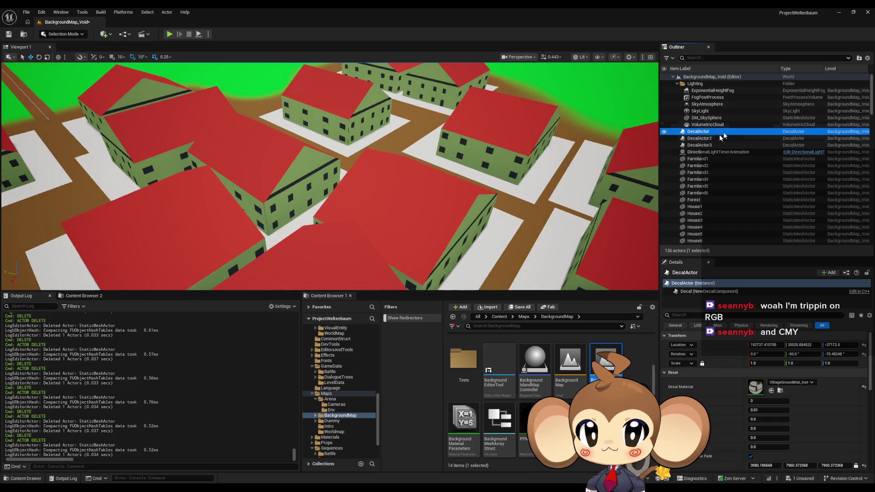
pyautogui.click(700, 132)
pyautogui.press('Delete')
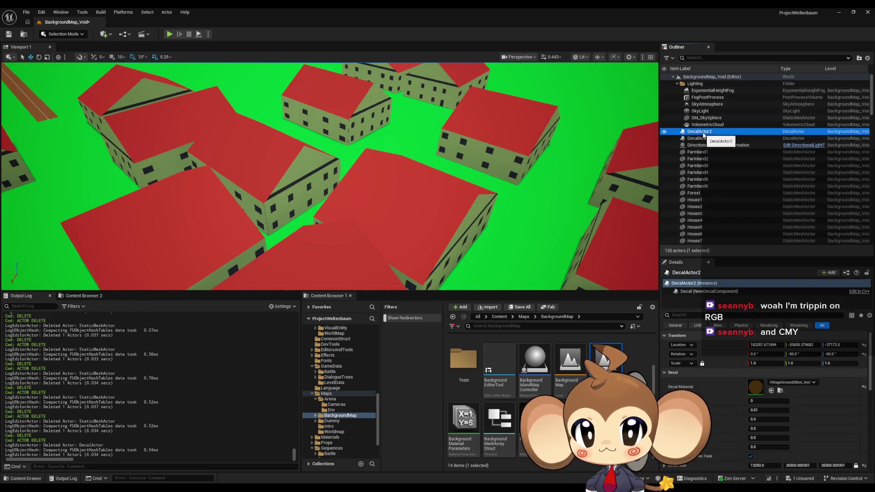
pyautogui.press('Delete')
pyautogui.click(704, 132)
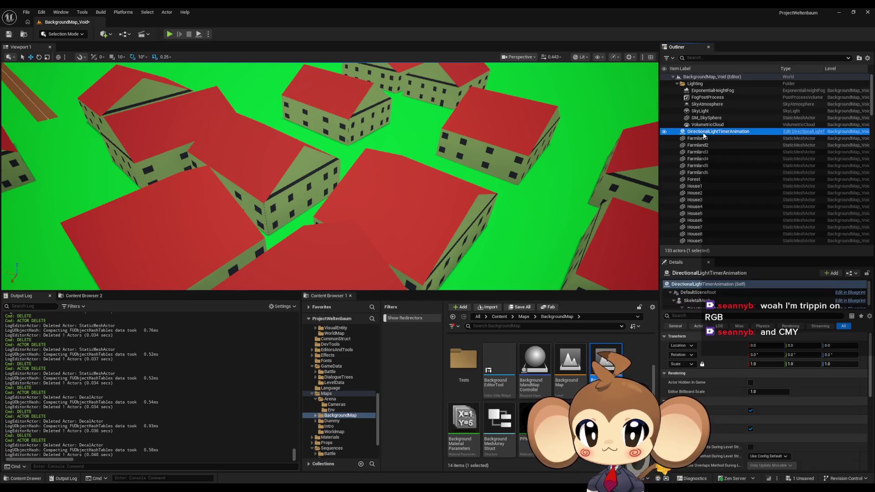
# Delete the six farmland plots, Farmland1 through Farmland6
pyautogui.click(699, 138)
pyautogui.doubleClick(699, 138)
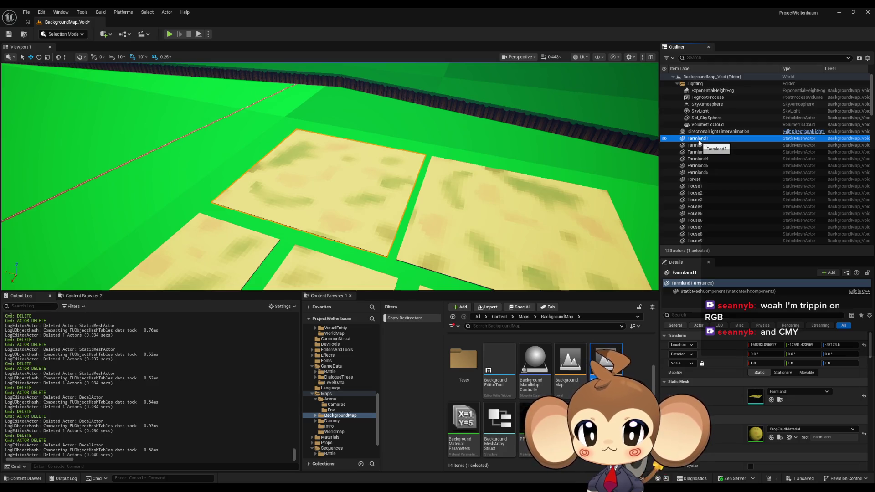
pyautogui.press('Delete')
pyautogui.click(699, 139)
pyautogui.press('Delete')
pyautogui.click(699, 139)
pyautogui.press('Delete')
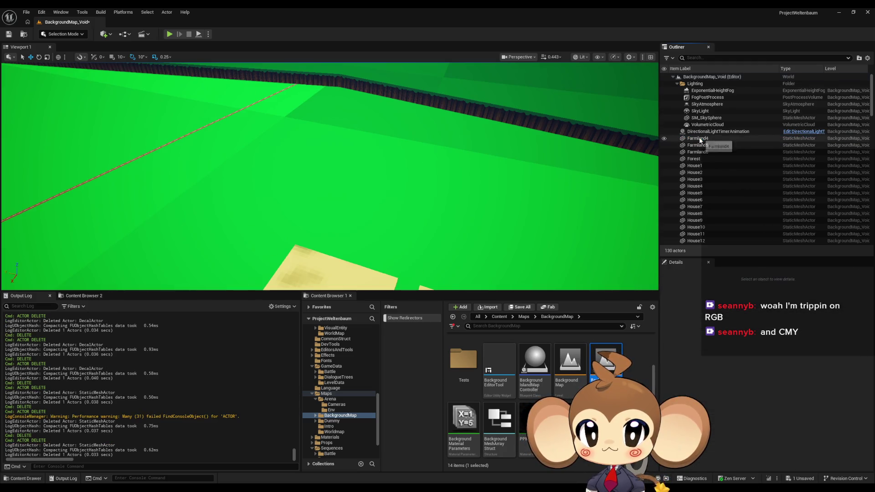
pyautogui.click(699, 138)
pyautogui.press('Delete')
pyautogui.click(700, 138)
pyautogui.press('Delete')
pyautogui.click(699, 138)
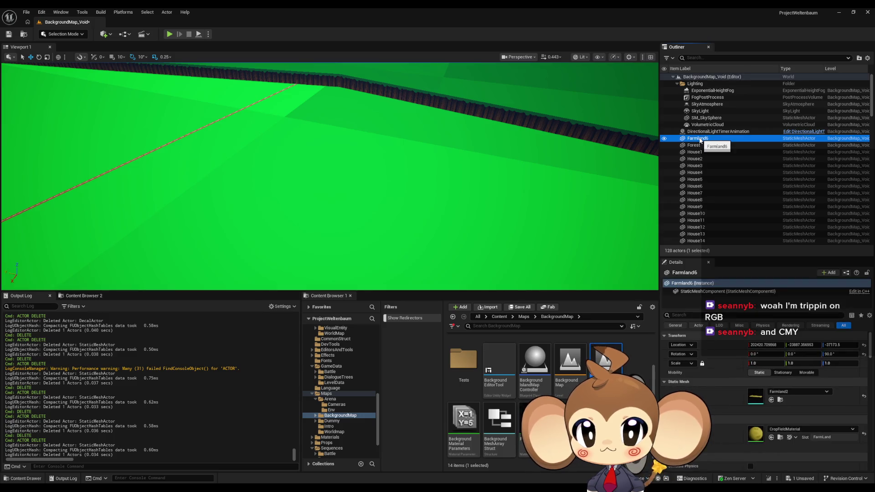
pyautogui.press('Delete')
# Delete all the house actors, House1 through House91
pyautogui.click(699, 145)
pyautogui.press('Delete')
pyautogui.click(699, 146)
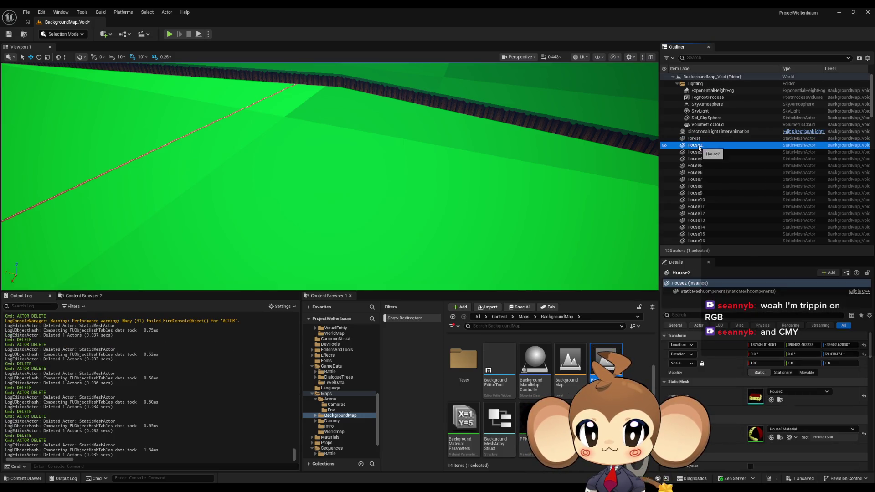
pyautogui.scroll(-15, 707, 167)
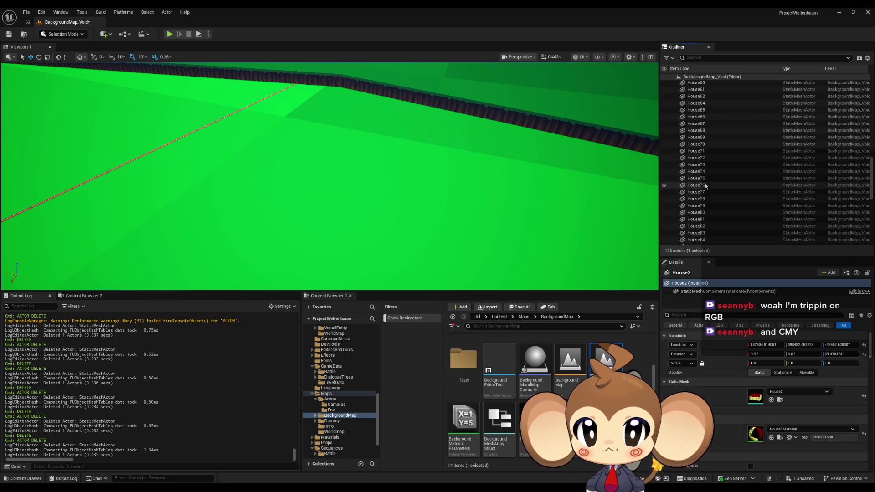
pyautogui.scroll(-5, 704, 184)
pyautogui.keyDown('shift'); pyautogui.click(698, 157); pyautogui.keyUp('shift')
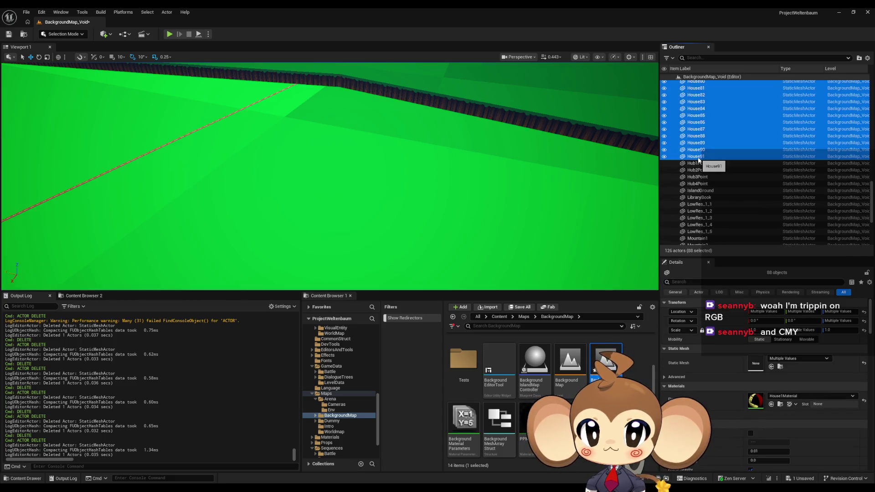
pyautogui.press('Delete')
pyautogui.scroll(2, 699, 154)
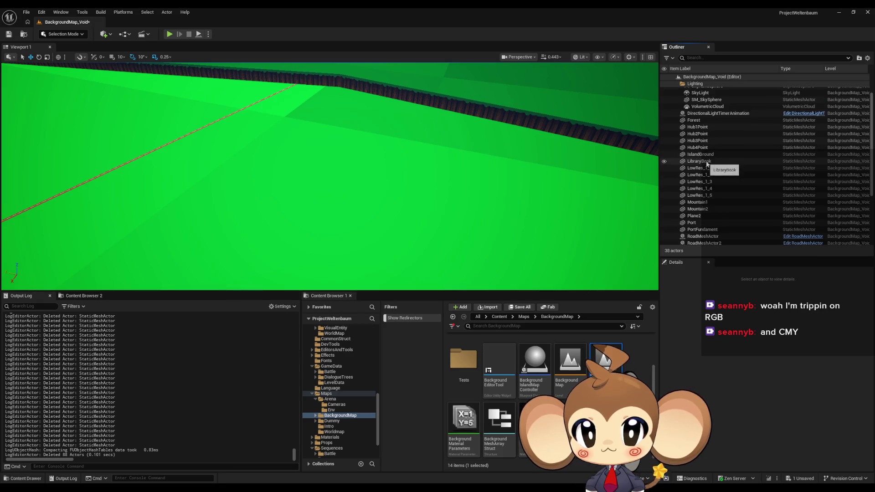
# Delete the hub markers Hub1Point through Hub4Point
pyautogui.doubleClick(700, 128)
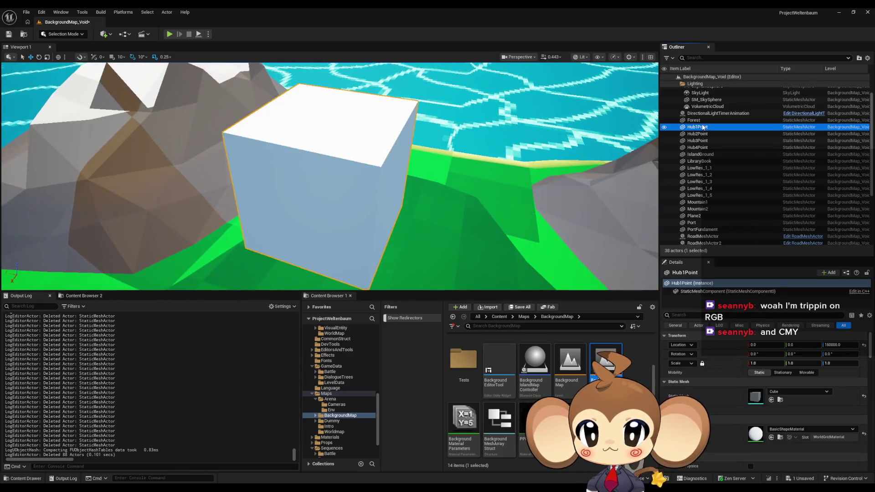
pyautogui.press('Delete')
pyautogui.doubleClick(701, 128)
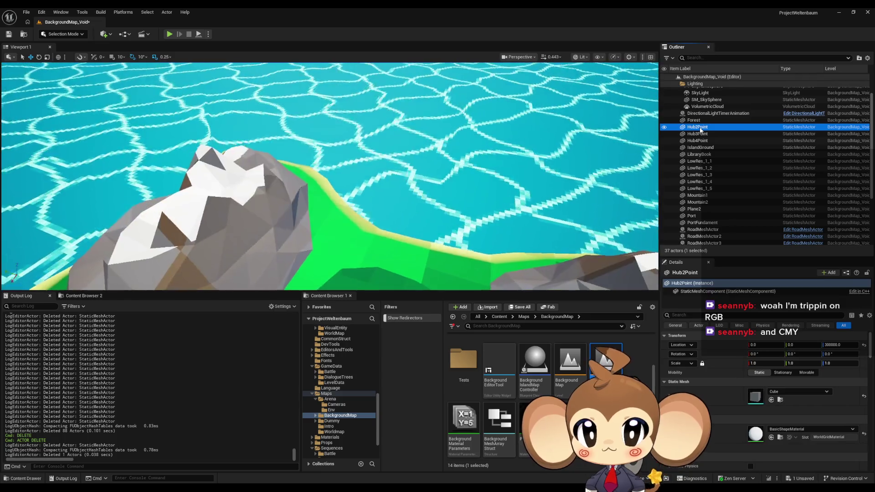
pyautogui.press('Delete')
pyautogui.doubleClick(700, 128)
pyautogui.press('Delete')
pyautogui.doubleClick(700, 128)
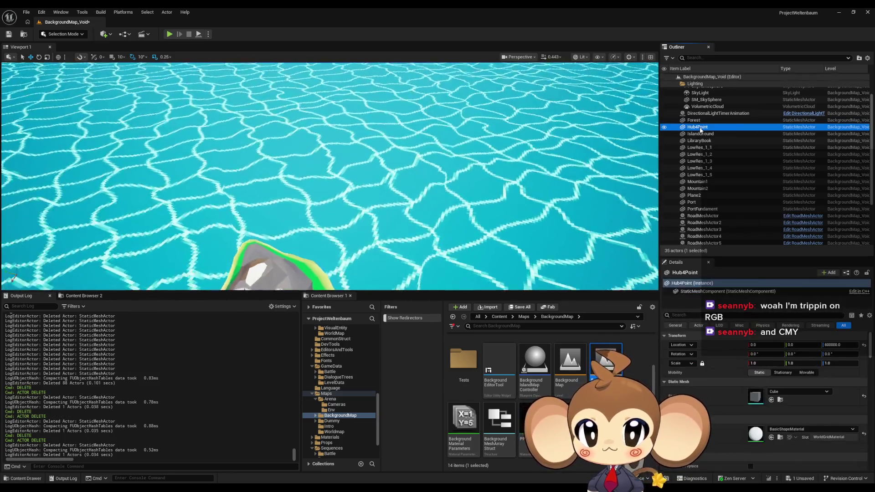
pyautogui.press('Delete')
pyautogui.doubleClick(700, 128)
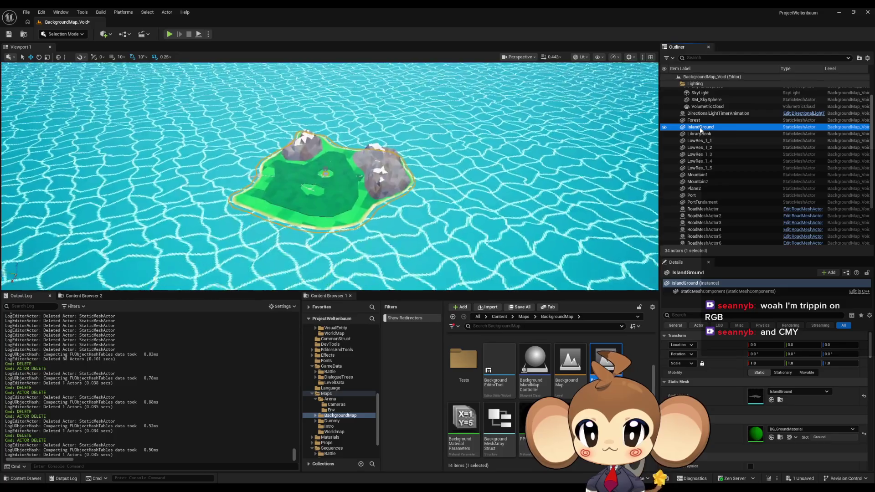
# Delete LibraryBook and the LowRes_1_1 through LowRes_1_5 island pieces
pyautogui.doubleClick(700, 134)
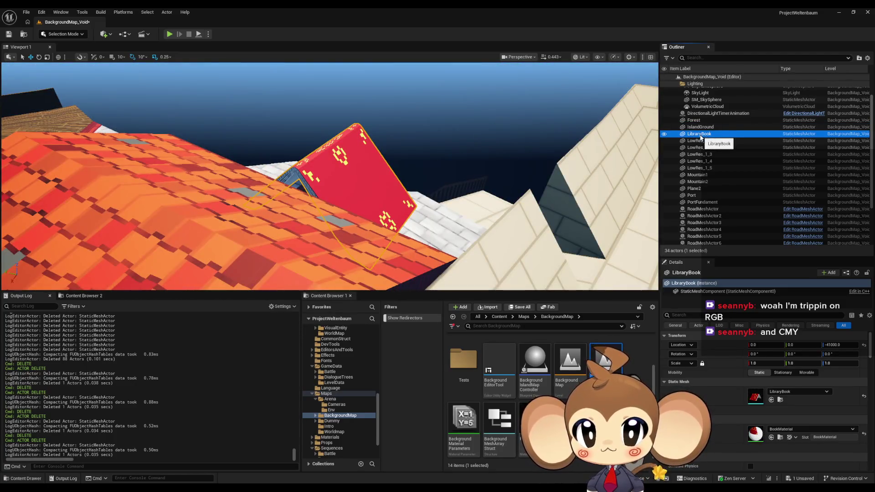
pyautogui.press('Delete')
pyautogui.doubleClick(700, 135)
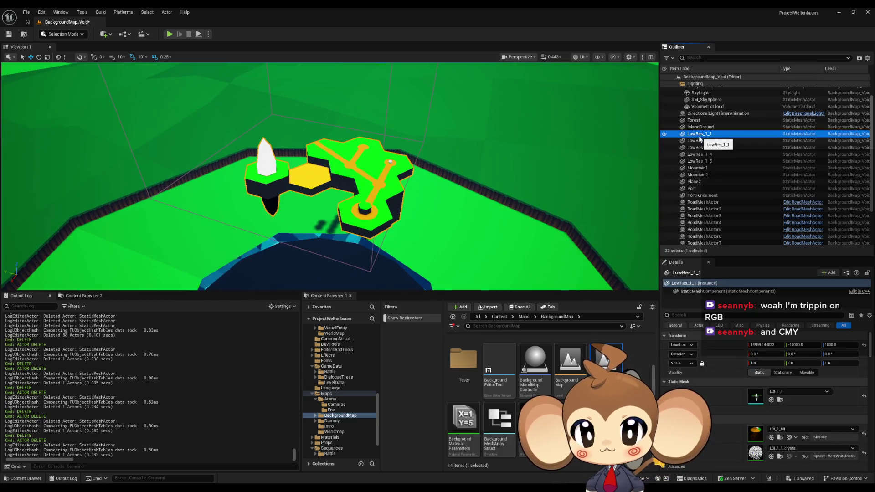
pyautogui.press('Delete')
pyautogui.click(700, 134)
pyautogui.press('Delete')
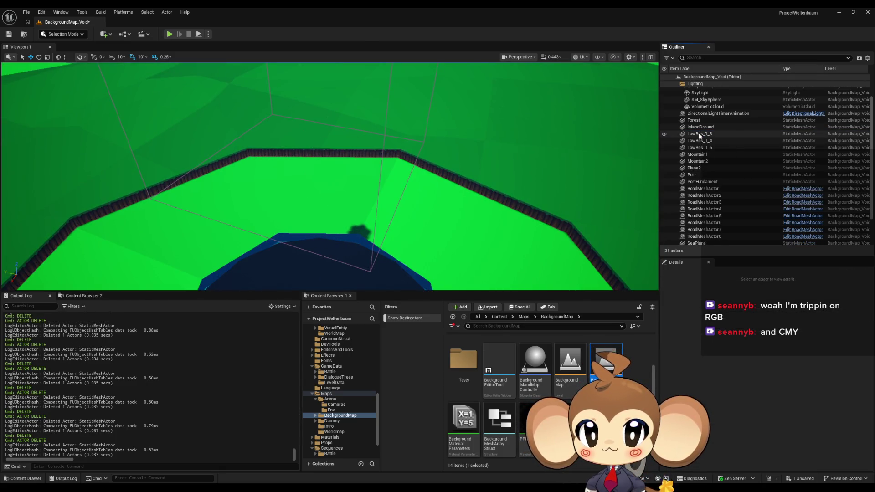
pyautogui.click(699, 135)
pyautogui.press('Delete')
pyautogui.click(700, 135)
pyautogui.press('Delete')
pyautogui.click(699, 135)
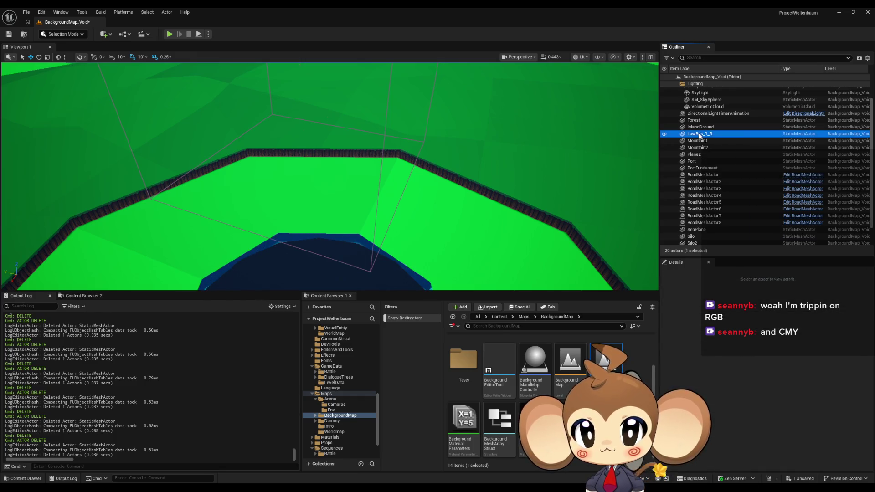
pyautogui.press('Delete')
# Delete Plane2, Port and PortFundament, removing the green ground and red building
pyautogui.click(697, 151)
pyautogui.press('Delete')
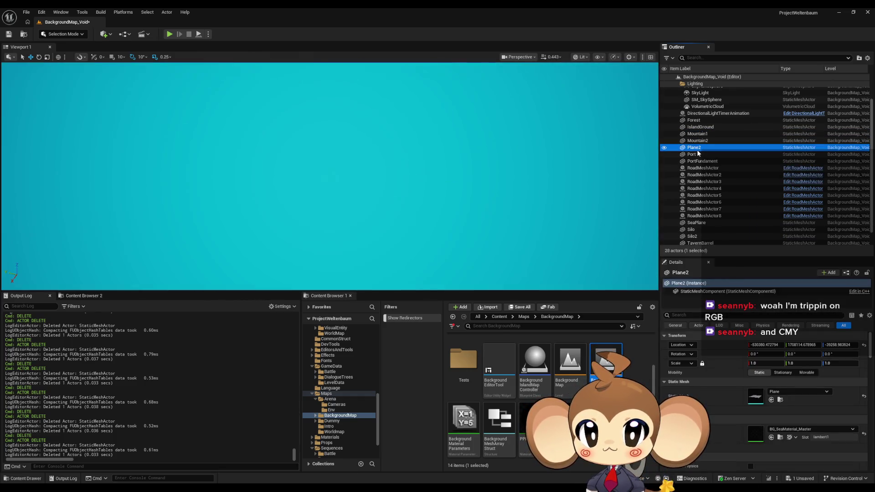
pyautogui.click(697, 148)
pyautogui.press('Escape')
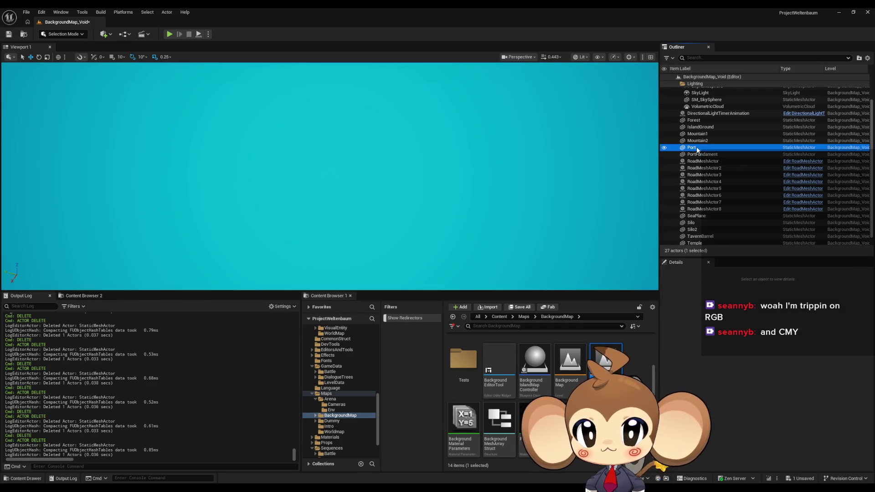
pyautogui.click(697, 148)
pyautogui.press('Delete')
pyautogui.click(697, 148)
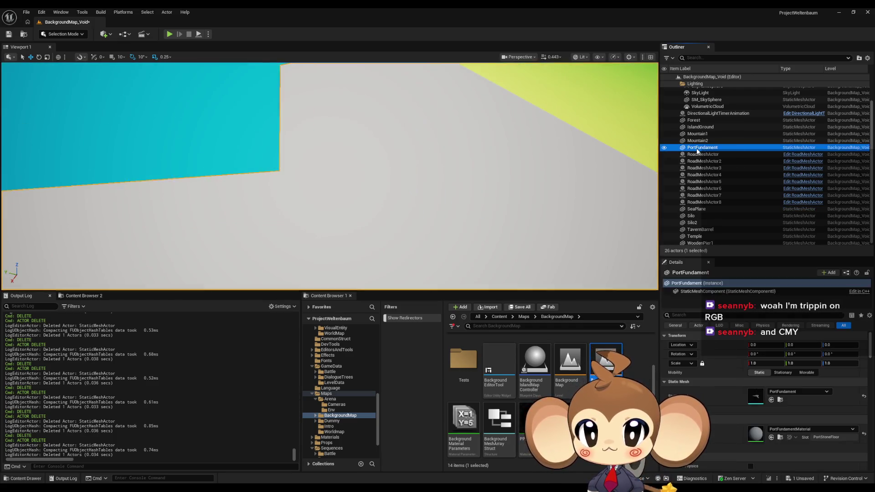
pyautogui.press('Delete')
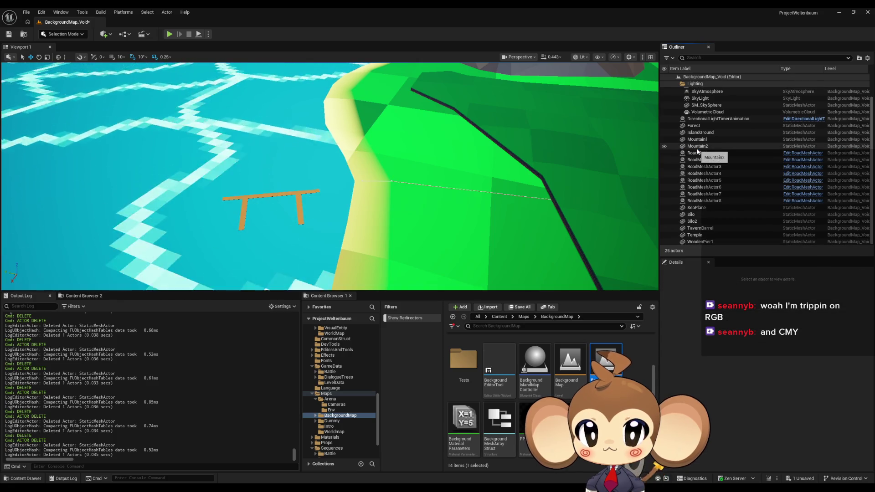
# Delete all eight road mesh actors
pyautogui.doubleClick(697, 154)
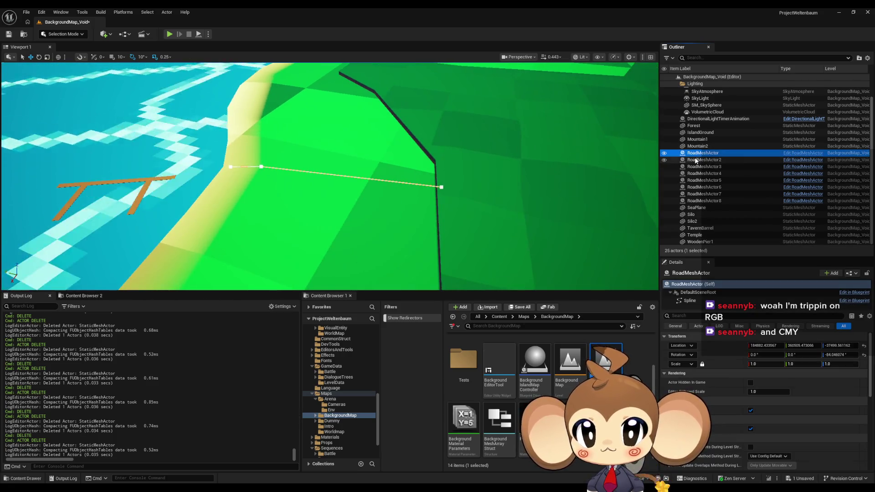
pyautogui.press('Delete')
pyautogui.click(702, 159)
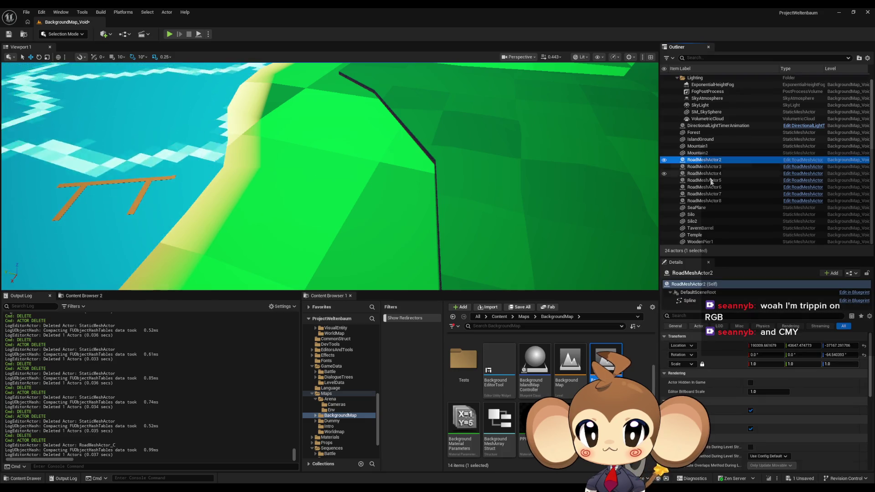
pyautogui.keyDown('shift'); pyautogui.click(703, 201); pyautogui.keyUp('shift')
pyautogui.press('Delete')
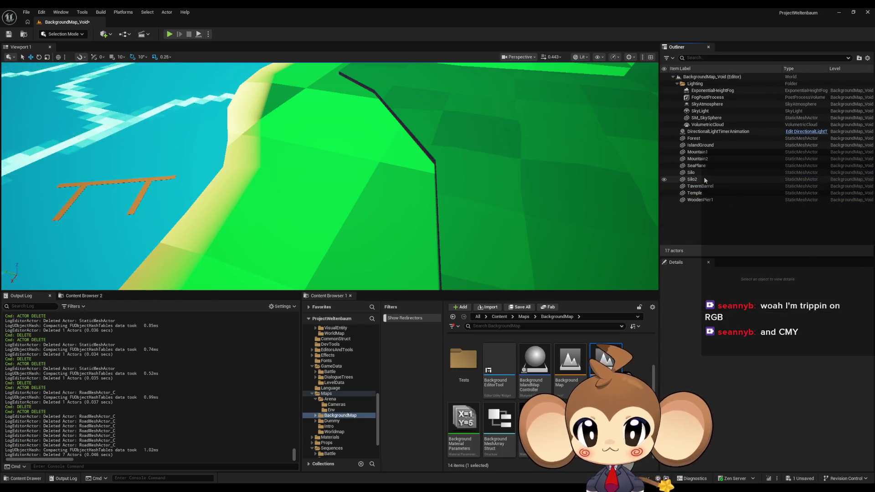
# Delete Silo, Silo2, TavernBarrel, Temple and WoodenPier1
pyautogui.doubleClick(692, 172)
pyautogui.press('Delete')
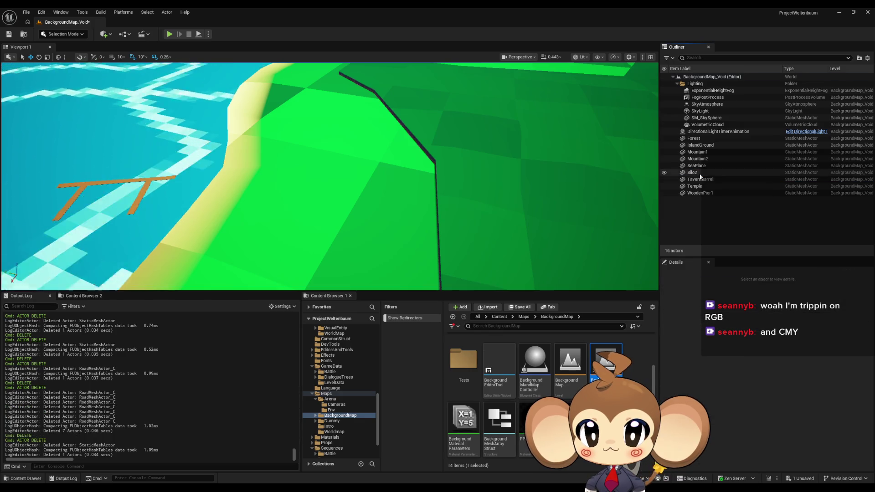
pyautogui.click(700, 172)
pyautogui.press('Delete')
pyautogui.doubleClick(700, 173)
pyautogui.press('Delete')
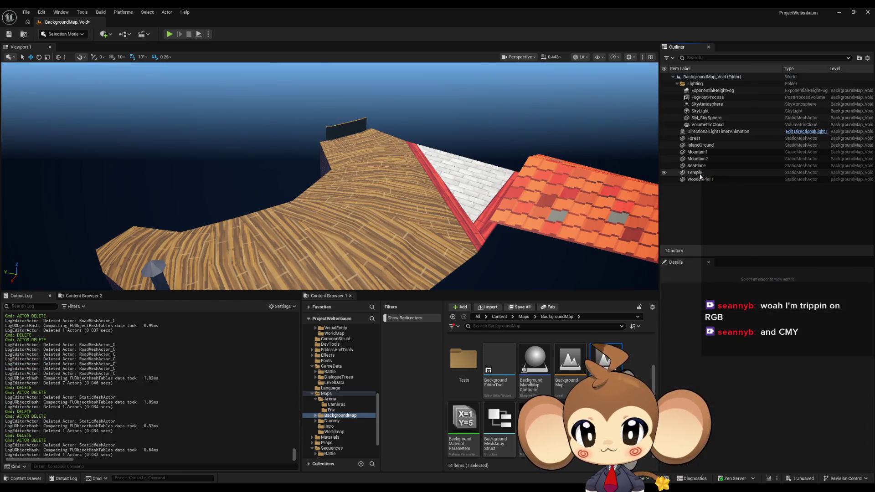
pyautogui.click(700, 175)
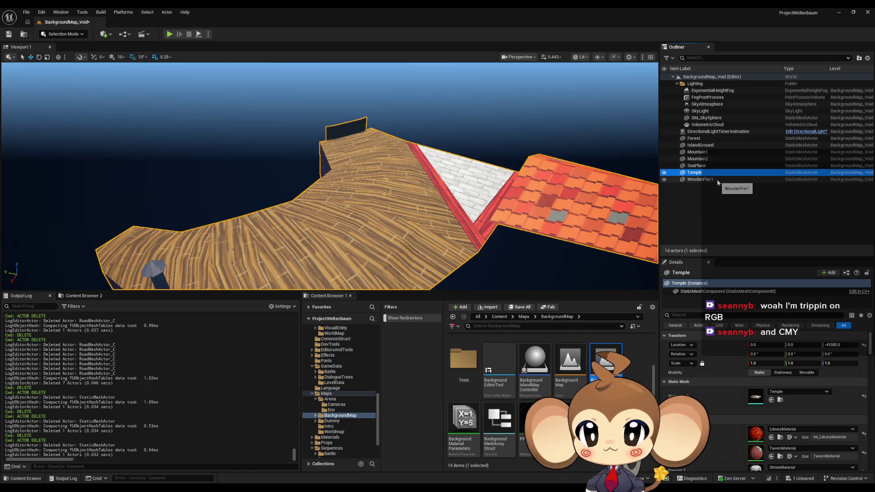
pyautogui.press('Delete')
pyautogui.doubleClick(699, 172)
pyautogui.press('Delete')
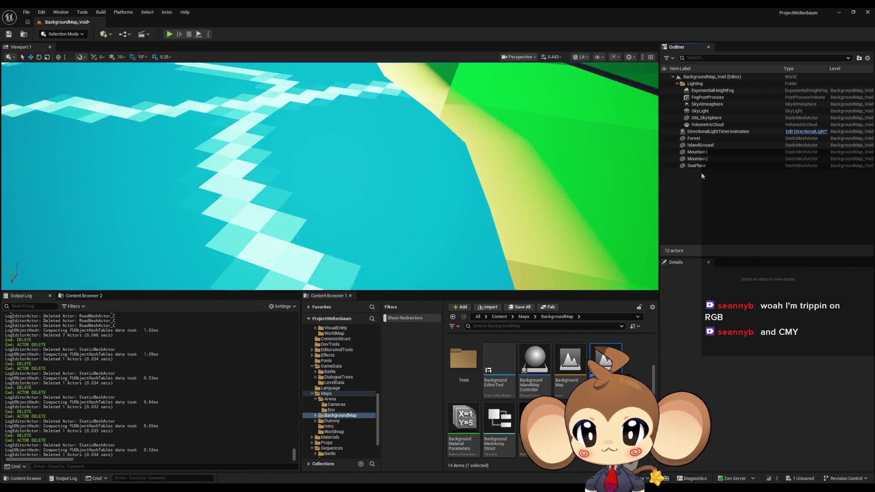
# Speed up the camera and fly over the mountain to look down on the pond
pyautogui.scroll(1, 330, 176)
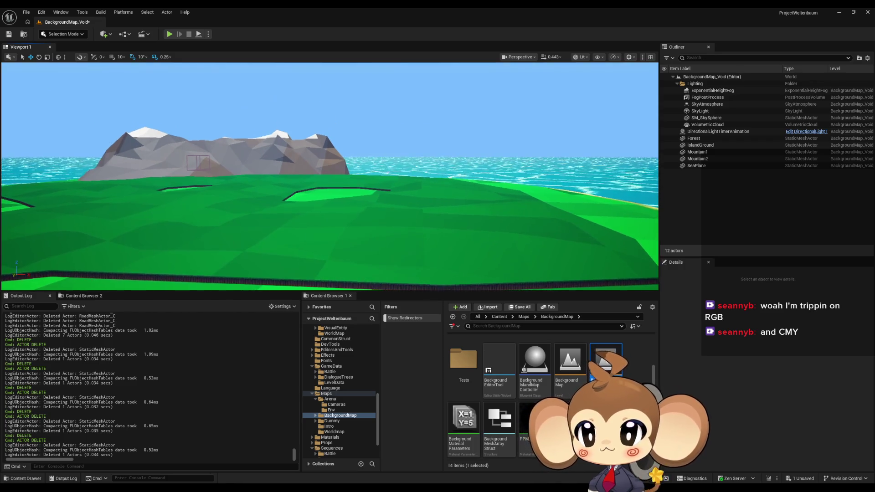
pyautogui.scroll(10, 330, 176)
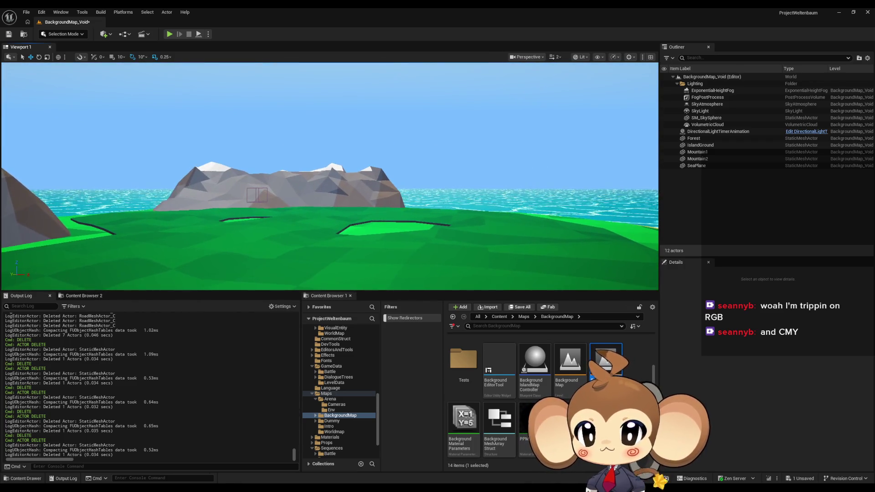
pyautogui.scroll(5, 330, 176)
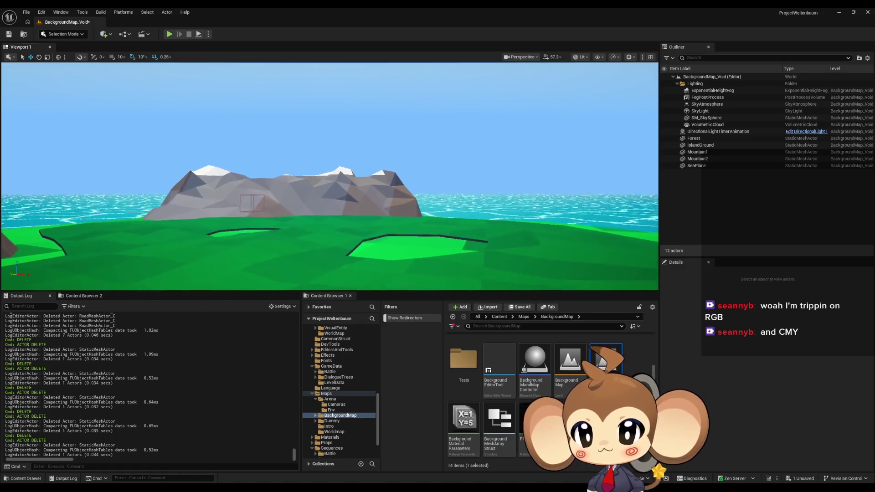
pyautogui.press('w')
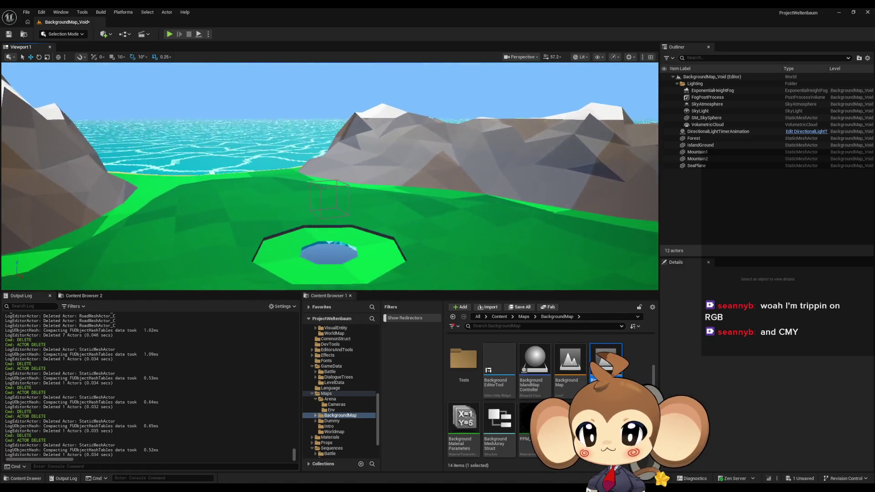
pyautogui.scroll(-10, 329, 176)
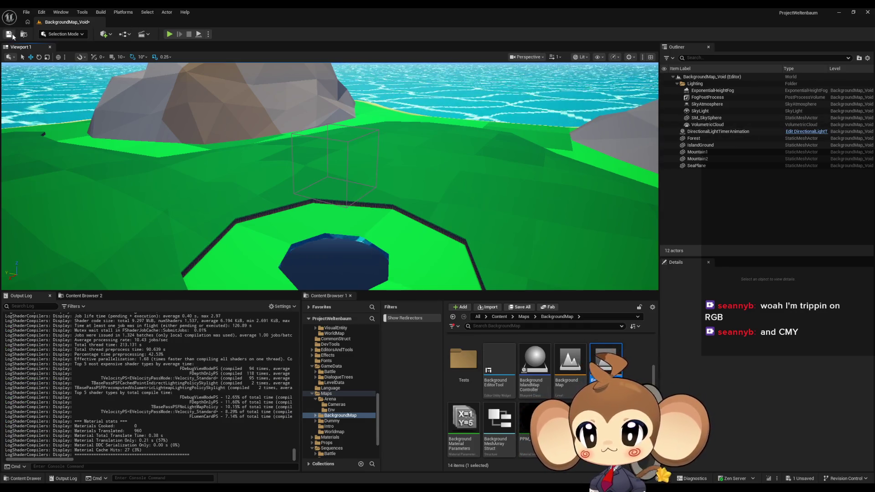
# Save the level, then duplicate it as BackgroundMap_VoidBackup and save the copy
pyautogui.click(12, 36)
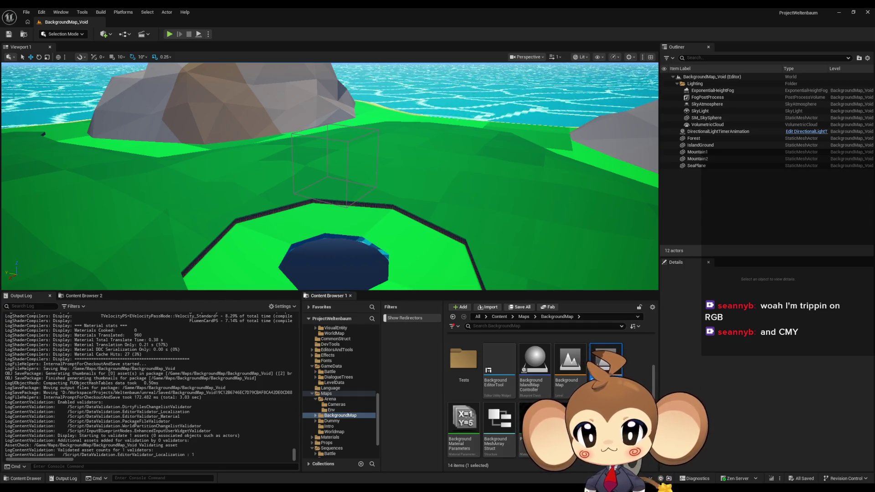
pyautogui.hotkey('ctrl', 'd')
pyautogui.write('_VoidBackup')
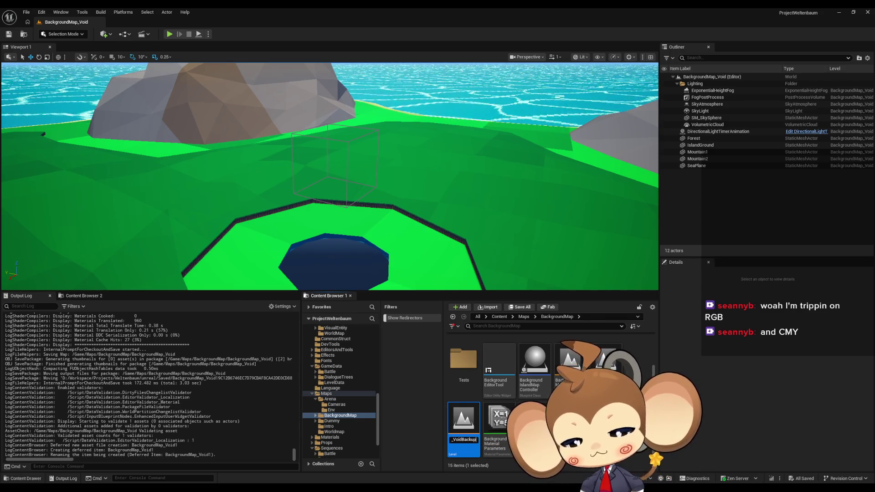
pyautogui.press('Return')
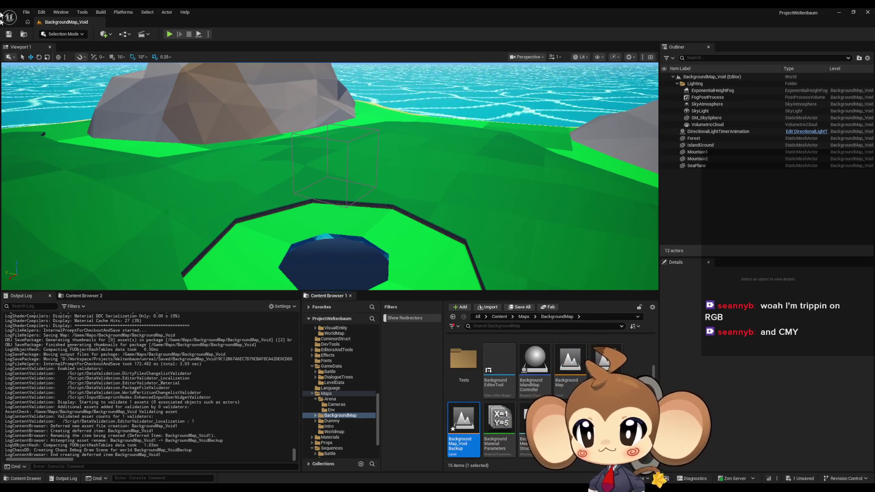
pyautogui.click(26, 12)
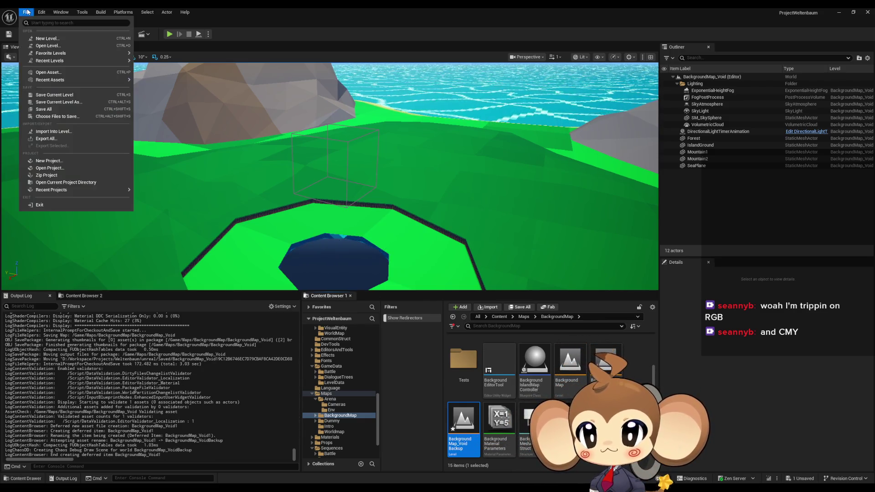
pyautogui.click(54, 109)
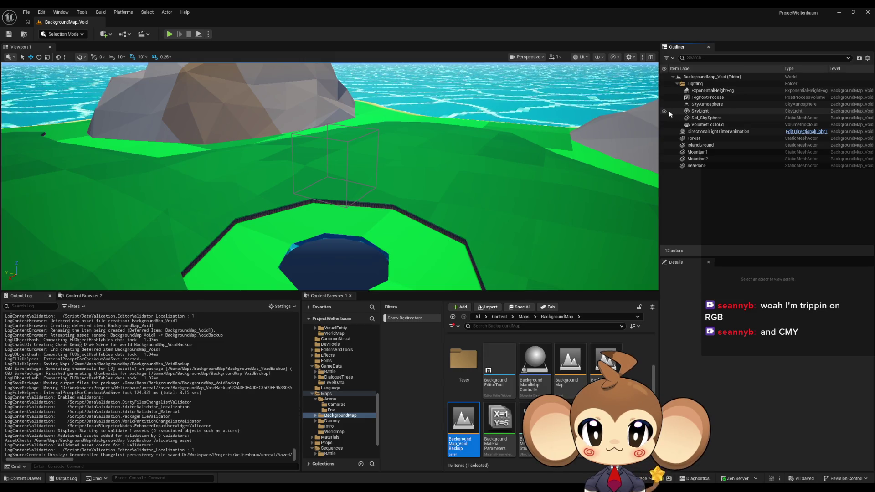
# Toggle the sky atmosphere and fog volume off and on to compare the BackgroundMap_Void look
pyautogui.moveTo(567, 185)
pyautogui.mouseDown()
pyautogui.moveTo(589, 163)
pyautogui.moveTo(588, 123)
pyautogui.moveTo(599, 165)
pyautogui.mouseUp()
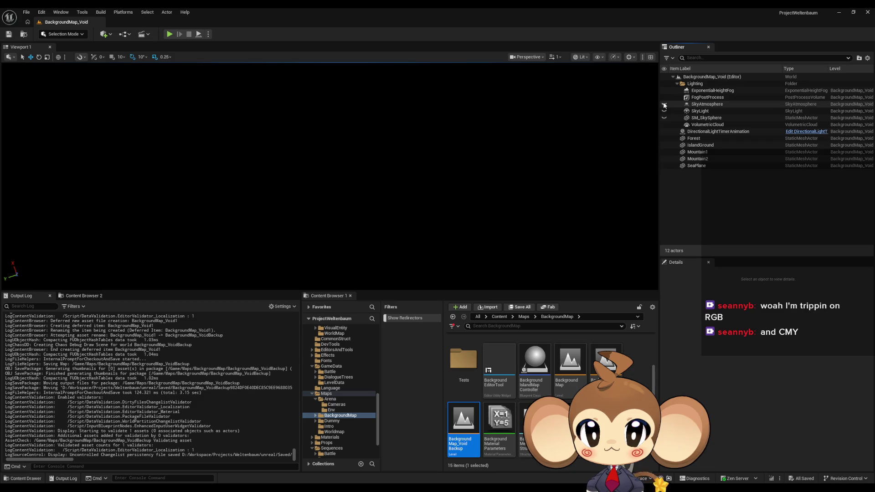
pyautogui.click(664, 104)
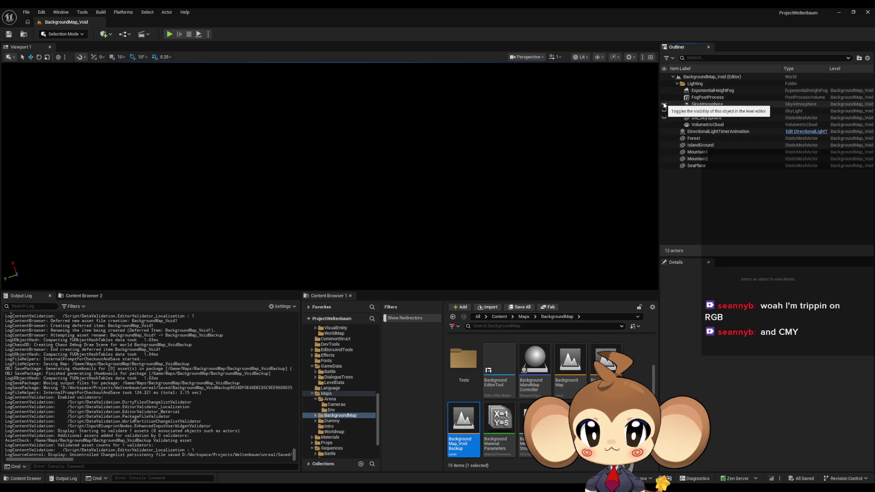
pyautogui.click(664, 104)
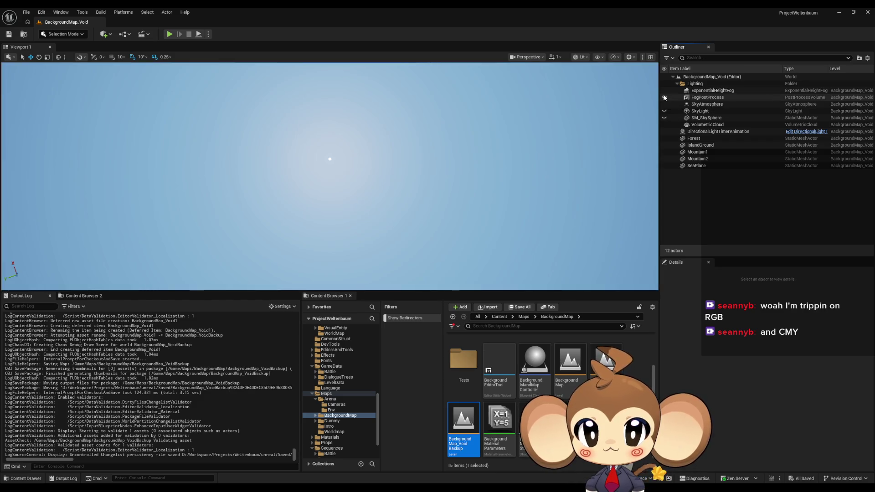
pyautogui.moveTo(638, 96); pyautogui.dragTo(638, 191)
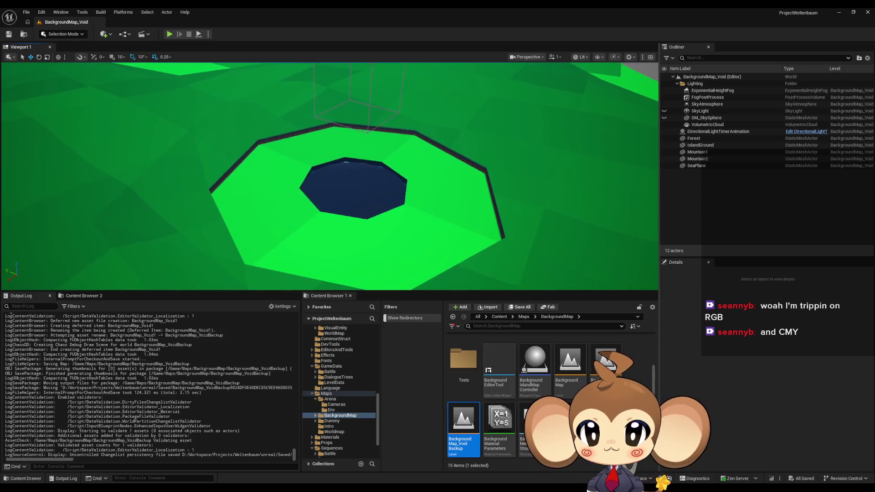
pyautogui.click(664, 91)
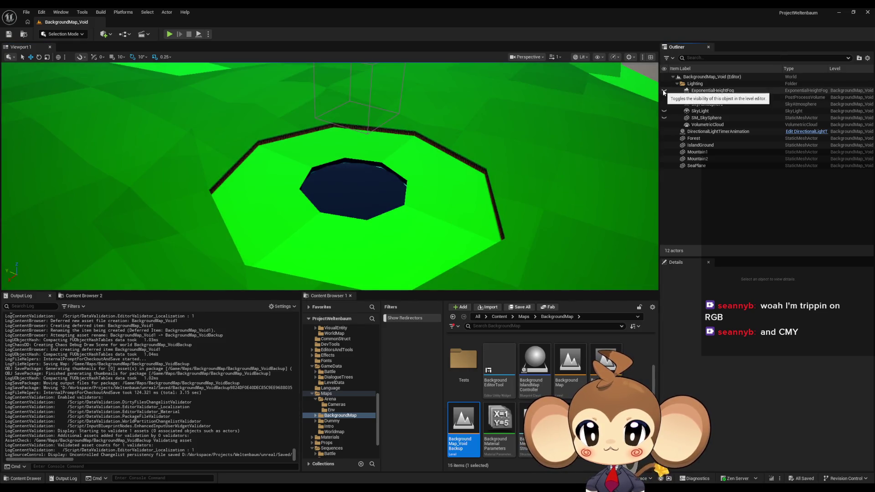
pyautogui.click(664, 98)
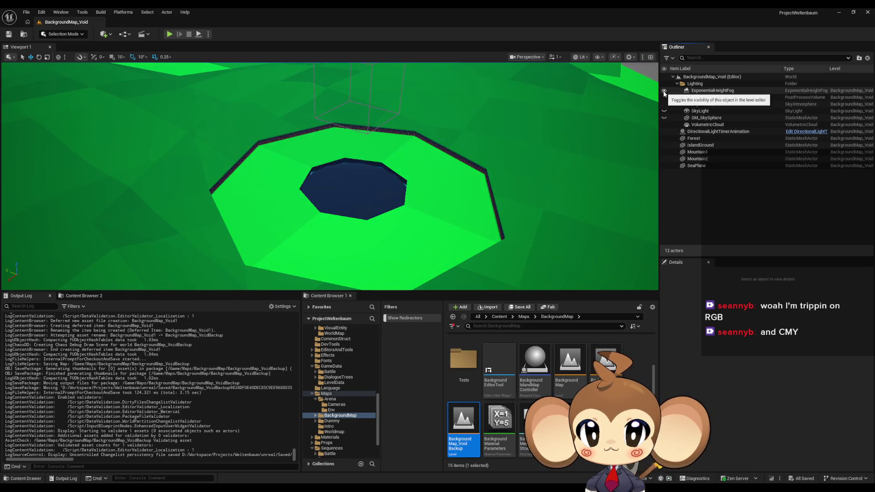
# Turn off the post-process fog and volumetric clouds, then view the island ring from above
pyautogui.moveTo(578, 133); pyautogui.dragTo(578, 82)
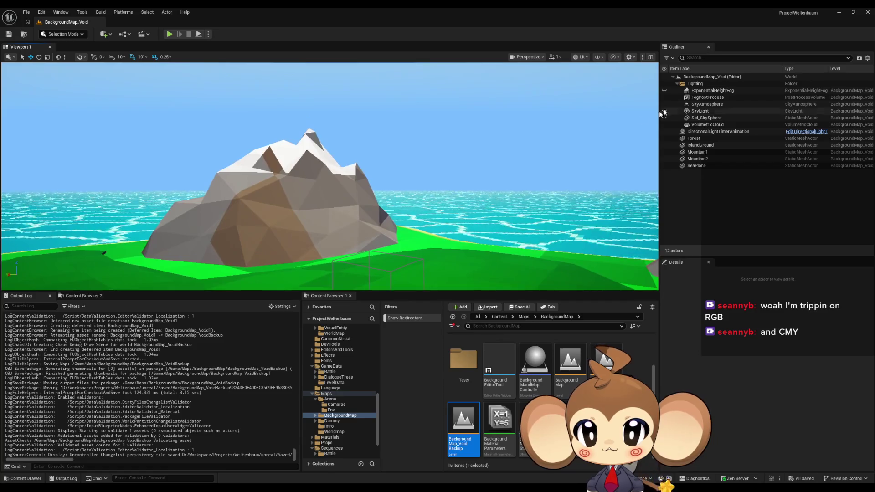
pyautogui.click(664, 98)
pyautogui.click(664, 98)
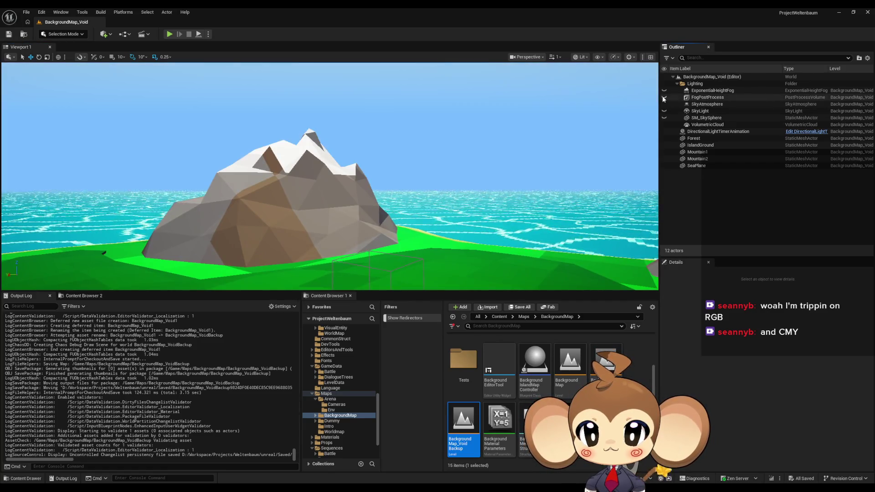
pyautogui.click(664, 97)
pyautogui.click(663, 98)
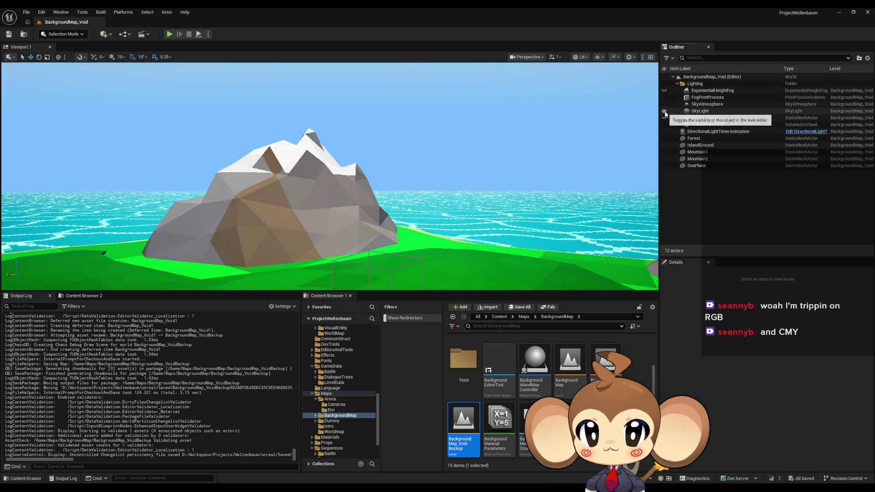
pyautogui.click(663, 110)
pyautogui.click(663, 111)
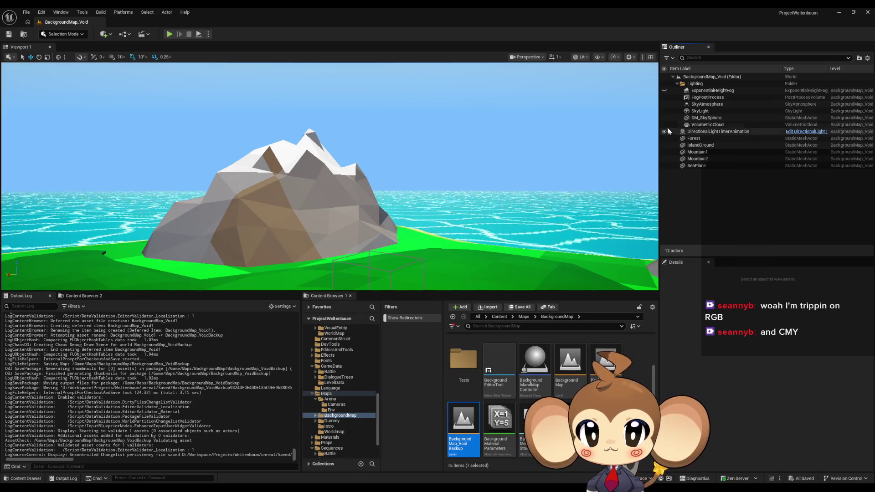
pyautogui.click(663, 125)
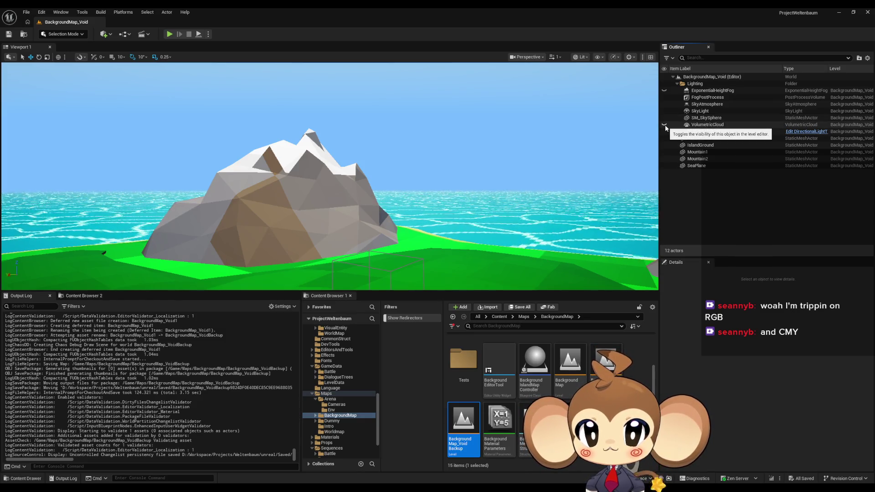
pyautogui.moveTo(328, 183); pyautogui.dragTo(332, 141)
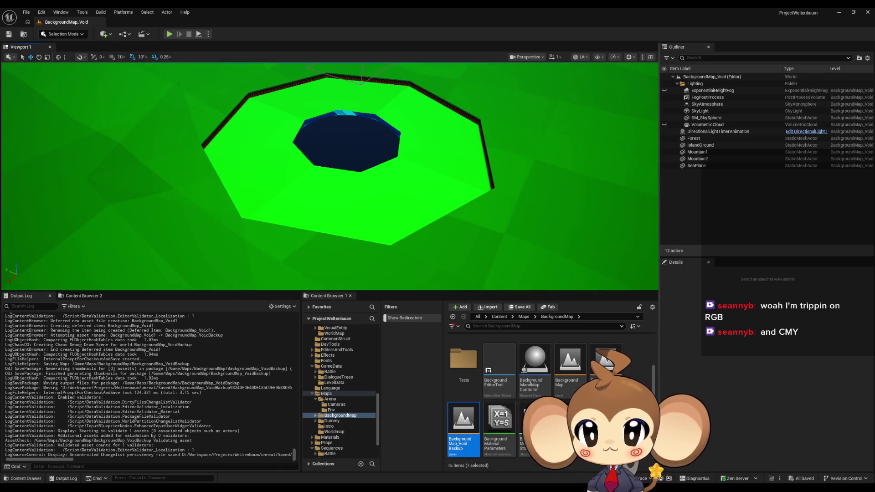
pyautogui.moveTo(607, 232)
pyautogui.mouseDown()
pyautogui.moveTo(607, 255)
pyautogui.moveTo(606, 191)
pyautogui.moveTo(607, 246)
pyautogui.moveTo(607, 232)
pyautogui.mouseUp()
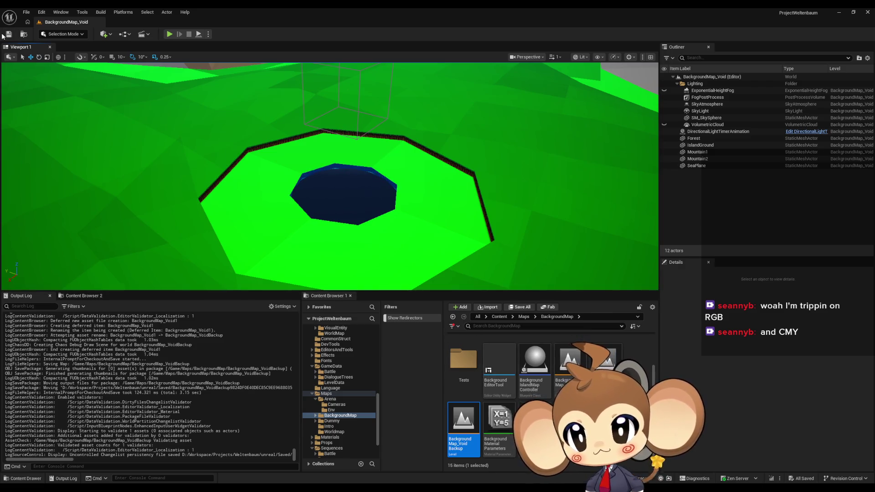
# Load VoidLevel from Maps > Intro, then browse into the Maps > BackgroundMap folder
pyautogui.click(526, 317)
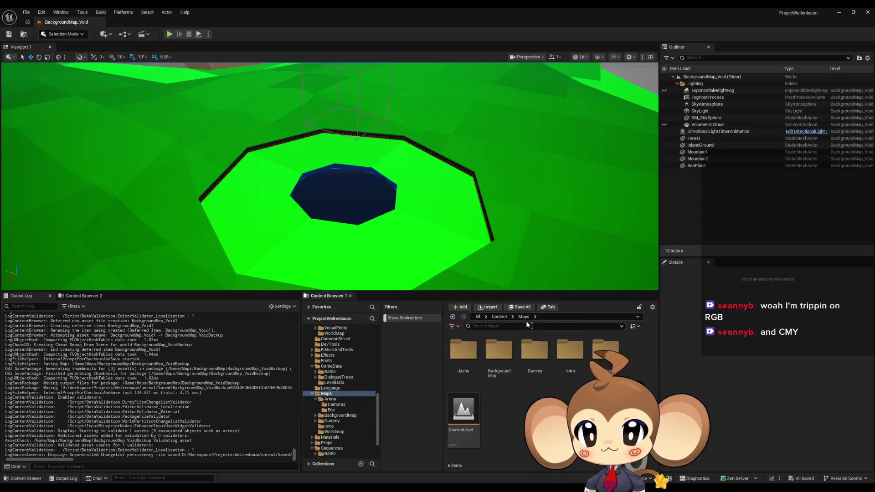
pyautogui.doubleClick(567, 363)
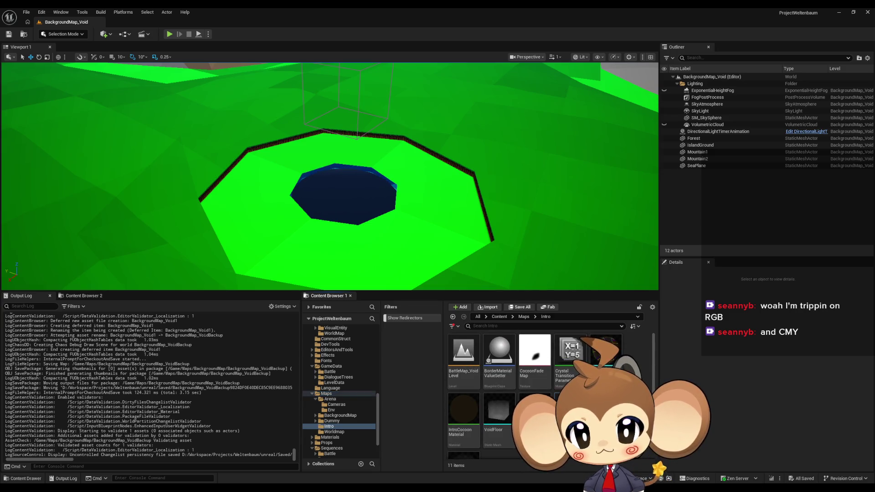
pyautogui.doubleClick(569, 410)
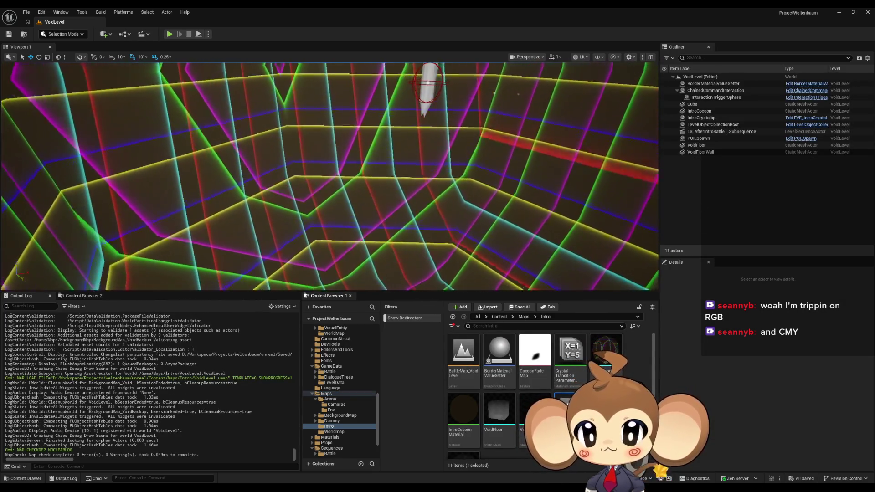
pyautogui.click(526, 318)
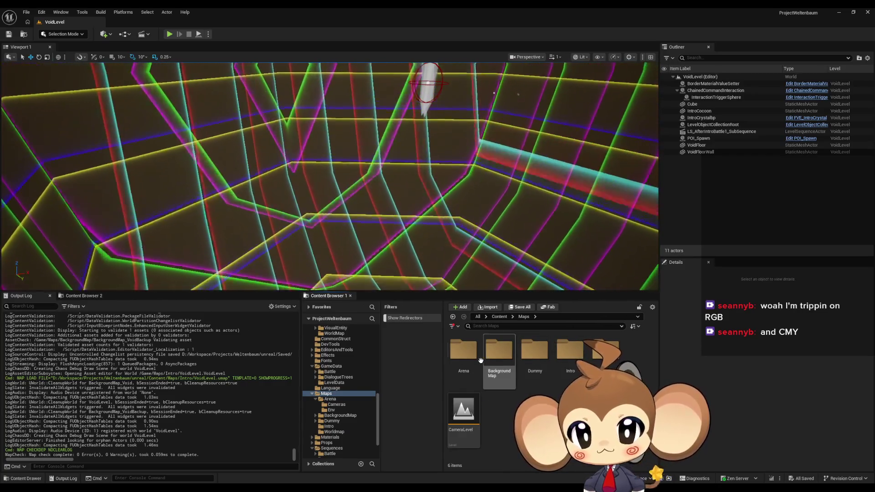
pyautogui.doubleClick(498, 350)
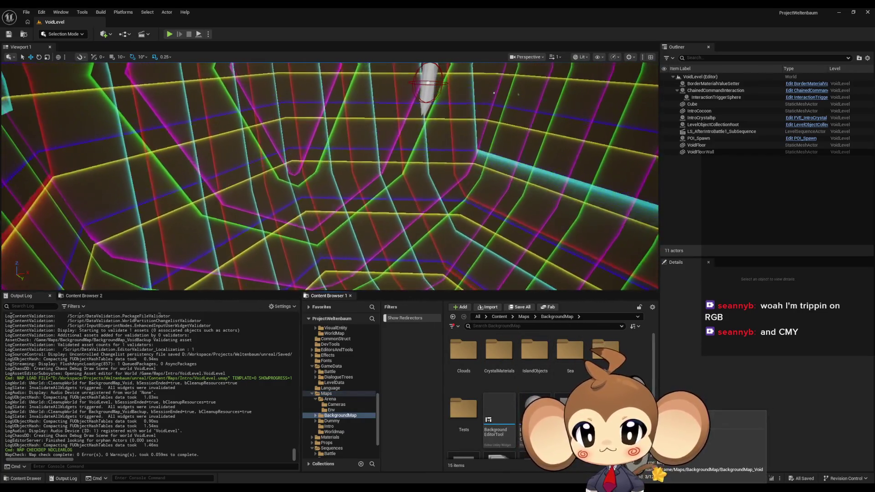
pyautogui.moveTo(638, 451)
pyautogui.mouseDown()
pyautogui.moveTo(579, 330)
pyautogui.moveTo(456, 248)
pyautogui.mouseUp()
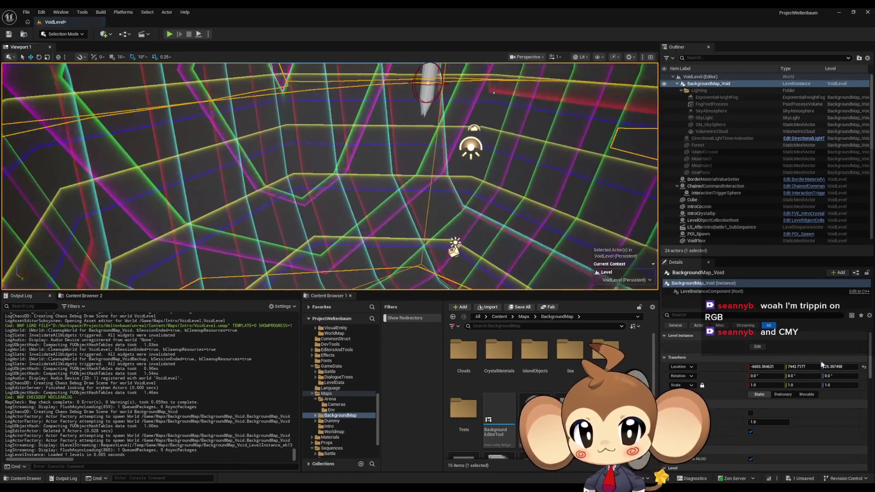
pyautogui.click(863, 367)
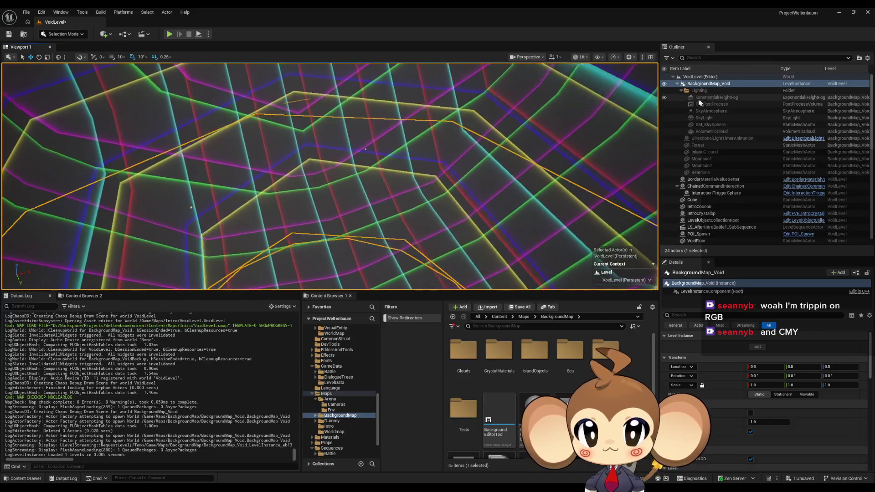
pyautogui.click(664, 97)
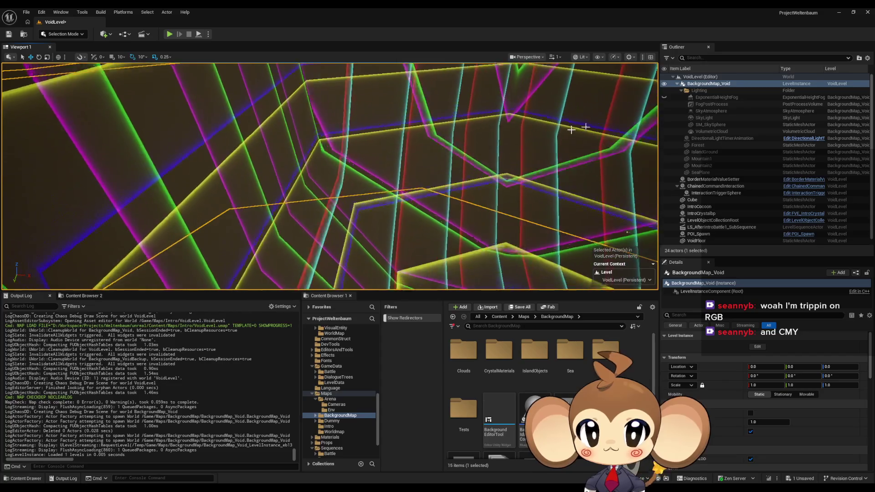
pyautogui.click(704, 84)
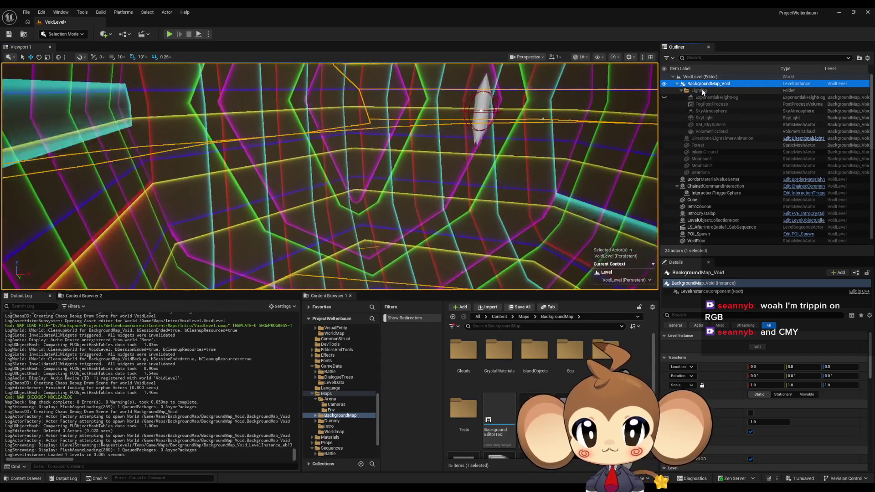
pyautogui.click(703, 84)
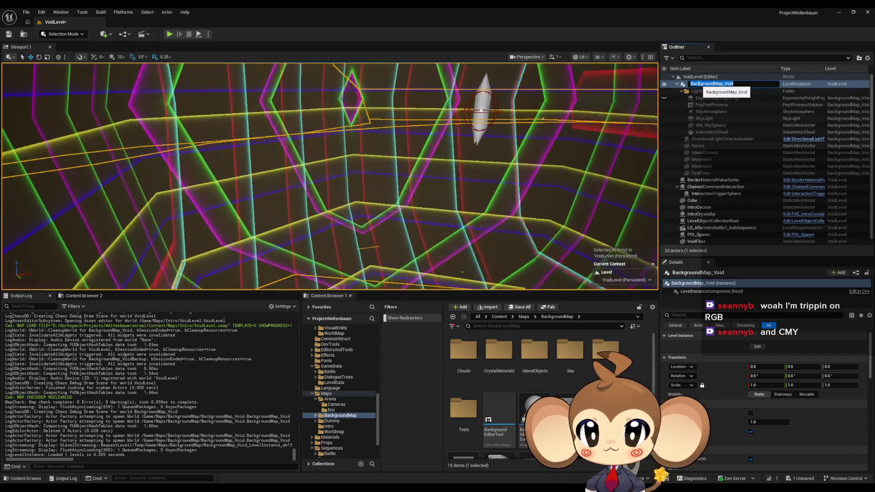
pyautogui.press('Escape')
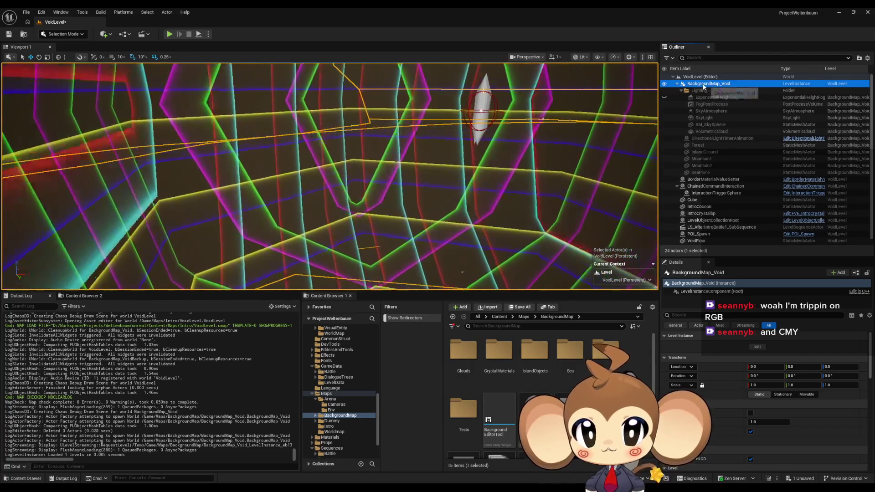
pyautogui.press('Delete')
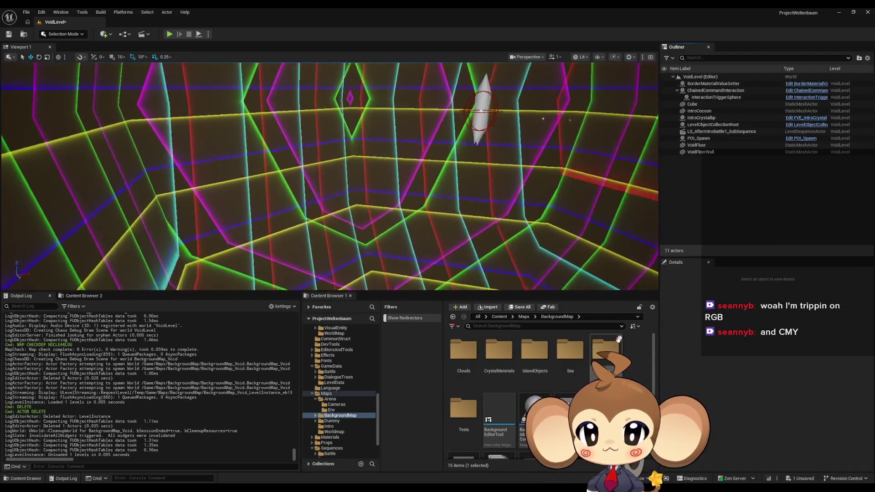
# Place BackgroundMap_Void into VoidLevel at the origin and hide its ExponentialHeightFog
pyautogui.moveTo(618, 339); pyautogui.dragTo(477, 207)
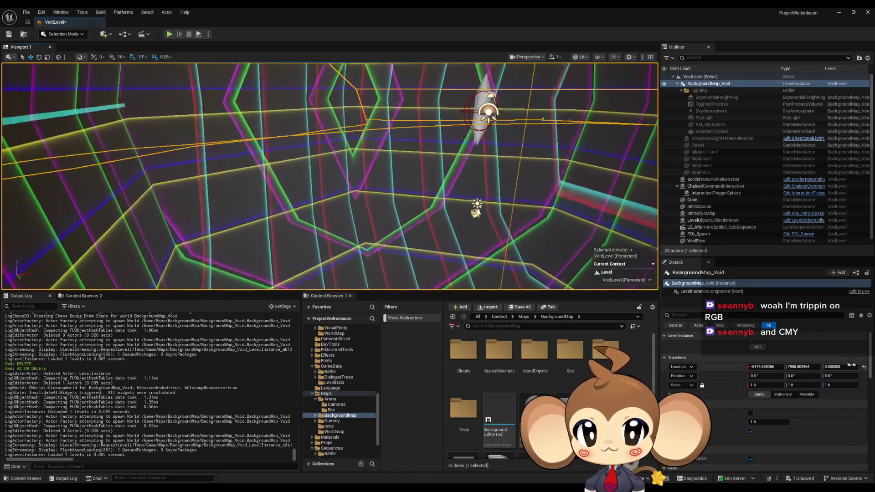
pyautogui.click(863, 366)
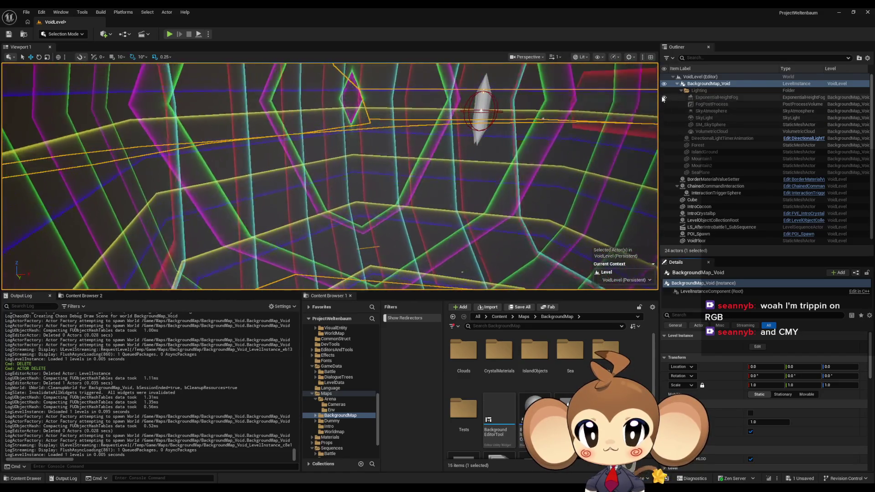
pyautogui.click(664, 98)
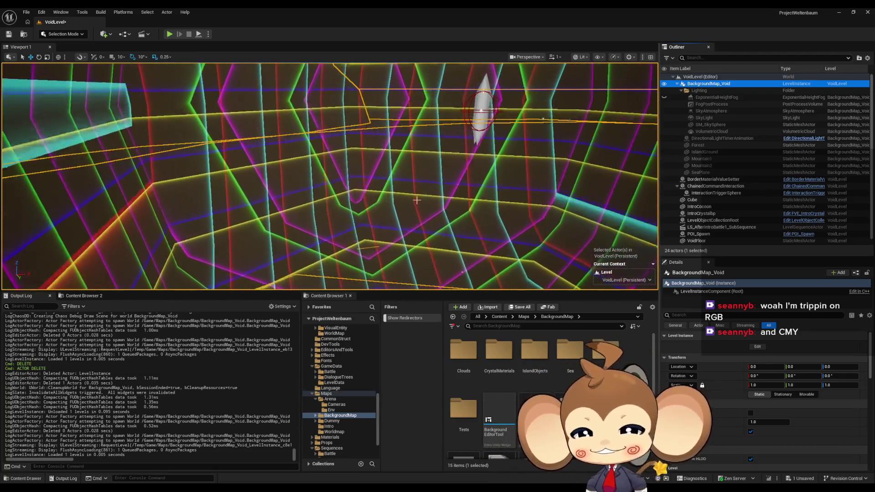
# Lower the BackgroundMap_Void level instance slightly along Z
pyautogui.moveTo(400, 181); pyautogui.dragTo(359, 182)
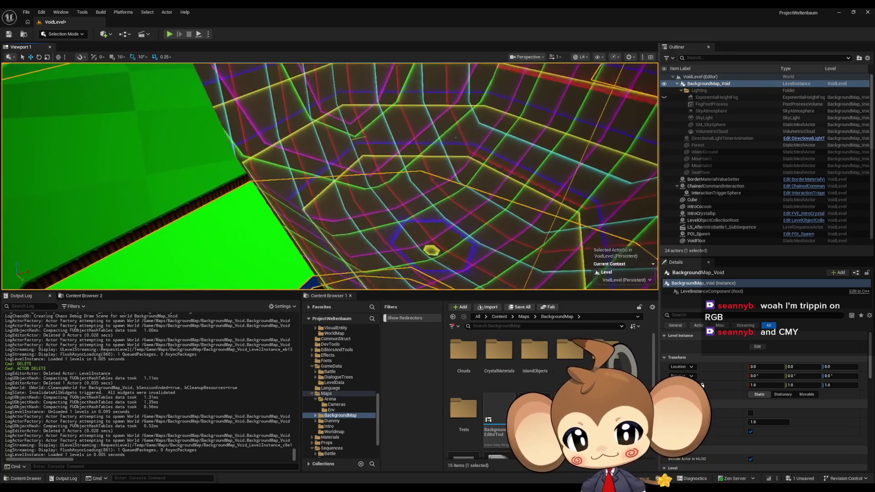
pyautogui.moveTo(360, 183); pyautogui.dragTo(356, 157)
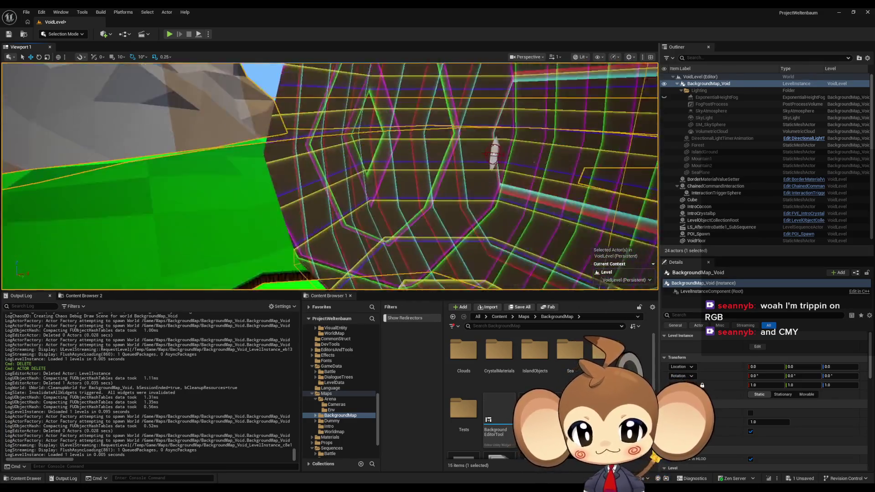
pyautogui.scroll(-10, 329, 177)
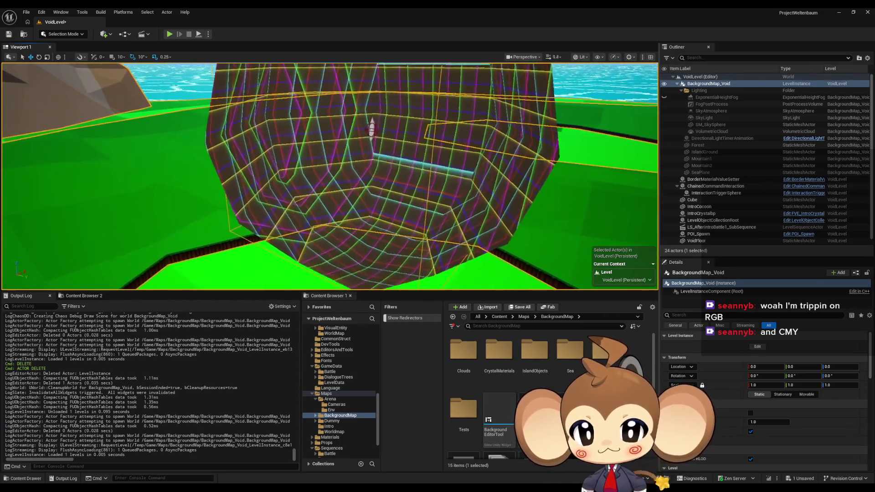
pyautogui.scroll(-10, 410, 190)
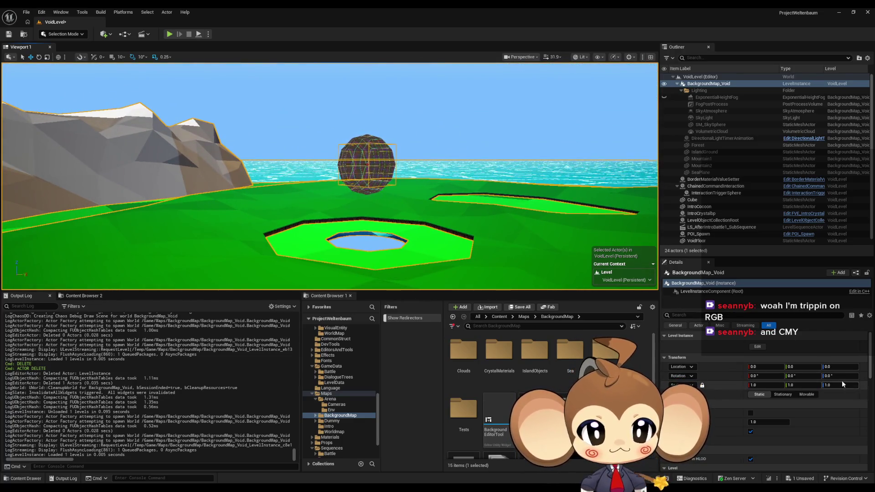
pyautogui.moveTo(840, 366); pyautogui.dragTo(642, 366)
pyautogui.write('-10000')
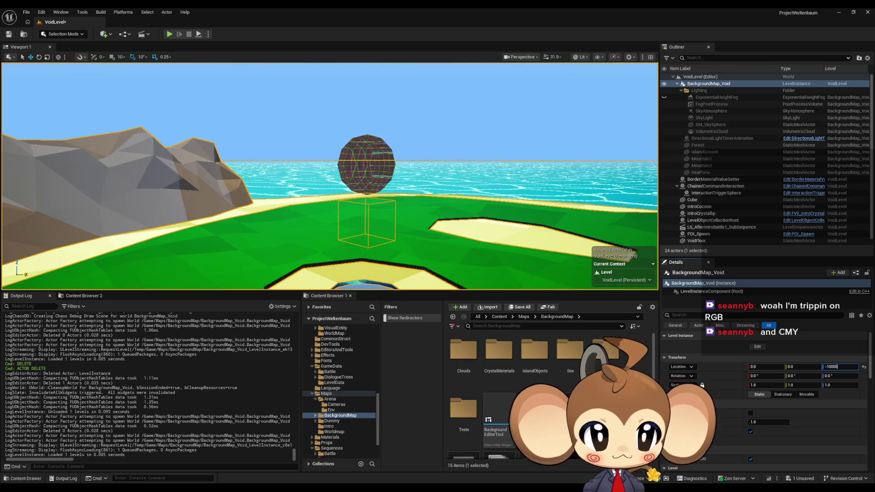
# Step the instance's Z location through -10000, -50000, -100000 to -1000000, then frame it
pyautogui.press('Return')
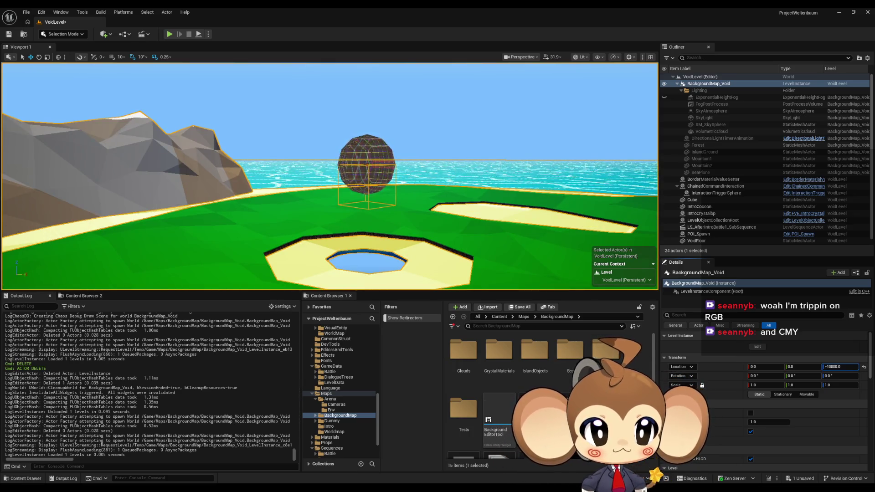
pyautogui.press('Return')
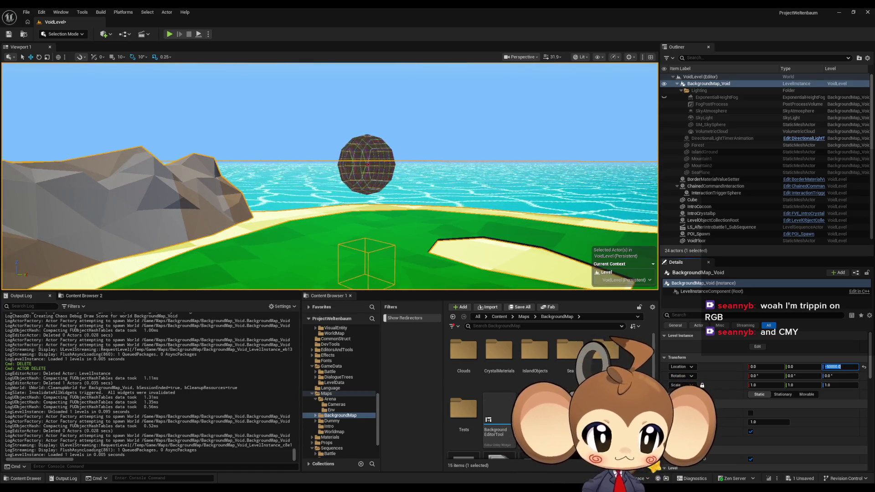
pyautogui.press('Return')
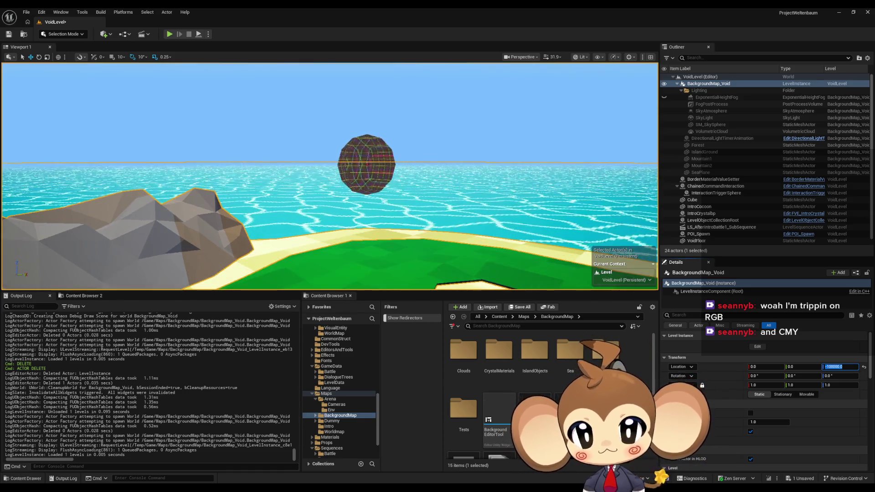
pyautogui.moveTo(427, 170)
pyautogui.mouseDown()
pyautogui.moveTo(427, 191)
pyautogui.moveTo(427, 173)
pyautogui.mouseUp()
pyautogui.click(838, 366)
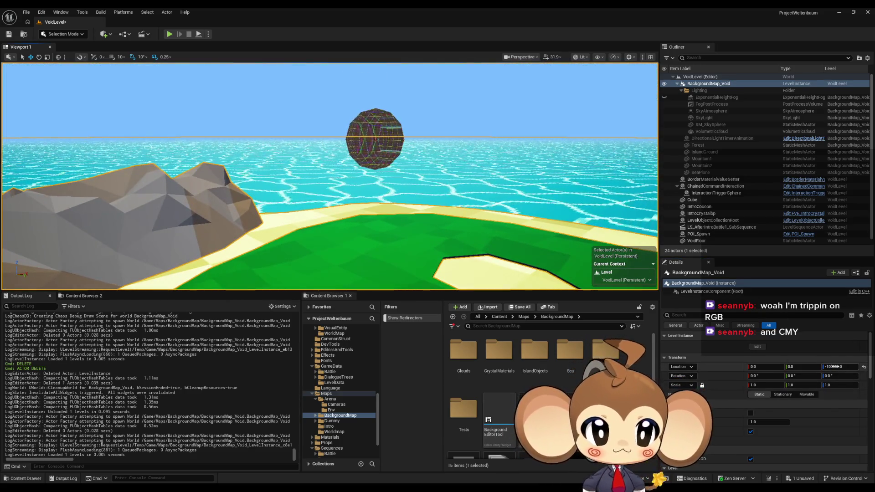
pyautogui.write('-1000000')
pyautogui.press('Return')
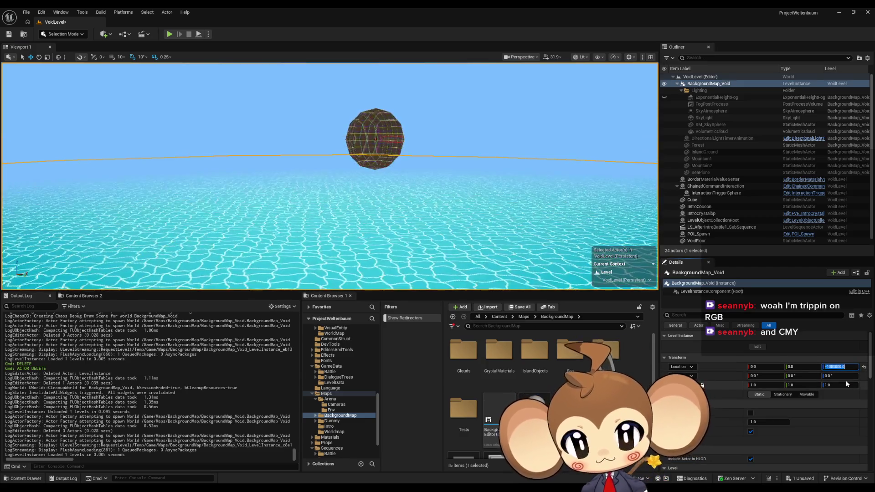
pyautogui.press('f')
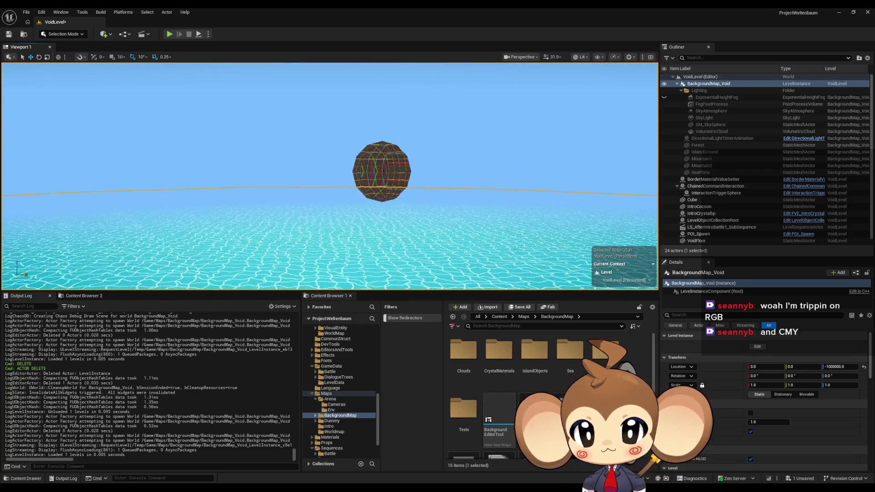
pyautogui.scroll(1, 329, 176)
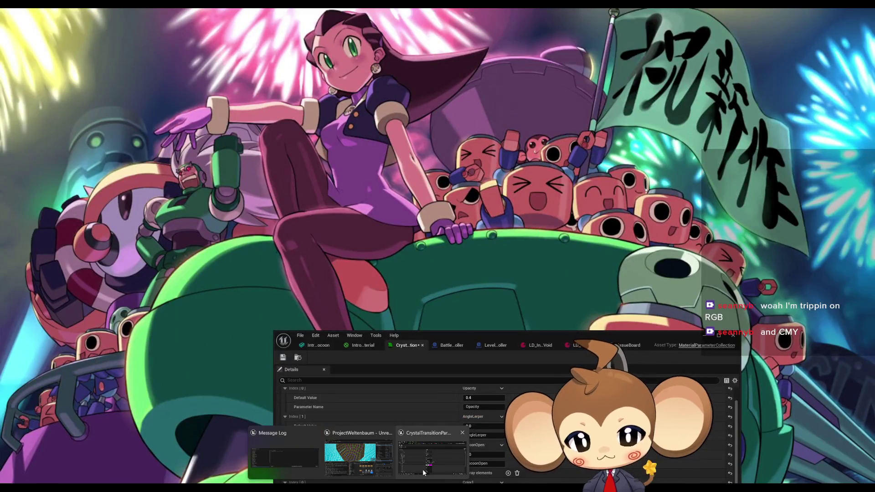
# Set the CocoonOpen default value to 0.9 so the cocoon opens a hole
pyautogui.click(423, 470)
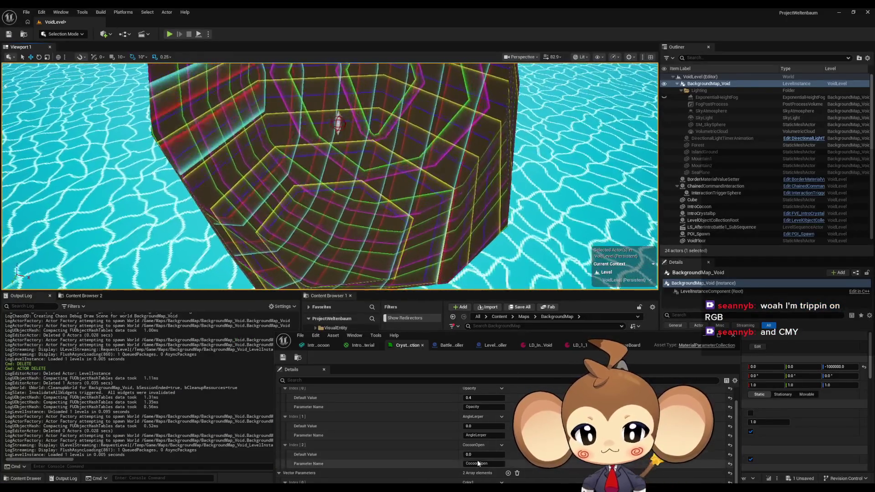
pyautogui.click(476, 454)
pyautogui.write('0.')
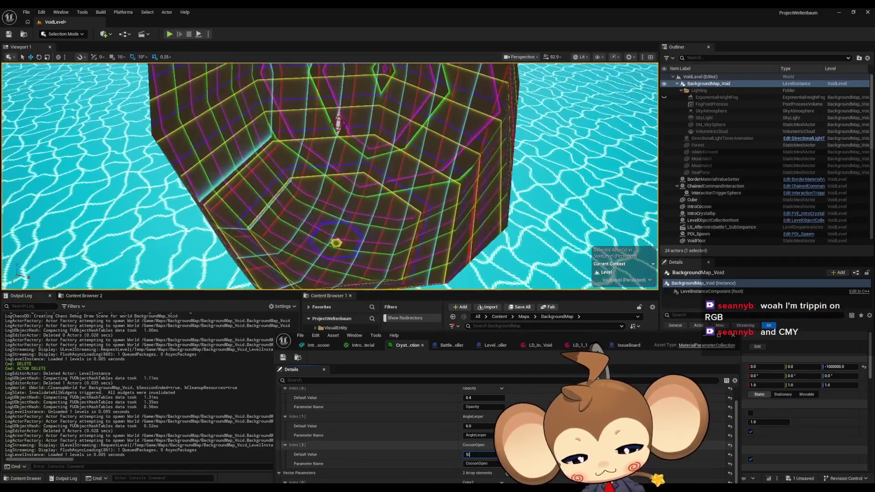
pyautogui.write('9')
pyautogui.press('Return')
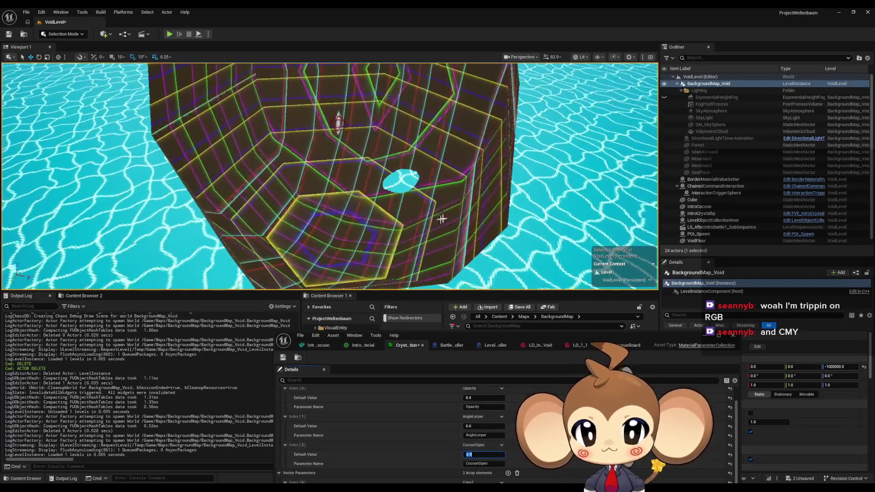
pyautogui.moveTo(442, 218); pyautogui.dragTo(442, 196)
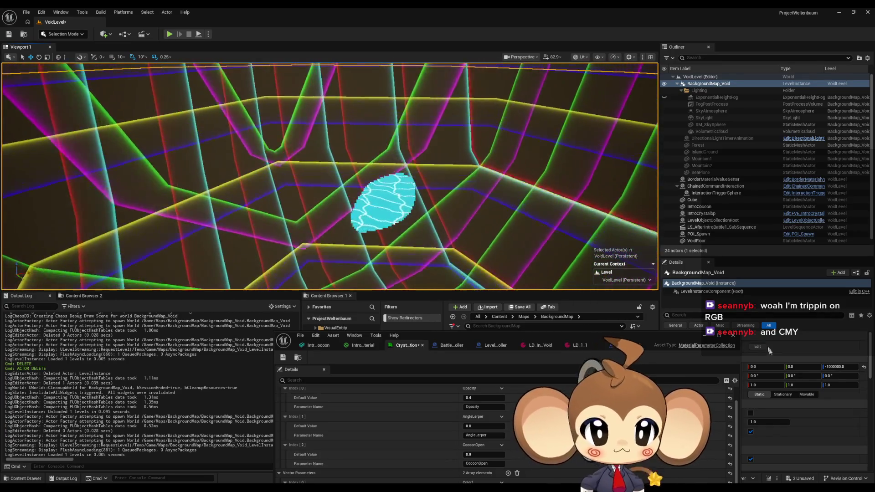
# Change the level instance's Z location to -100000 and fly into the wireframe sphere
pyautogui.click(843, 366)
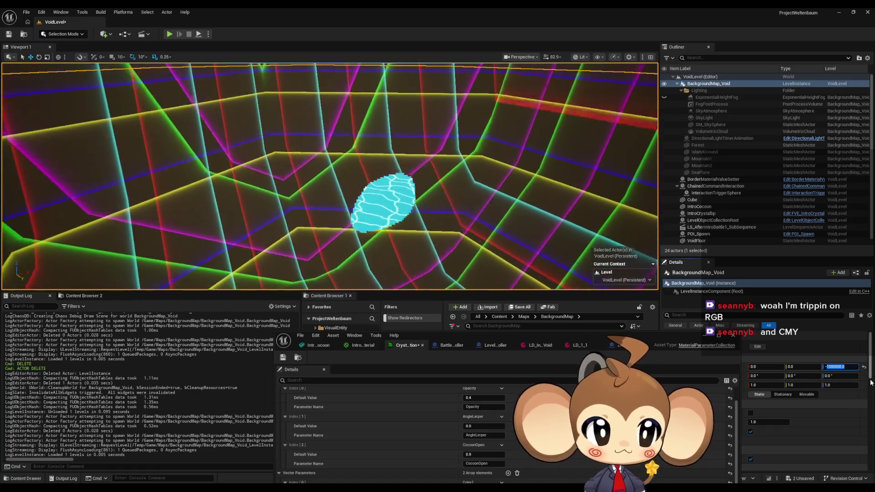
pyautogui.press('Right')
pyautogui.press('Left')
pyautogui.press('Left')
pyautogui.press('Left')
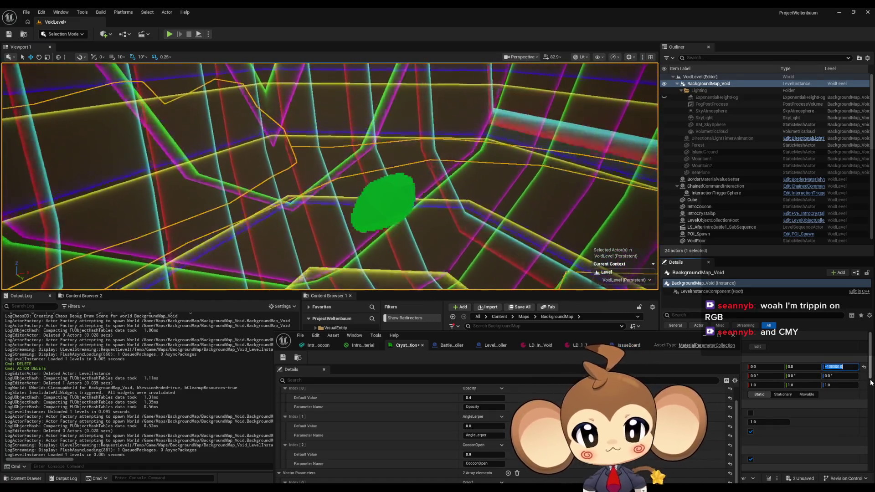
pyautogui.press('Return')
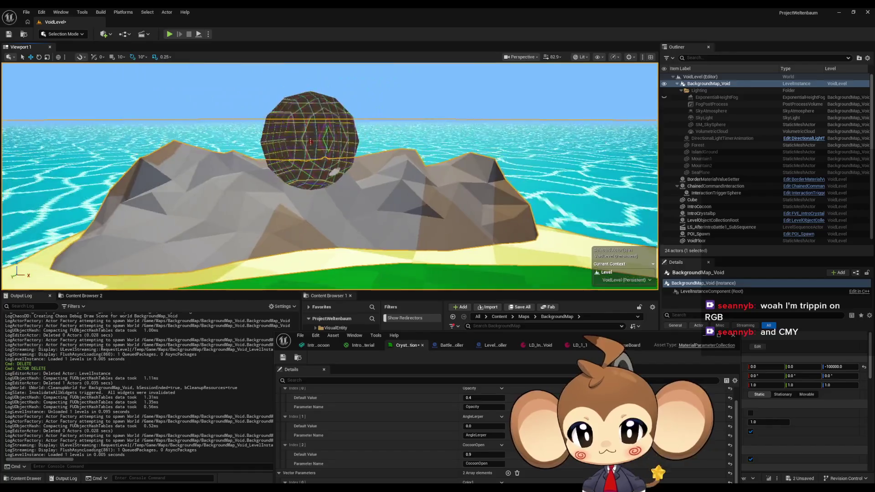
pyautogui.press('w')
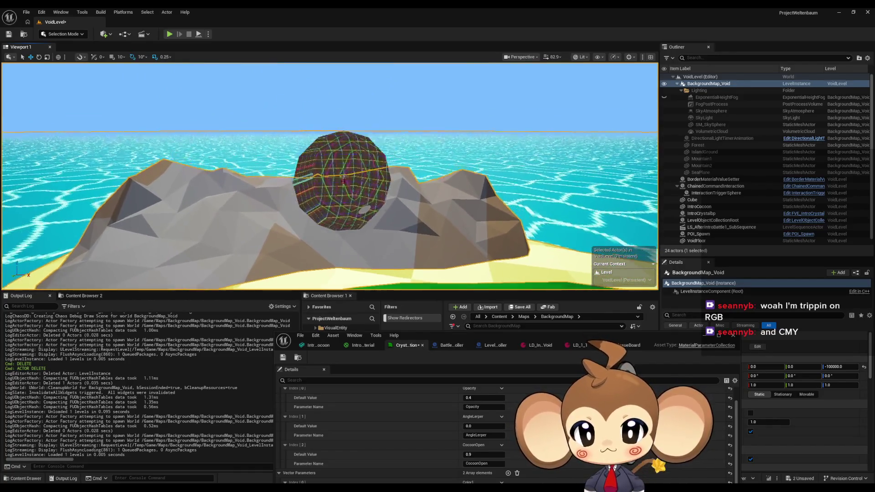
pyautogui.press('w')
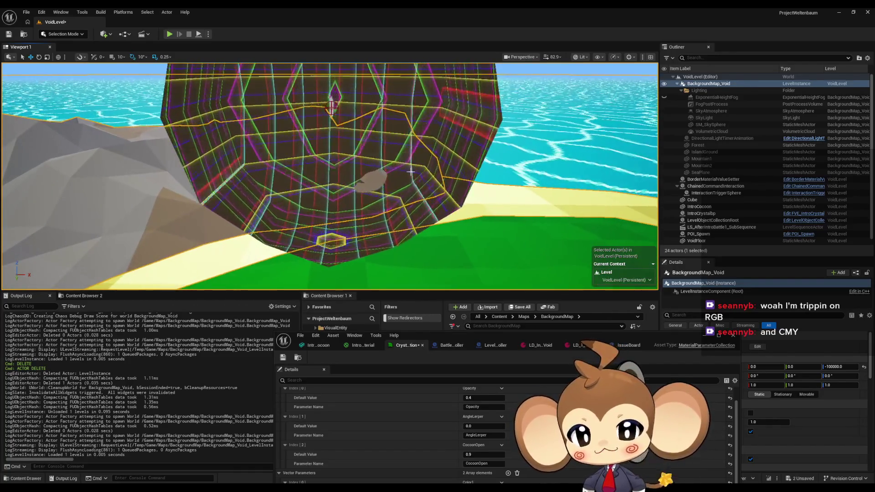
pyautogui.press('w')
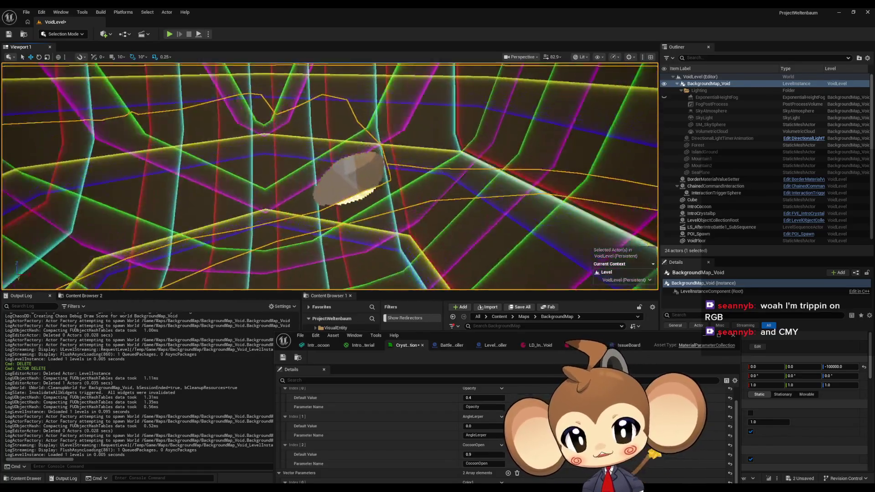
pyautogui.press('s')
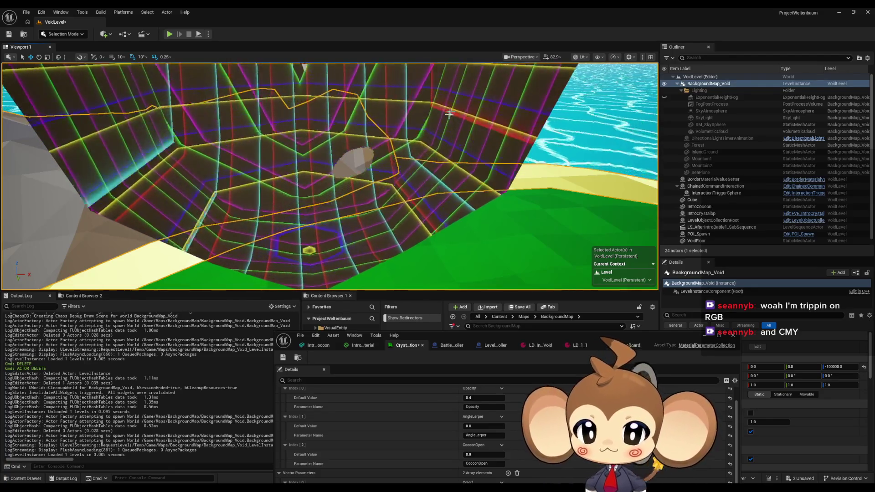
pyautogui.scroll(10, 449, 114)
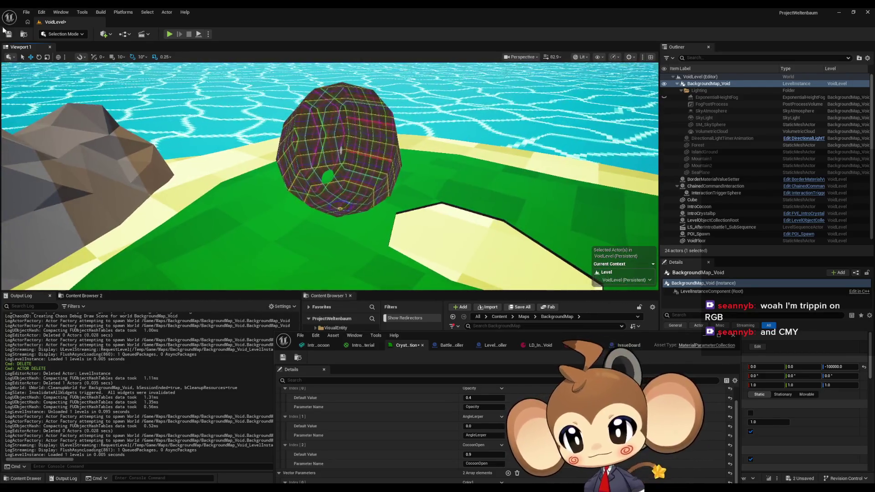
# Save the level and move the material editor window aside
pyautogui.click(9, 33)
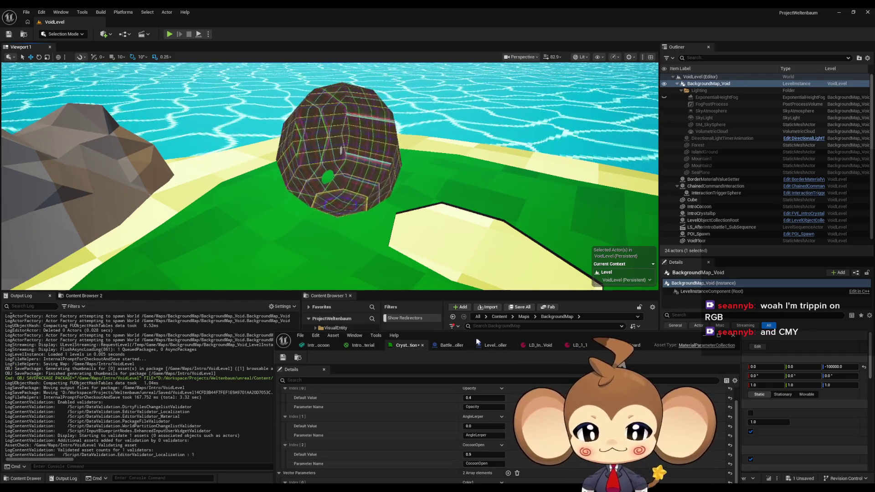
pyautogui.moveTo(477, 342); pyautogui.dragTo(510, 484)
pyautogui.click(499, 316)
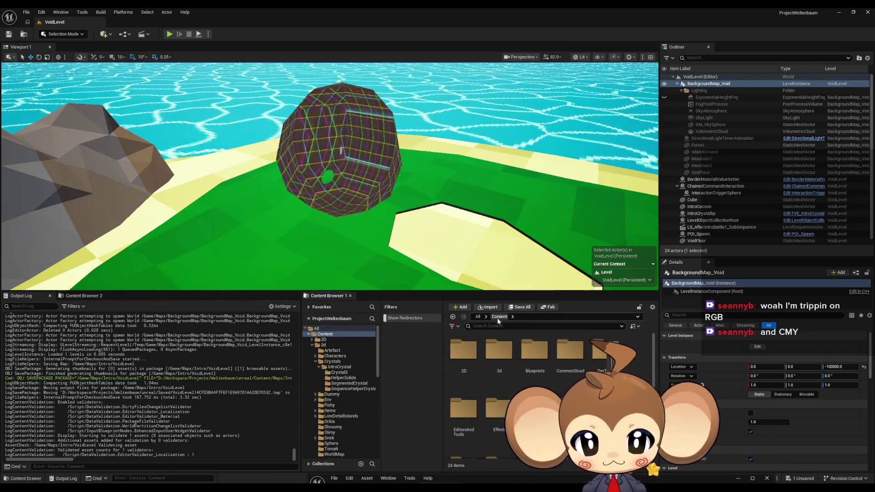
pyautogui.scroll(-3, 547, 387)
# Save the CrystalTransitionParameterCollection asset and play the Main level in the editor
pyautogui.click(604, 369)
pyautogui.hotkey('ctrl', 'shift', 's')
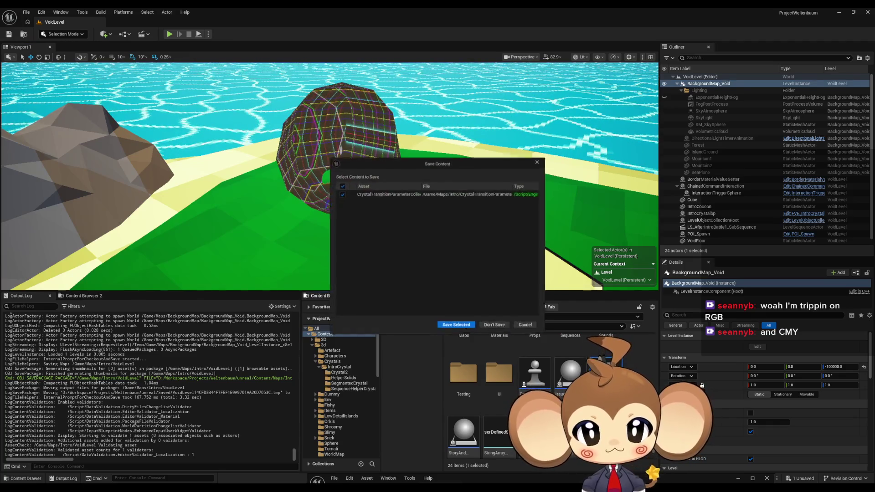
pyautogui.click(456, 324)
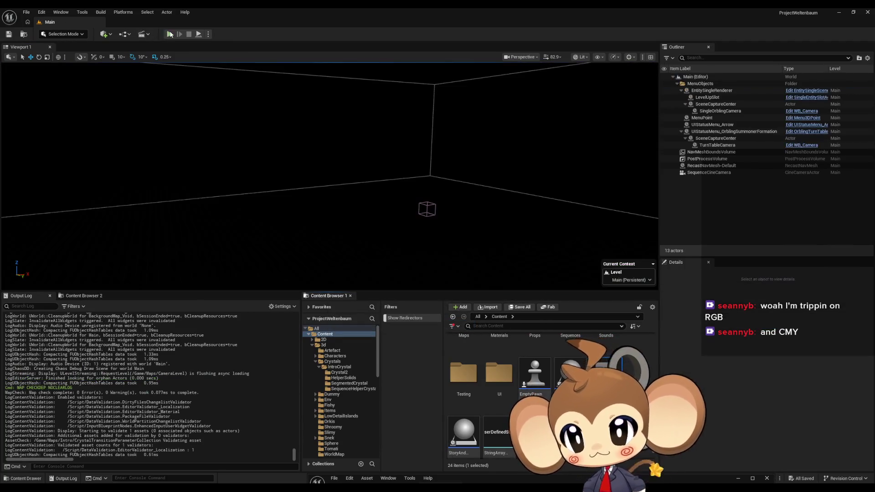
pyautogui.click(170, 34)
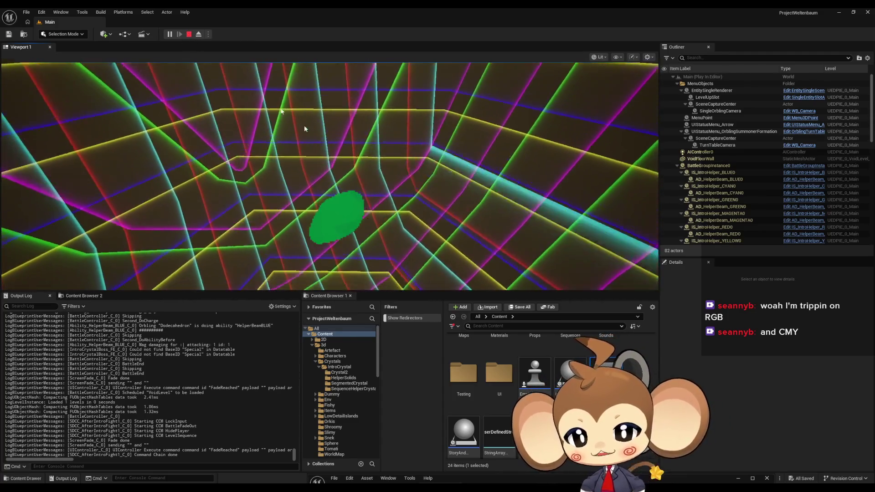
# Stop the Play In Editor session from the toolbar
pyautogui.click(187, 35)
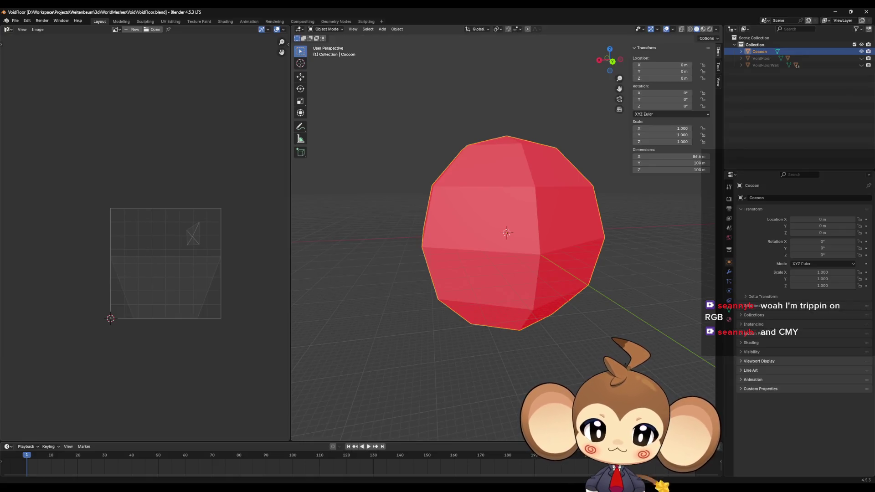
# Duplicate the Cocoon mesh in place and hide the original
pyautogui.moveTo(521, 262)
pyautogui.mouseDown()
pyautogui.moveTo(556, 260)
pyautogui.moveTo(626, 279)
pyautogui.moveTo(643, 250)
pyautogui.moveTo(556, 252)
pyautogui.moveTo(606, 192)
pyautogui.mouseUp()
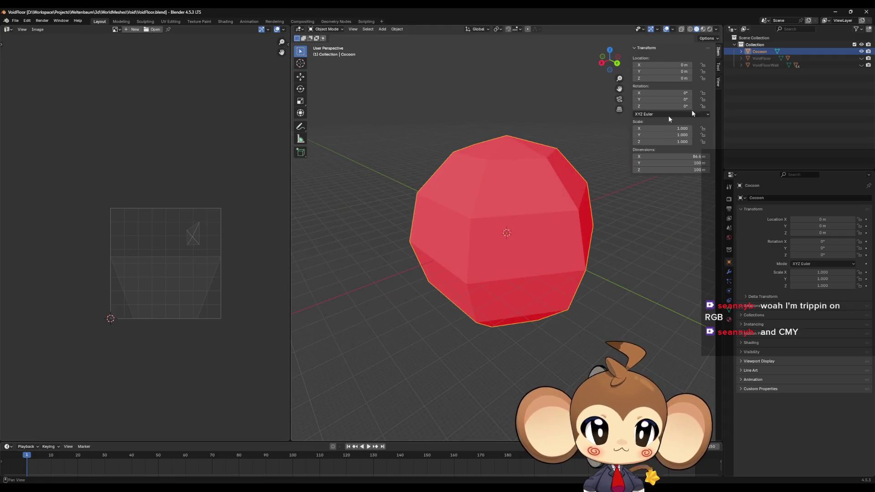
pyautogui.hotkey('shift', 'd')
pyautogui.rightClick(537, 197)
pyautogui.click(860, 52)
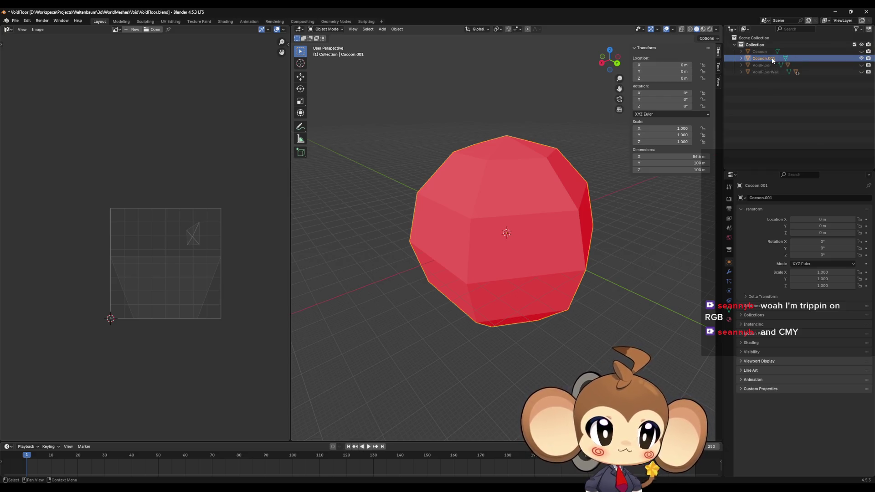
pyautogui.moveTo(652, 223)
pyautogui.mouseDown()
pyautogui.moveTo(650, 204)
pyautogui.moveTo(621, 293)
pyautogui.moveTo(656, 257)
pyautogui.moveTo(636, 272)
pyautogui.moveTo(552, 284)
pyautogui.moveTo(541, 277)
pyautogui.mouseUp()
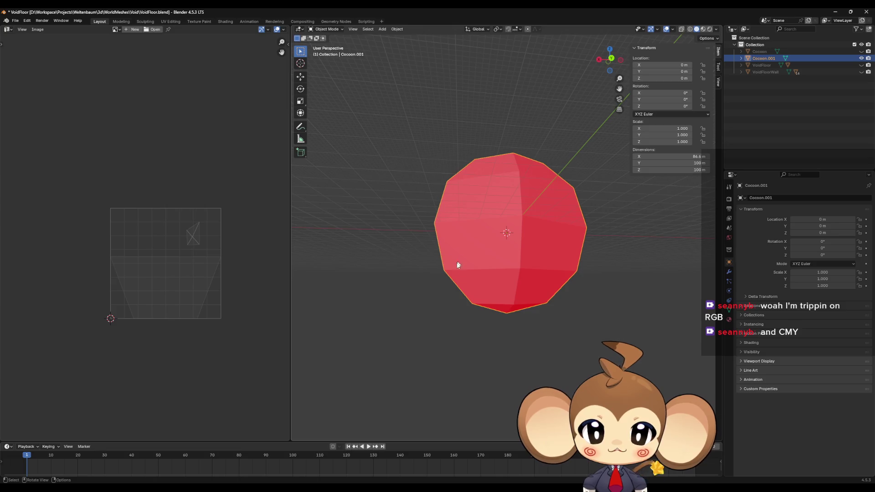
pyautogui.moveTo(458, 265)
pyautogui.mouseDown()
pyautogui.moveTo(504, 262)
pyautogui.moveTo(467, 266)
pyautogui.moveTo(491, 264)
pyautogui.mouseUp()
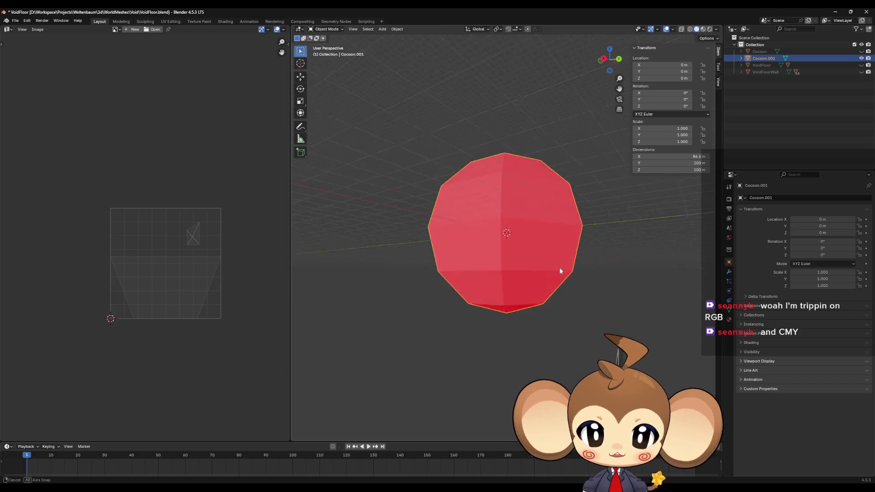
pyautogui.scroll(3, 549, 296)
# In Edit Mode, select the bottom-centre vertex of the duplicate
pyautogui.press('Tab')
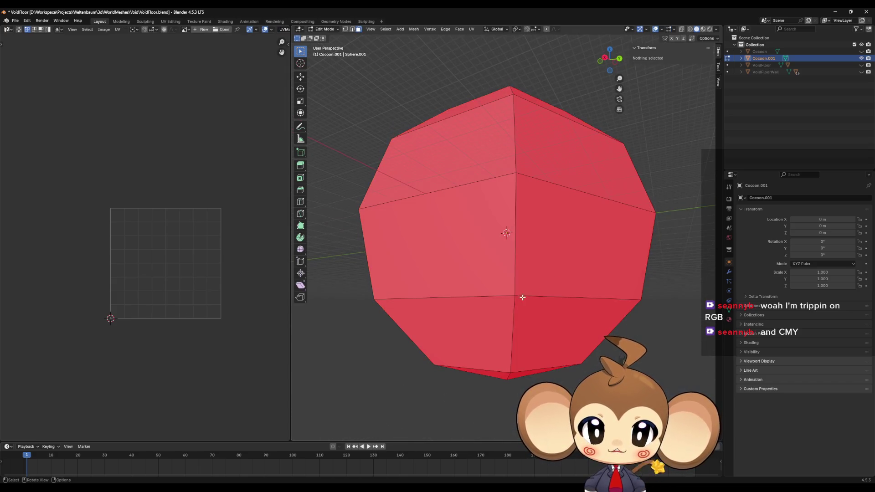
pyautogui.click(514, 297)
pyautogui.click(344, 29)
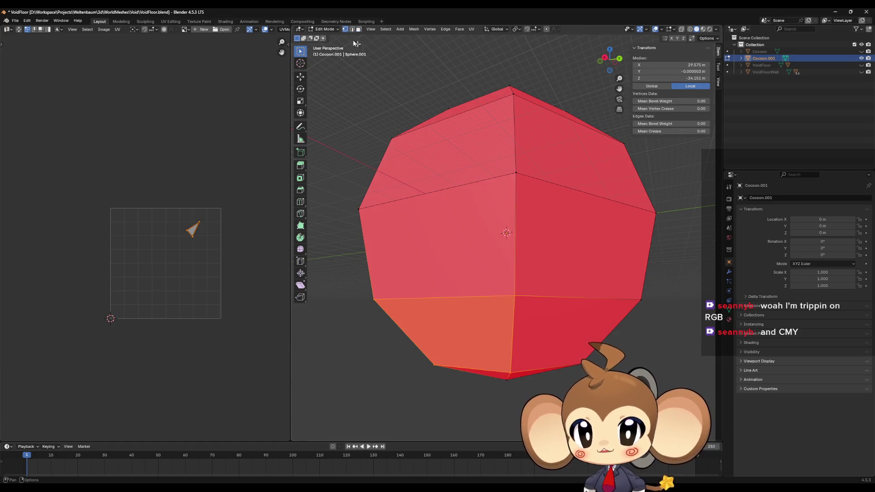
pyautogui.click(514, 296)
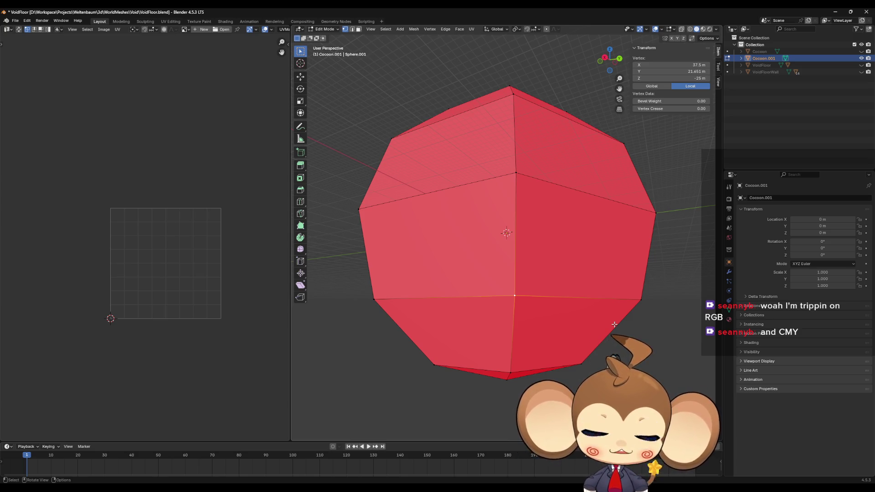
pyautogui.moveTo(521, 260)
pyautogui.mouseDown()
pyautogui.moveTo(535, 287)
pyautogui.moveTo(532, 269)
pyautogui.moveTo(559, 191)
pyautogui.mouseUp()
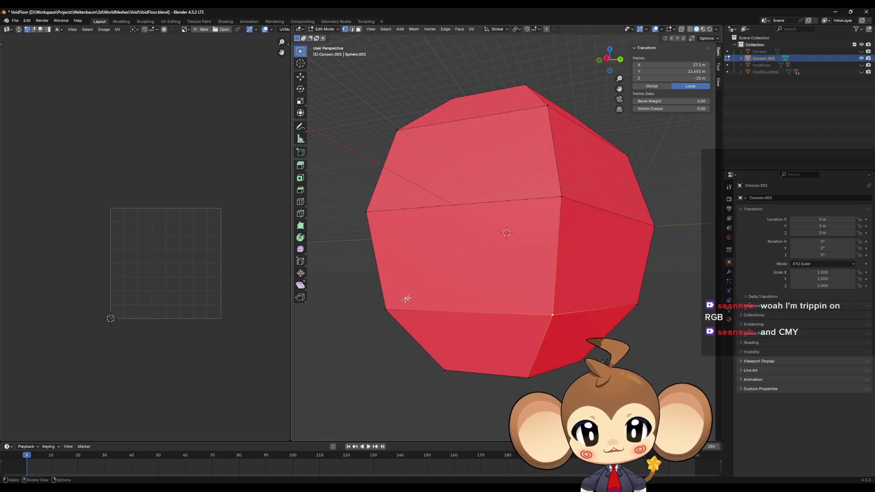
pyautogui.moveTo(559, 226)
pyautogui.mouseDown()
pyautogui.moveTo(526, 249)
pyautogui.moveTo(562, 217)
pyautogui.moveTo(555, 219)
pyautogui.moveTo(588, 273)
pyautogui.moveTo(582, 279)
pyautogui.mouseUp()
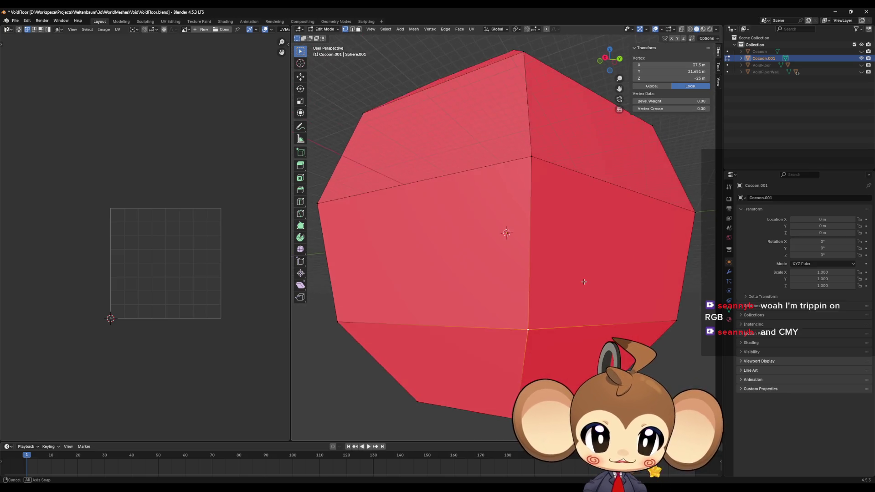
# Snap the 3D cursor to the selected vertex, then delete the selected vertices
pyautogui.hotkey('shift', 's')
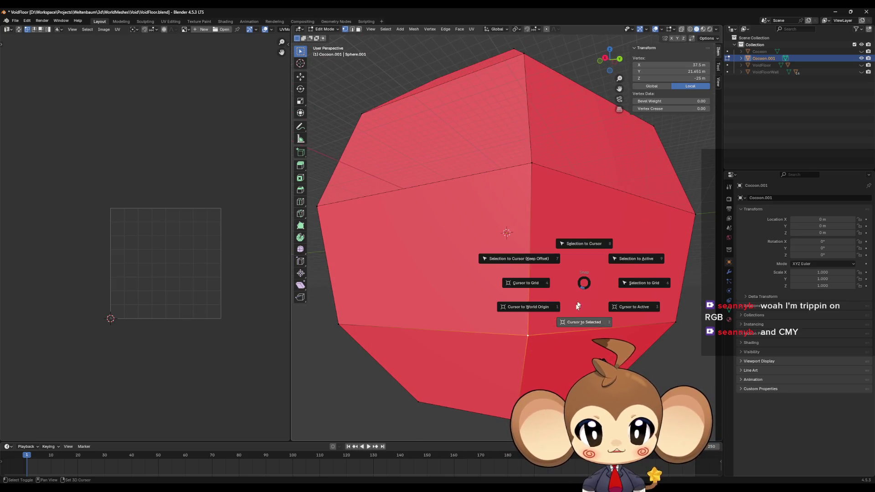
pyautogui.click(530, 310)
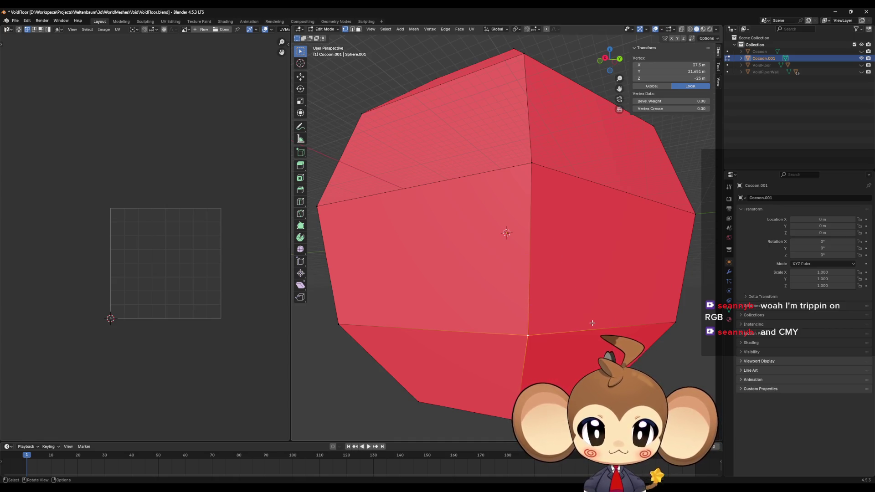
pyautogui.hotkey('shift', 's')
pyautogui.click(586, 351)
pyautogui.moveTo(586, 351); pyautogui.dragTo(553, 337)
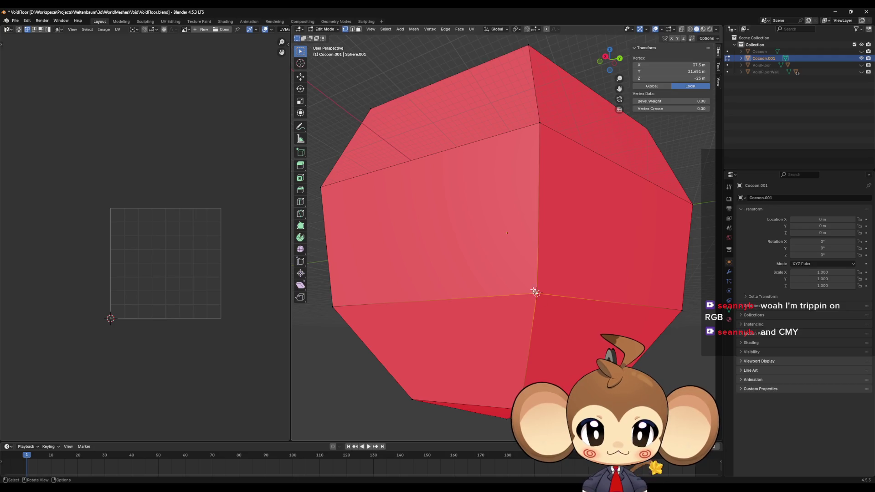
pyautogui.rightClick(571, 320)
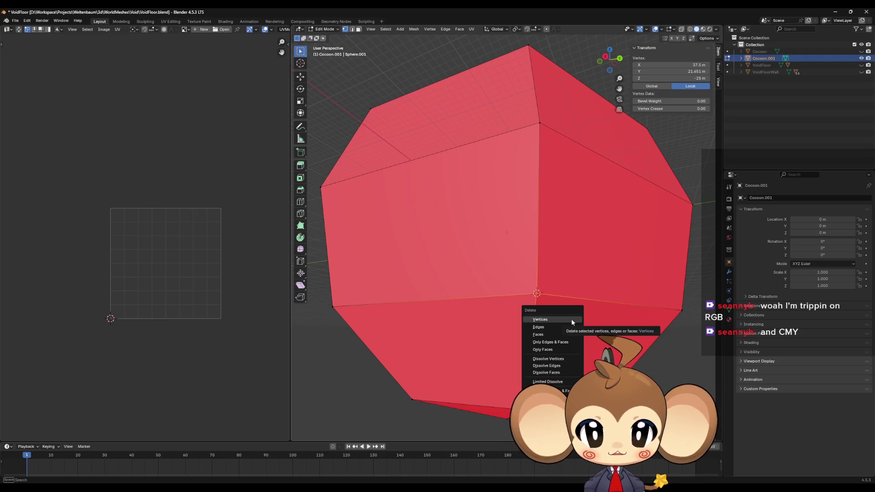
pyautogui.click(570, 319)
# Extrude a shell vertex and collapse it to zero scale
pyautogui.click(560, 204)
pyautogui.moveTo(559, 203); pyautogui.dragTo(552, 176)
pyautogui.press('e')
pyautogui.press('s')
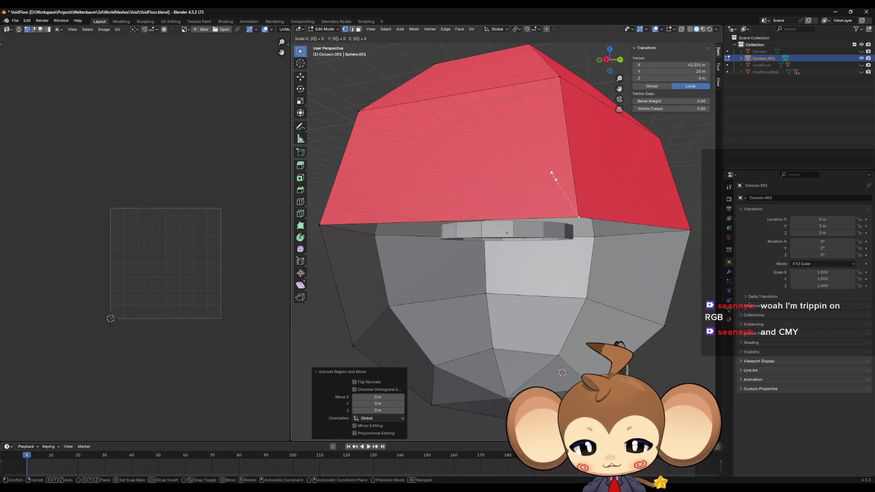
pyautogui.press('Return')
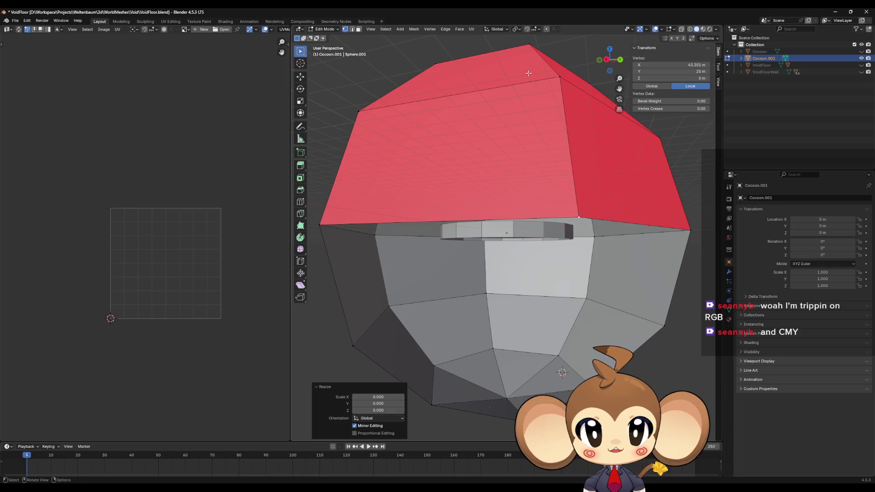
# Set the pivot point to 3D Cursor and test-fill a face across the gap, then remove it
pyautogui.click(518, 32)
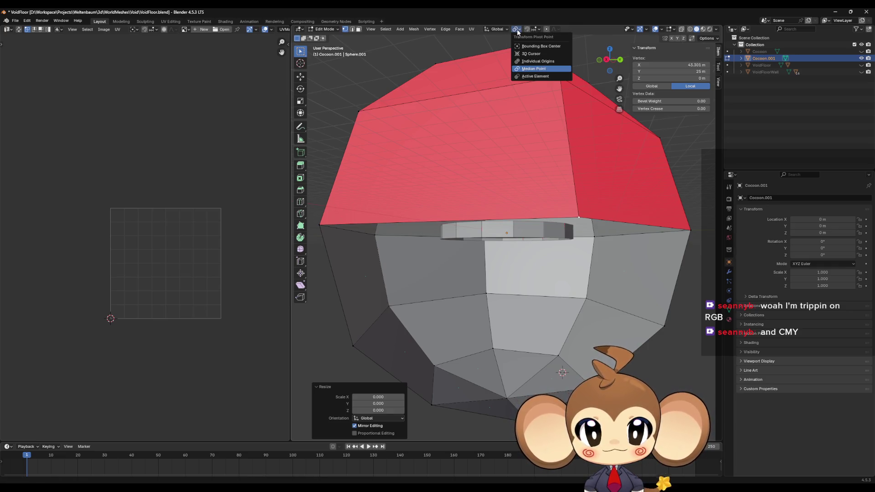
pyautogui.click(537, 53)
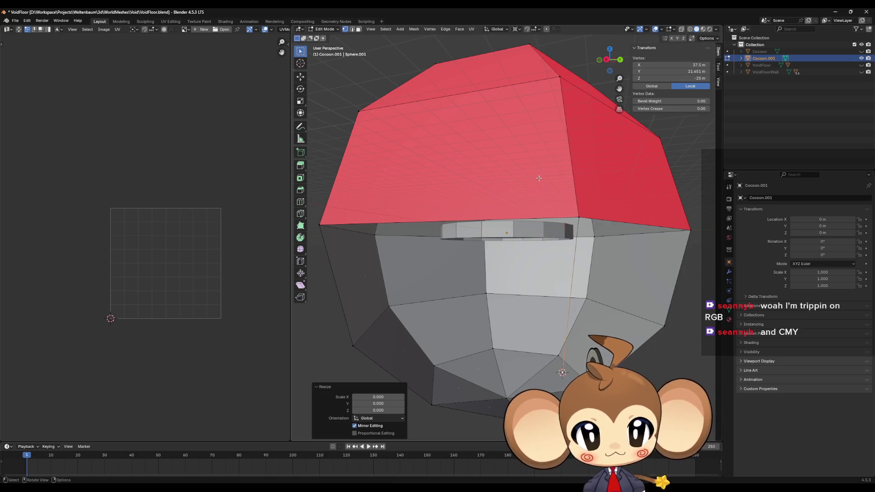
pyautogui.scroll(-4, 536, 176)
pyautogui.click(431, 299)
pyautogui.keyDown('shift'); pyautogui.click(433, 287); pyautogui.keyUp('shift')
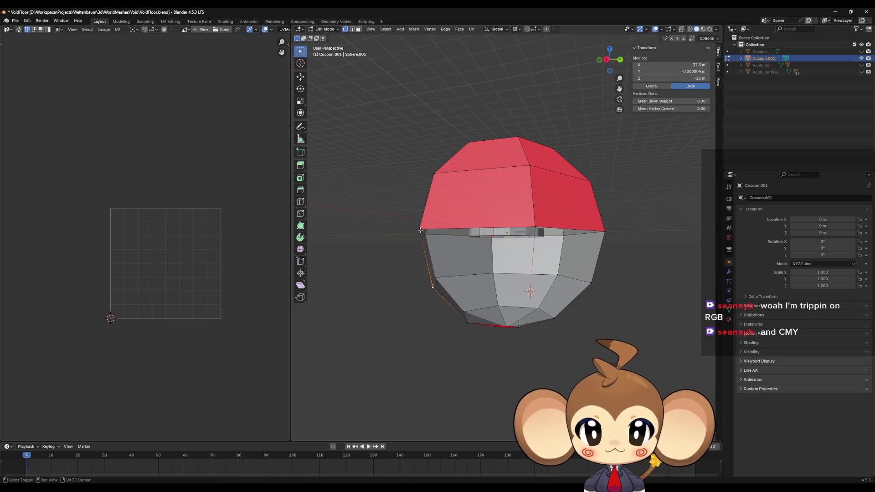
pyautogui.keyDown('shift'); pyautogui.click(528, 292); pyautogui.keyUp('shift')
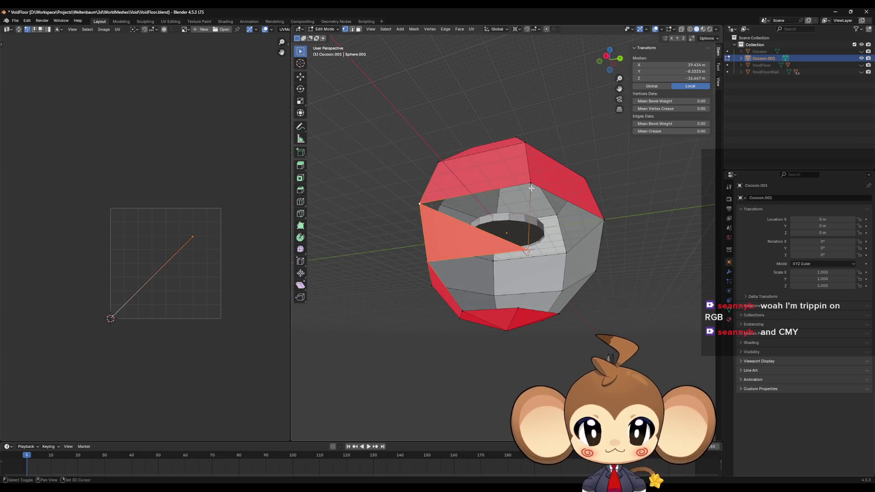
pyautogui.keyDown('shift'); pyautogui.click(530, 182); pyautogui.keyUp('shift')
pyautogui.press('f')
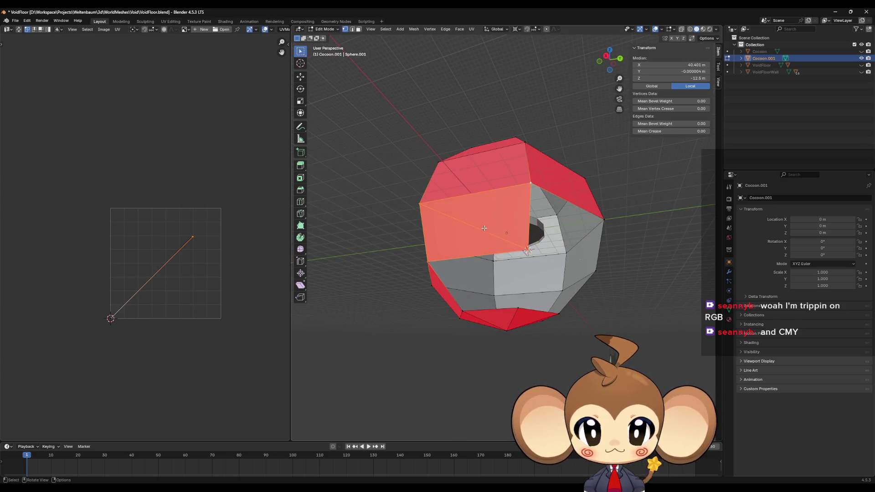
pyautogui.press('x')
pyautogui.click(528, 247)
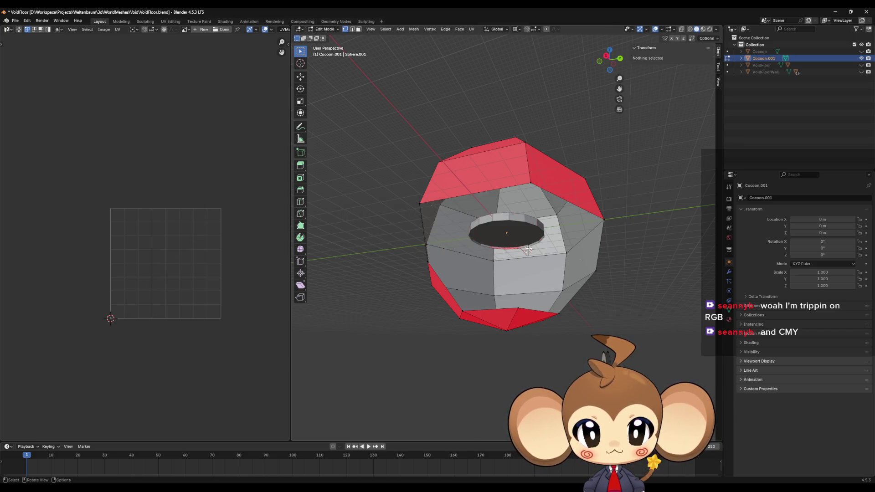
# Collapse the top vertex onto the 3D cursor and hide the front face
pyautogui.click(531, 182)
pyautogui.write('s0')
pyautogui.press('Return')
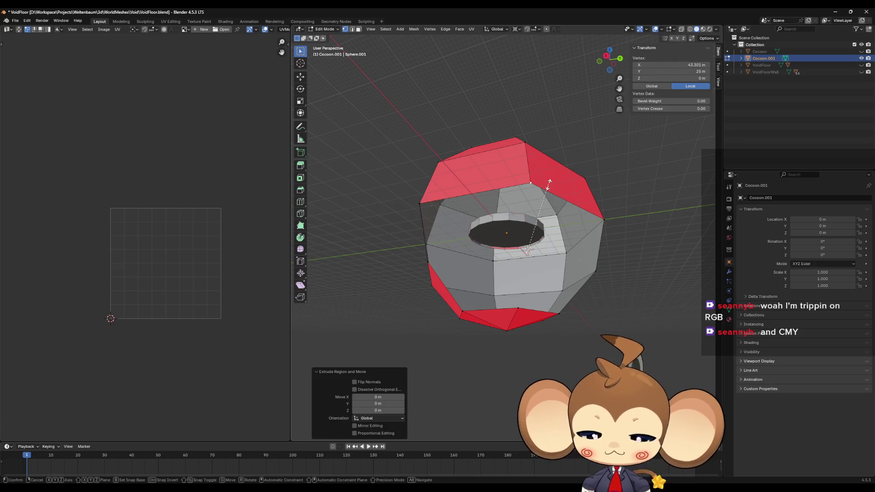
pyautogui.click(422, 201)
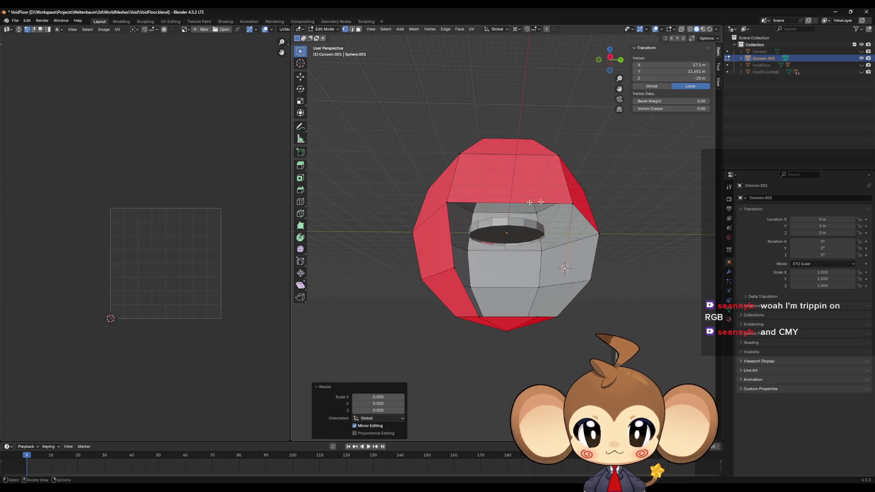
pyautogui.keyDown('shift'); pyautogui.click(573, 203); pyautogui.keyUp('shift')
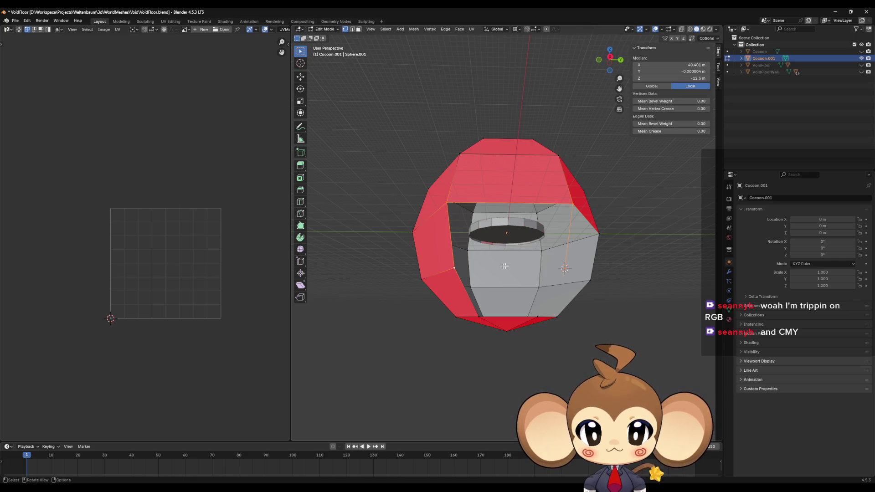
pyautogui.keyDown('shift'); pyautogui.click(540, 267); pyautogui.keyUp('shift')
pyautogui.press('h')
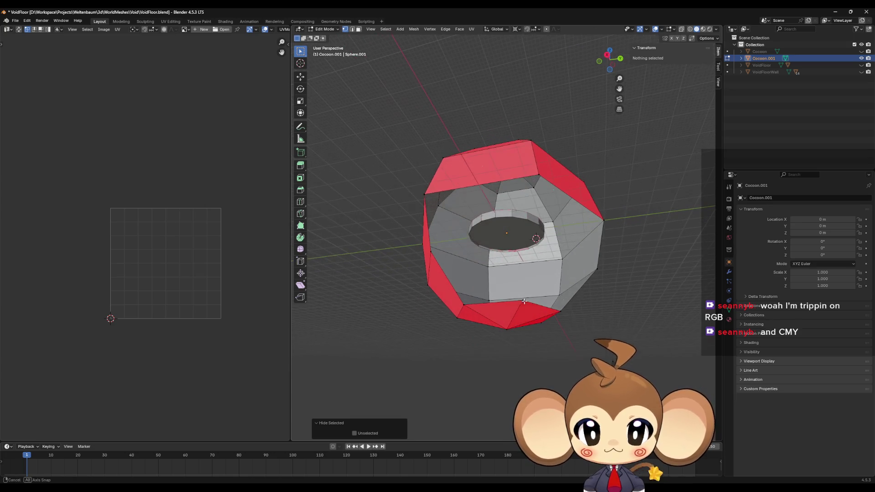
# Collapse a bottom-edge vertex onto the cursor and hide the left-side faces
pyautogui.click(530, 307)
pyautogui.write('s0')
pyautogui.press('Return')
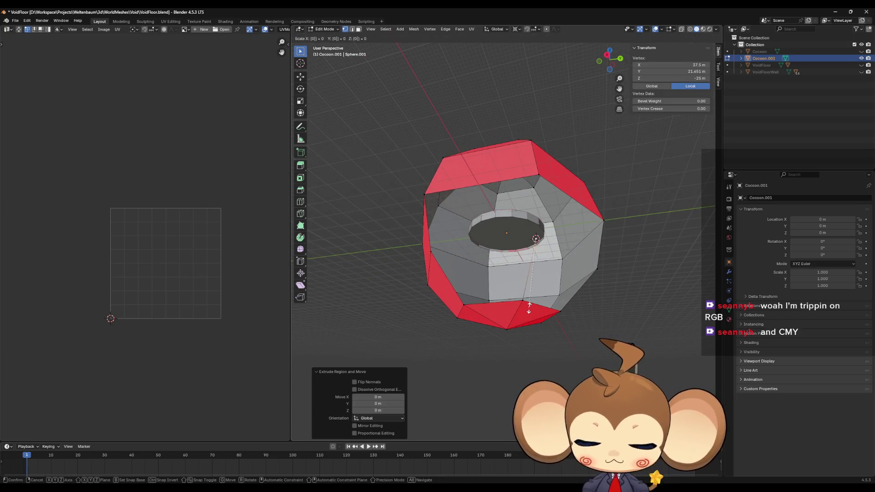
pyautogui.keyDown('shift'); pyautogui.click(520, 300); pyautogui.keyUp('shift')
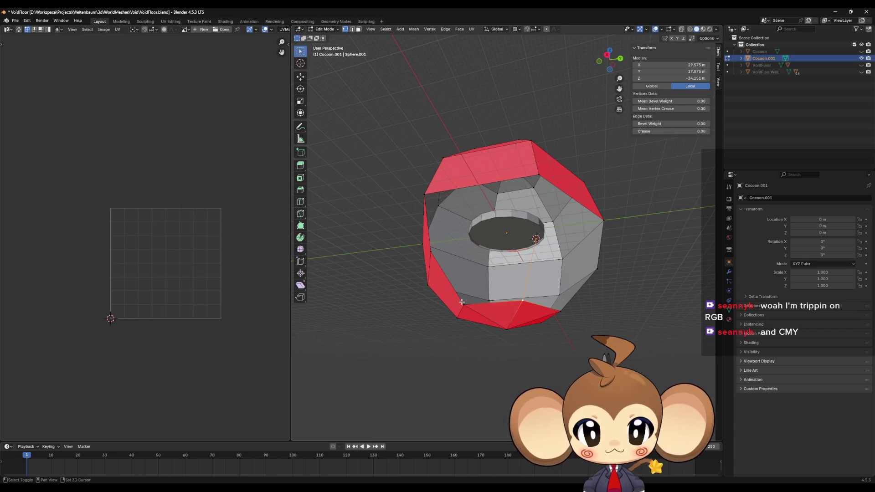
pyautogui.keyDown('shift'); pyautogui.click(462, 303); pyautogui.keyUp('shift')
pyautogui.keyDown('shift'); pyautogui.click(434, 254); pyautogui.keyUp('shift')
pyautogui.keyDown('ctrl'); pyautogui.click(443, 256); pyautogui.keyUp('ctrl')
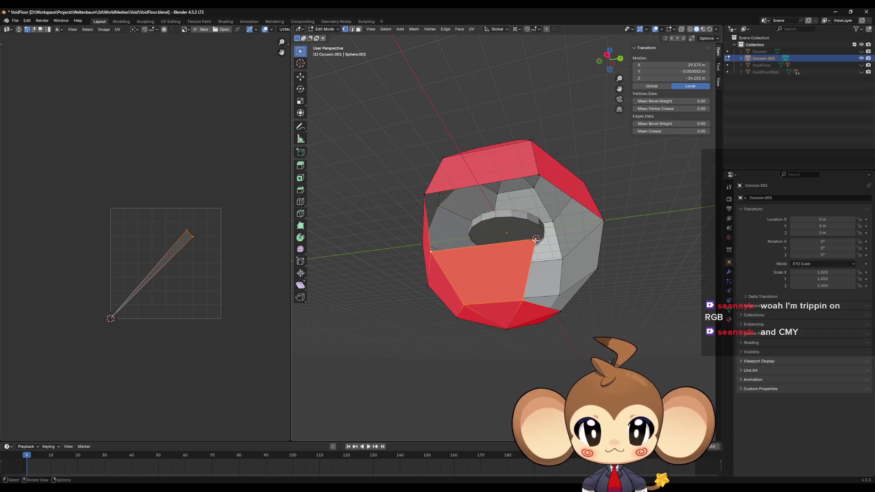
pyautogui.press('h')
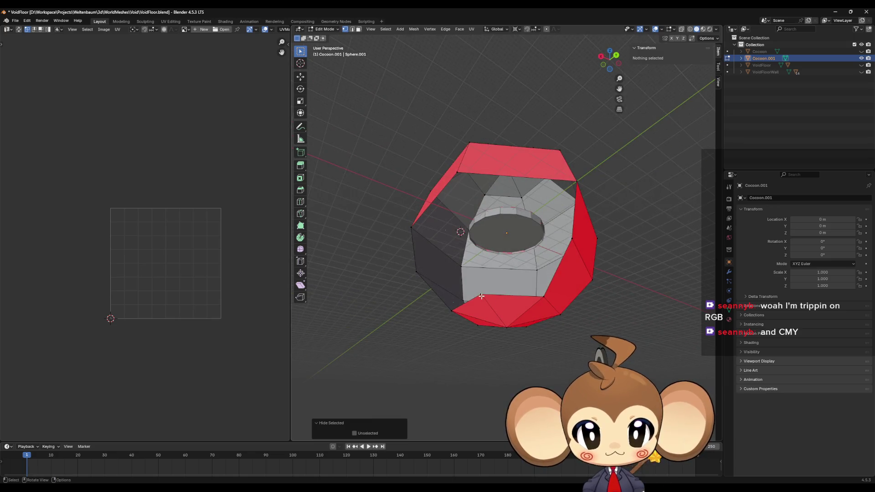
# Extrude and collapse a bottom vertex, test a fill face, undo it, and hide the right side
pyautogui.click(481, 295)
pyautogui.press('e')
pyautogui.rightClick(496, 285)
pyautogui.press('s')
pyautogui.press('0')
pyautogui.press('Return')
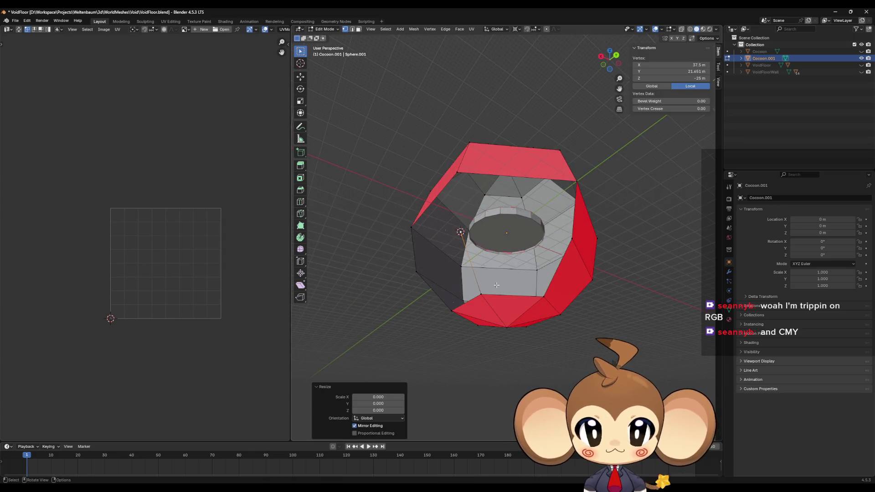
pyautogui.click(543, 296)
pyautogui.keyDown('shift'); pyautogui.click(572, 238); pyautogui.keyUp('shift')
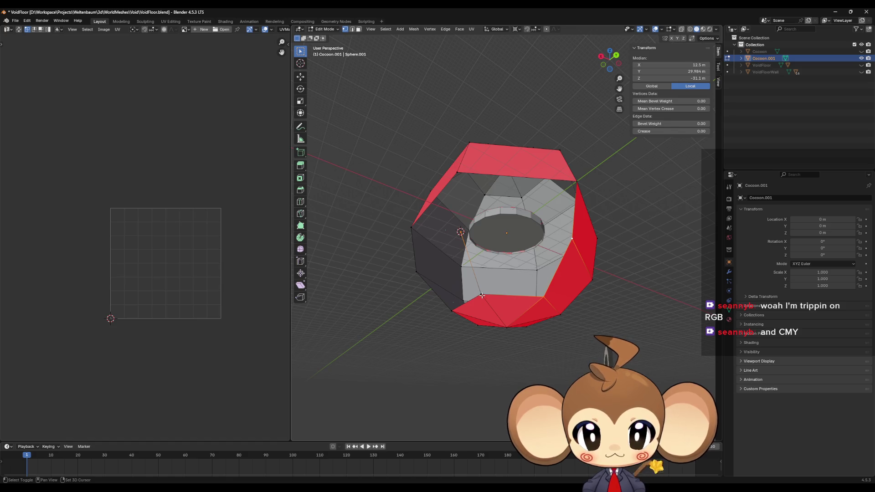
pyautogui.press('f')
pyautogui.hotkey('ctrl', 'z')
pyautogui.press('h')
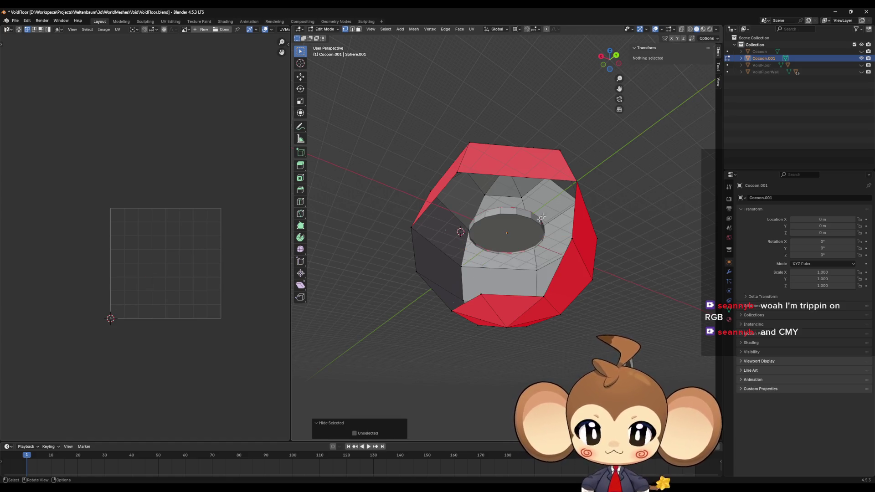
# Extrude a top-rim vertex and fill a face with the top-right corner vertices
pyautogui.click(457, 173)
pyautogui.press('e')
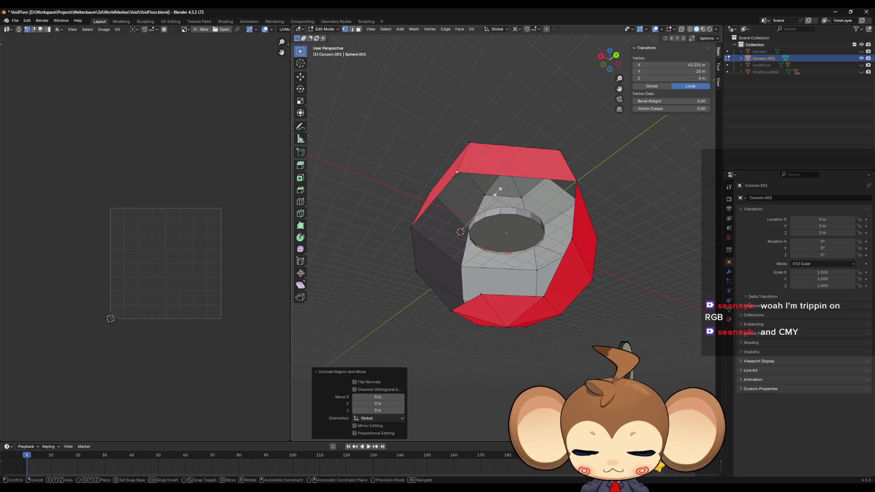
pyautogui.rightClick(498, 190)
pyautogui.keyDown('shift'); pyautogui.click(572, 238); pyautogui.keyUp('shift')
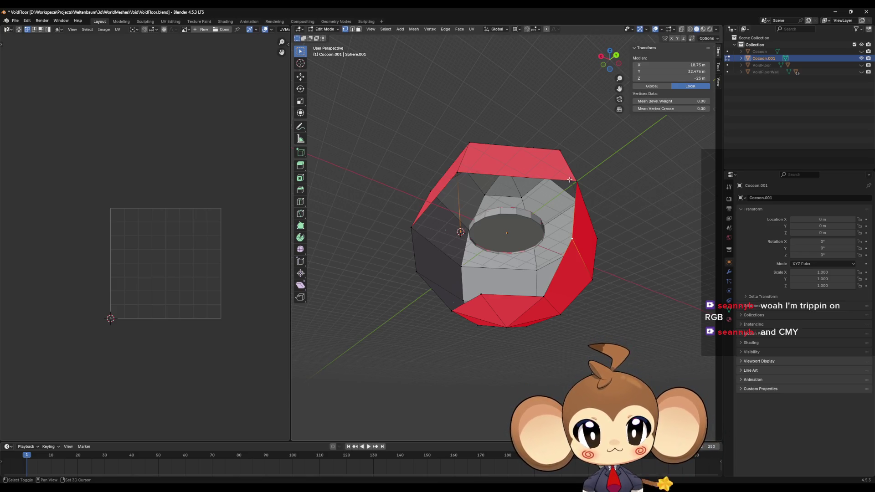
pyautogui.keyDown('shift'); pyautogui.click(570, 180); pyautogui.keyUp('shift')
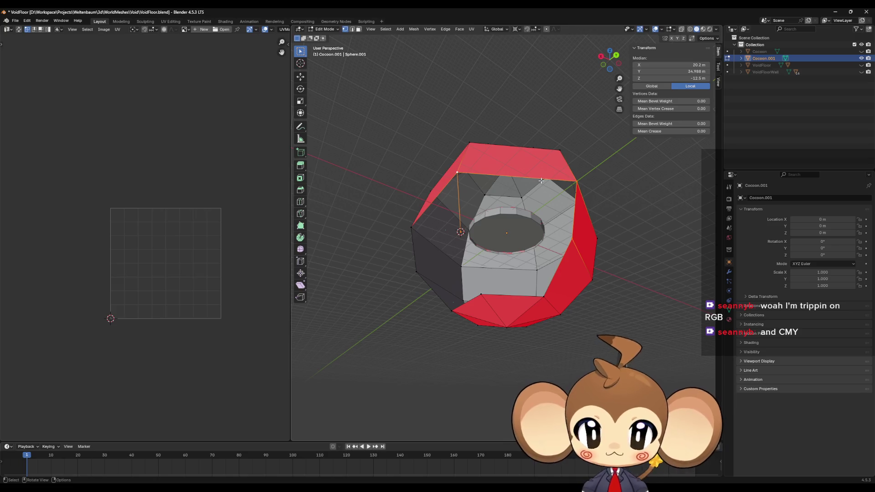
pyautogui.press('f')
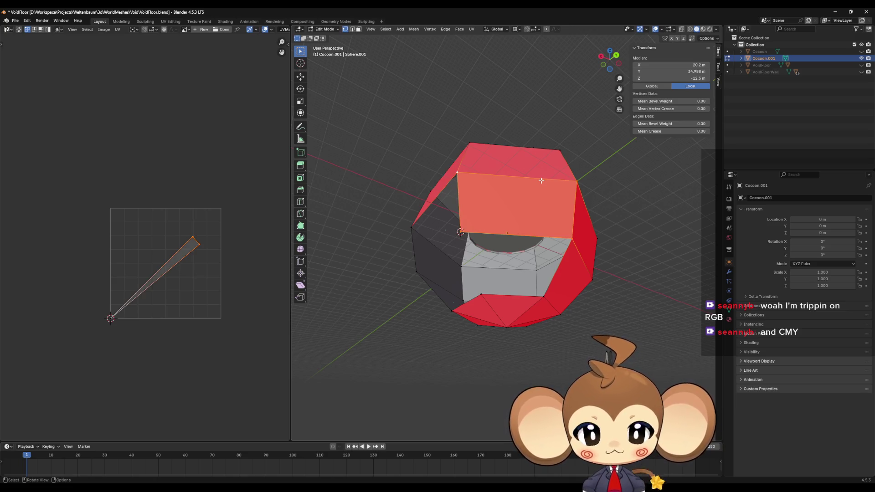
# Clear the selection and reveal all hidden parts of the cocoon
pyautogui.click(468, 229)
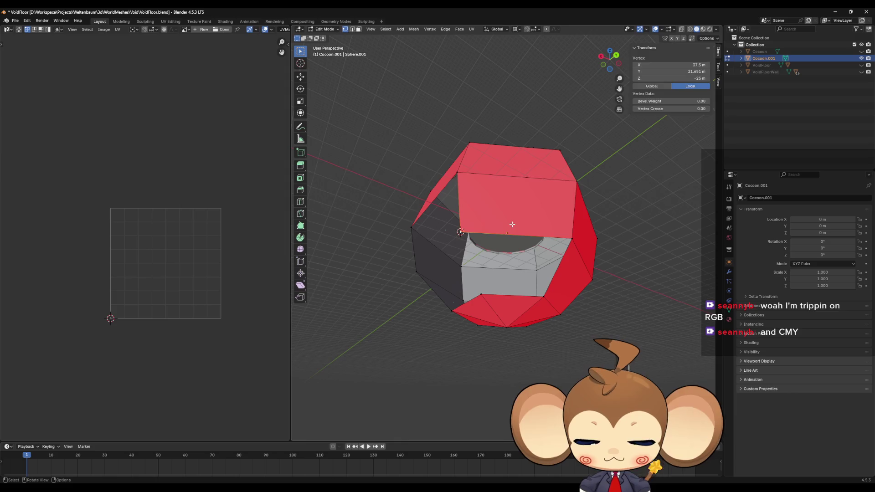
pyautogui.hotkey('alt', 'a')
pyautogui.moveTo(512, 224)
pyautogui.mouseDown()
pyautogui.moveTo(633, 283)
pyautogui.moveTo(646, 298)
pyautogui.mouseUp()
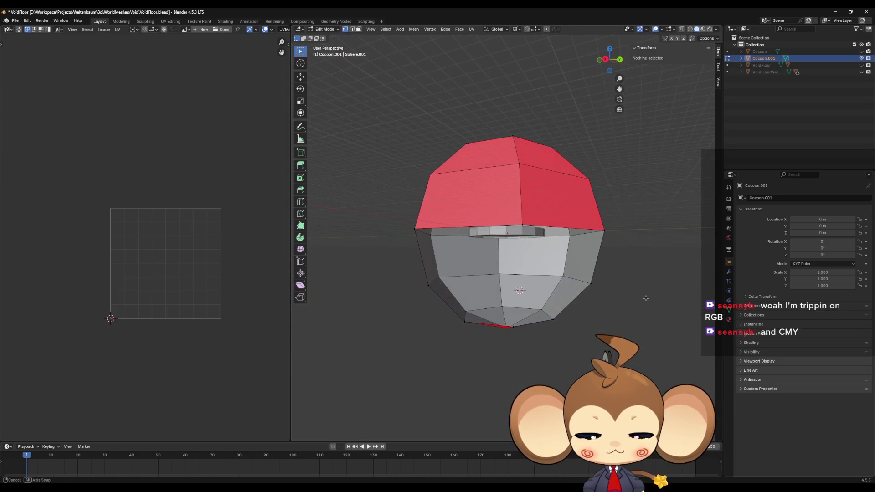
pyautogui.hotkey('alt', 'h')
# Scale the cocoon's selected centre vertices outward
pyautogui.moveTo(628, 333); pyautogui.dragTo(623, 310)
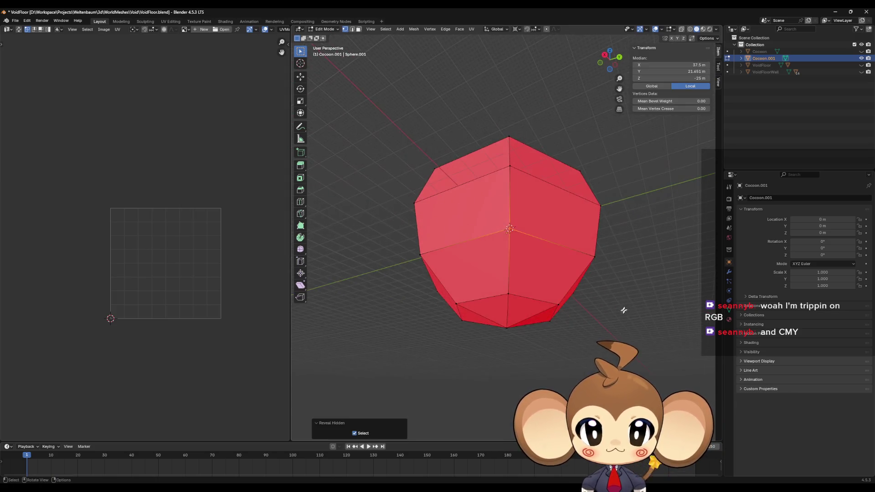
pyautogui.scroll(4, 624, 310)
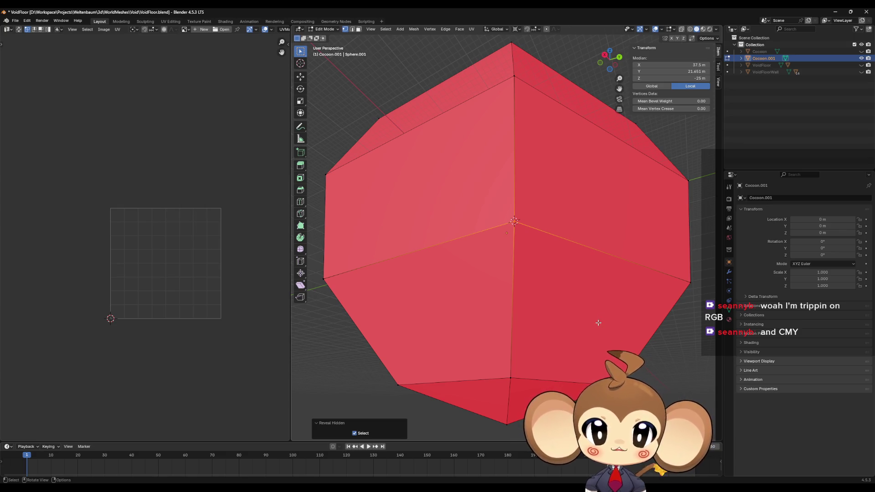
pyautogui.press('g')
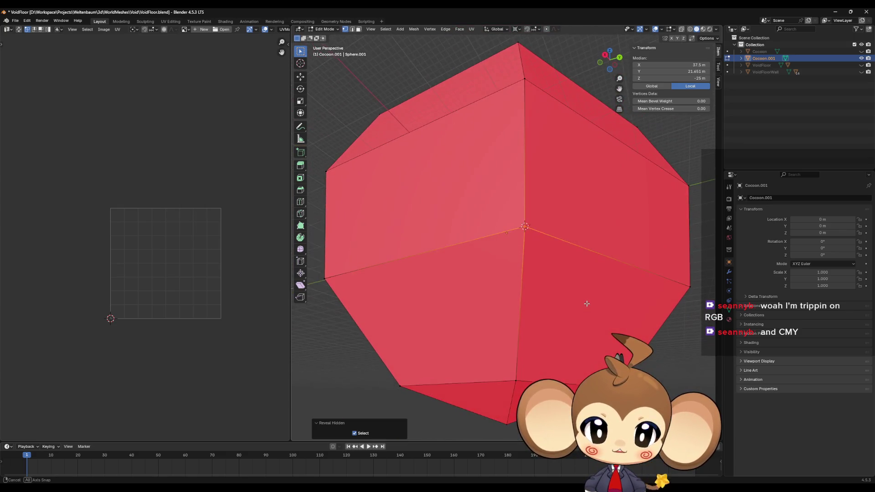
pyautogui.press('s')
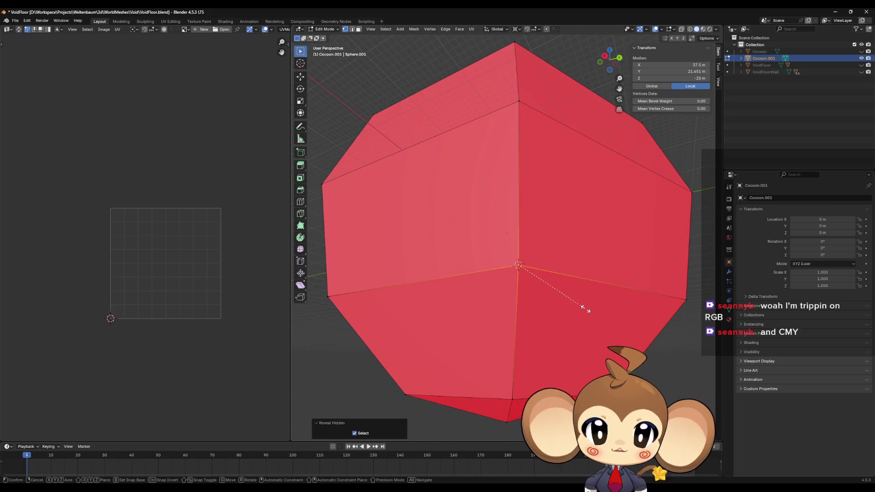
pyautogui.click(638, 323)
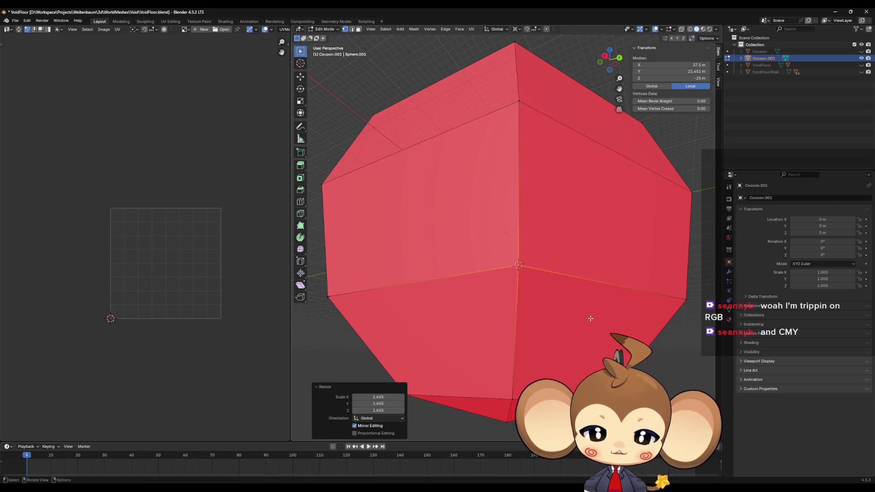
pyautogui.scroll(2, 590, 318)
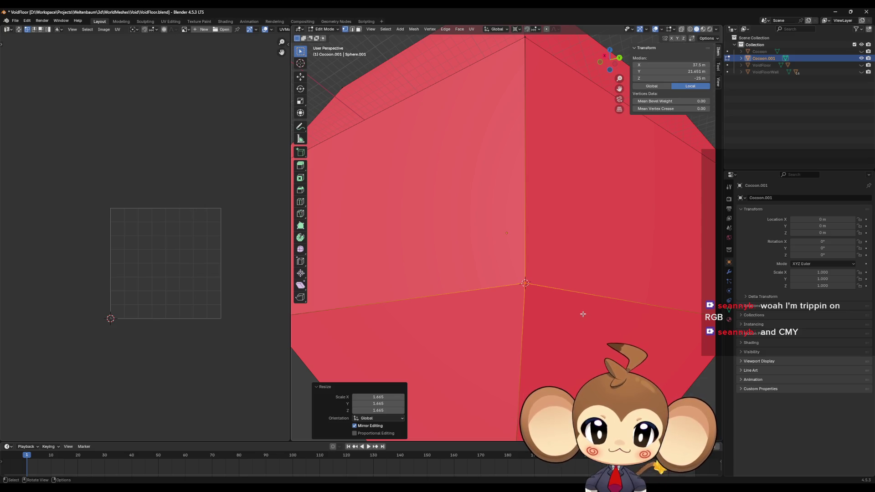
# Rip the central corner vertex apart four times so the petals separate around a hole
pyautogui.click(527, 284)
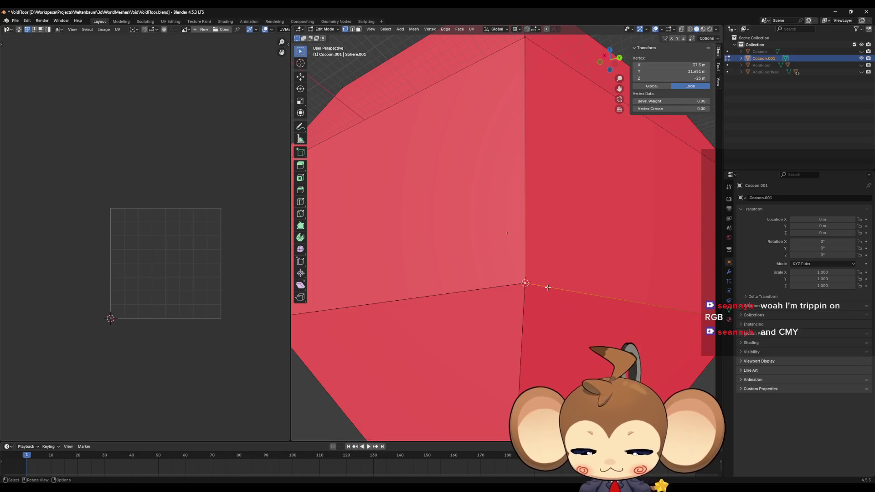
pyautogui.press('v')
pyautogui.click(524, 283)
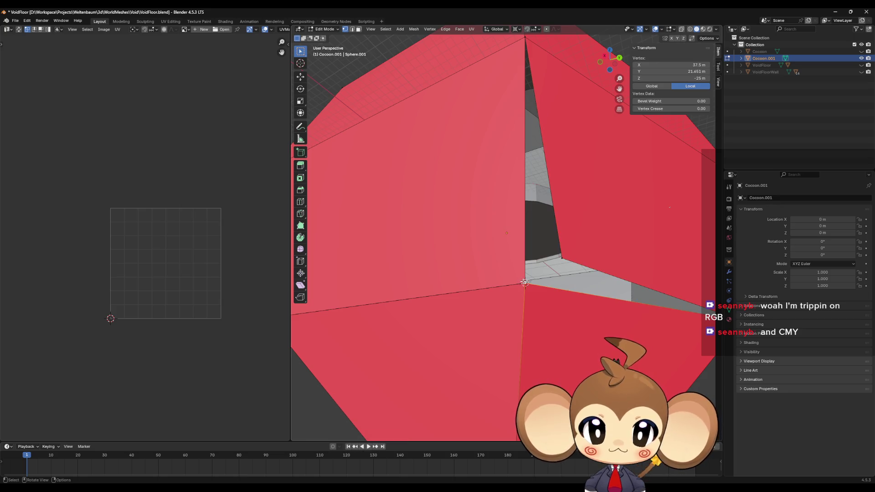
pyautogui.press('v')
pyautogui.click(525, 283)
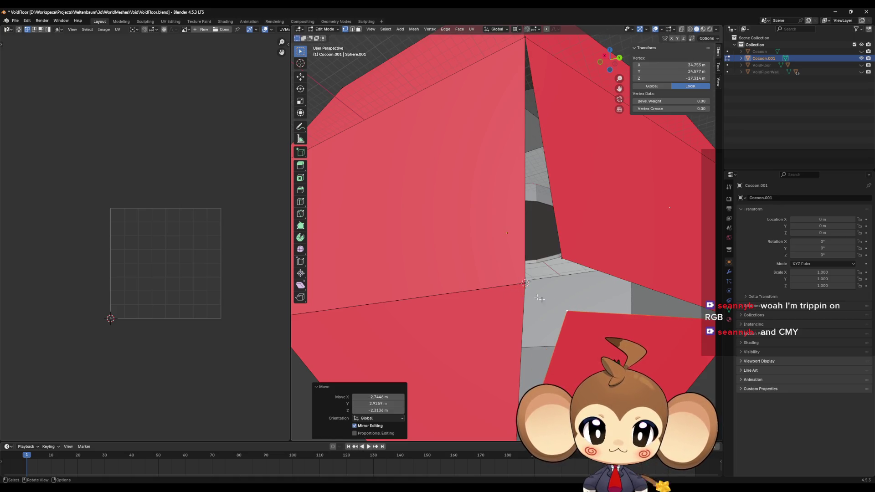
pyautogui.press('v')
pyautogui.click(524, 283)
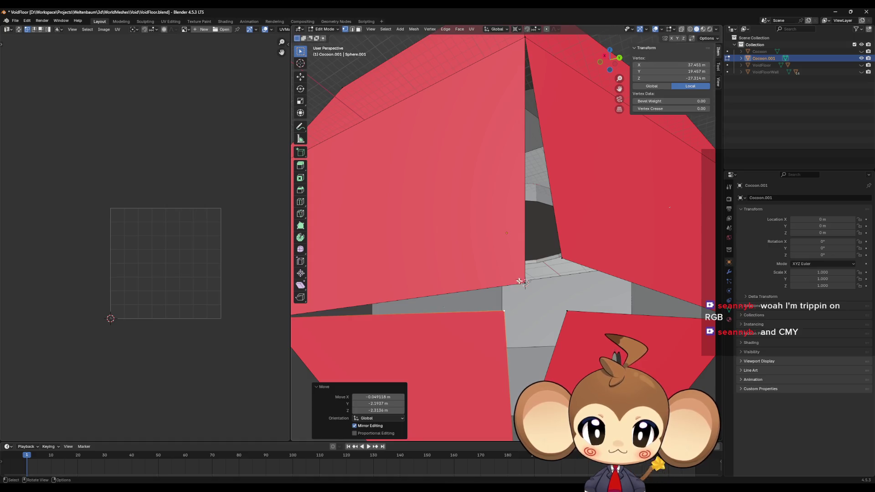
pyautogui.press('v')
pyautogui.click(564, 322)
# Show the Object Data properties and merge the first two stray vertex pairs at center
pyautogui.scroll(-3, 564, 322)
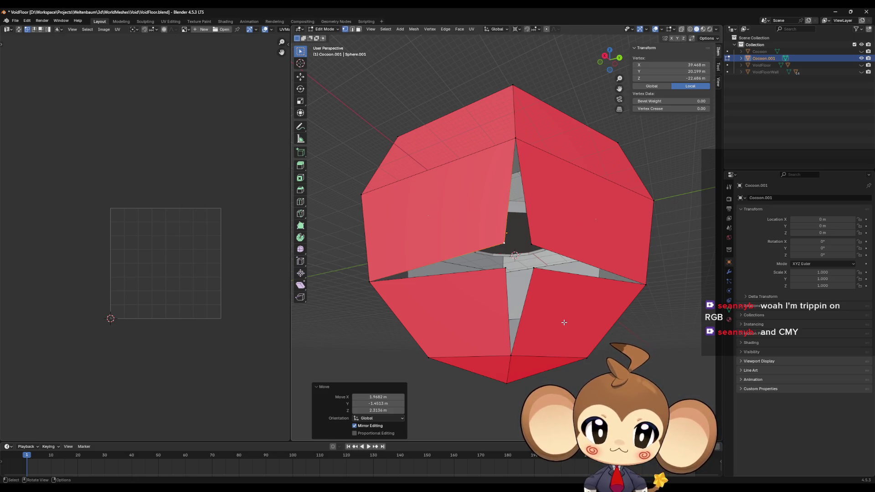
pyautogui.click(729, 311)
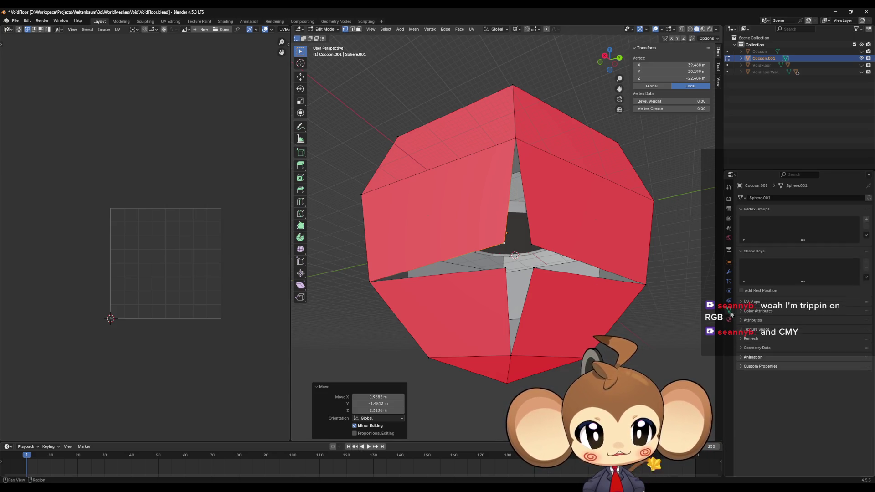
pyautogui.scroll(5, 528, 276)
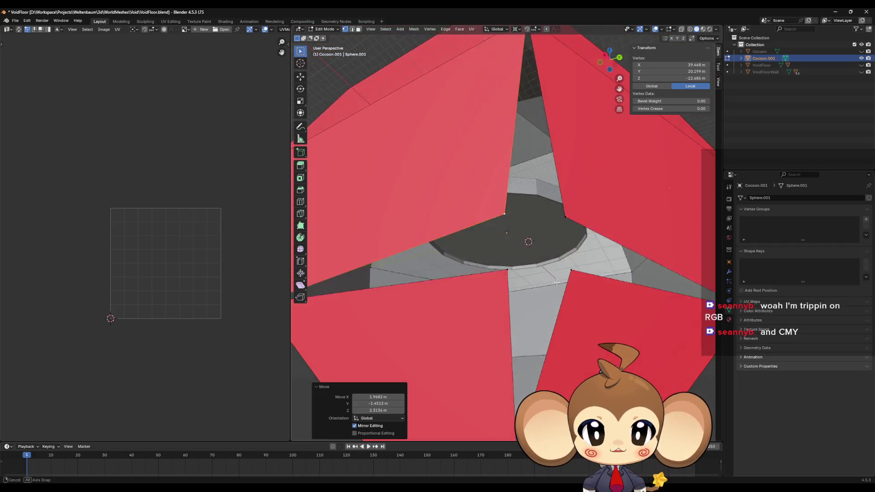
pyautogui.moveTo(556, 282); pyautogui.dragTo(556, 287)
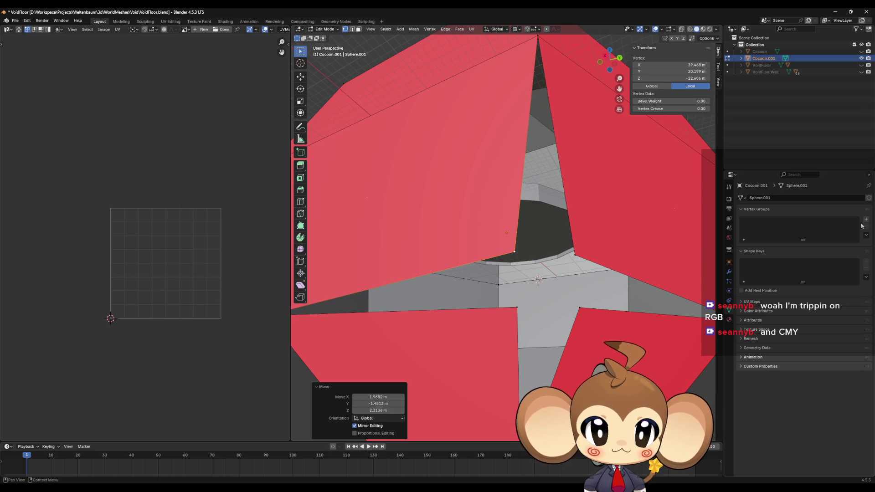
pyautogui.keyDown('shift'); pyautogui.click(575, 254); pyautogui.keyUp('shift')
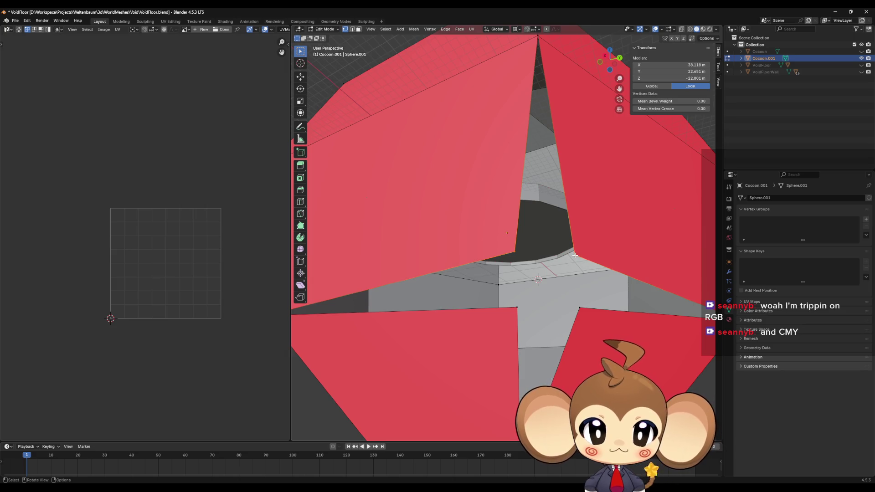
pyautogui.press('m')
pyautogui.click(587, 281)
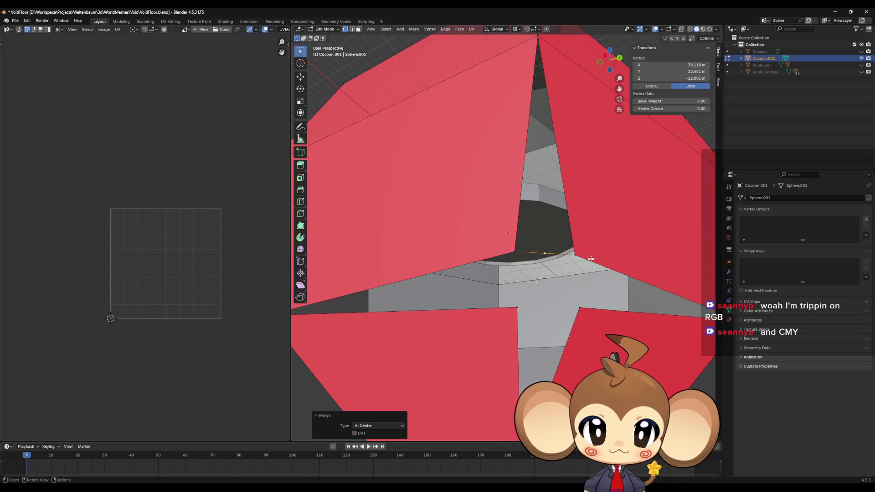
pyautogui.click(511, 252)
pyautogui.keyDown('shift'); pyautogui.click(516, 311); pyautogui.keyUp('shift')
pyautogui.press('m')
pyautogui.click(540, 307)
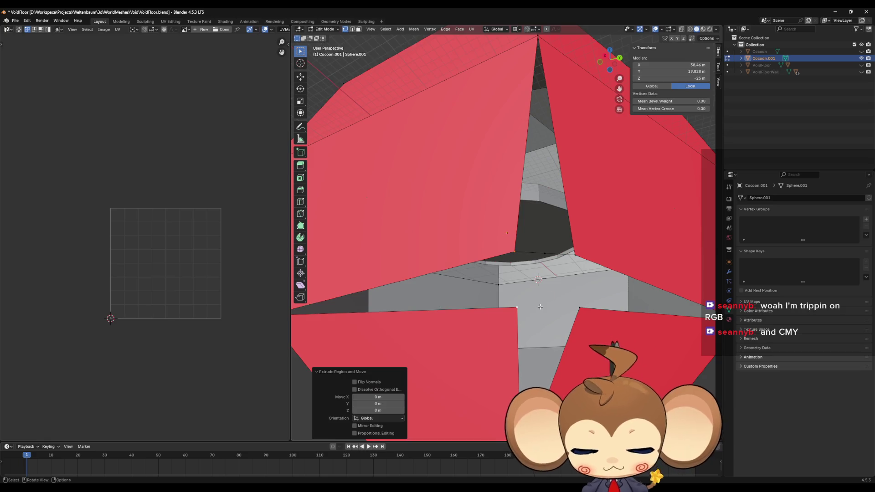
# Merge the lower-edge vertex pair and the extruded vertices at center to close the seam
pyautogui.click(516, 308)
pyautogui.keyDown('shift'); pyautogui.click(579, 309); pyautogui.keyUp('shift')
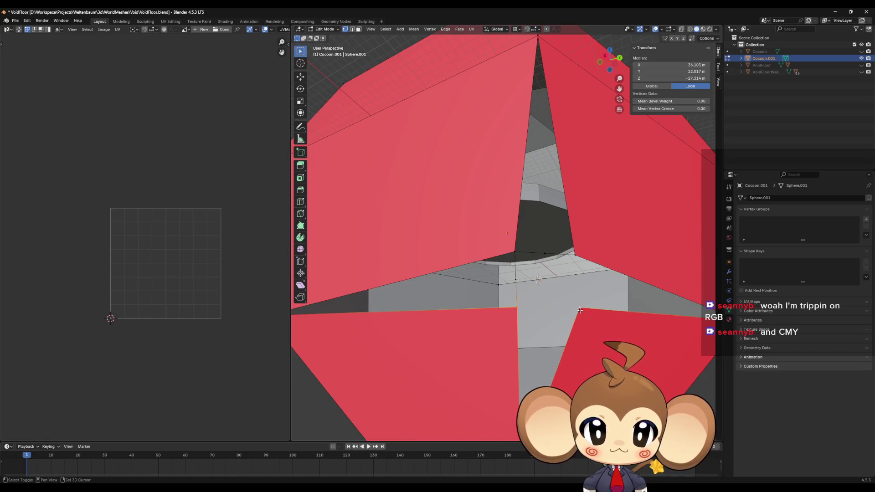
pyautogui.press('m')
pyautogui.click(585, 314)
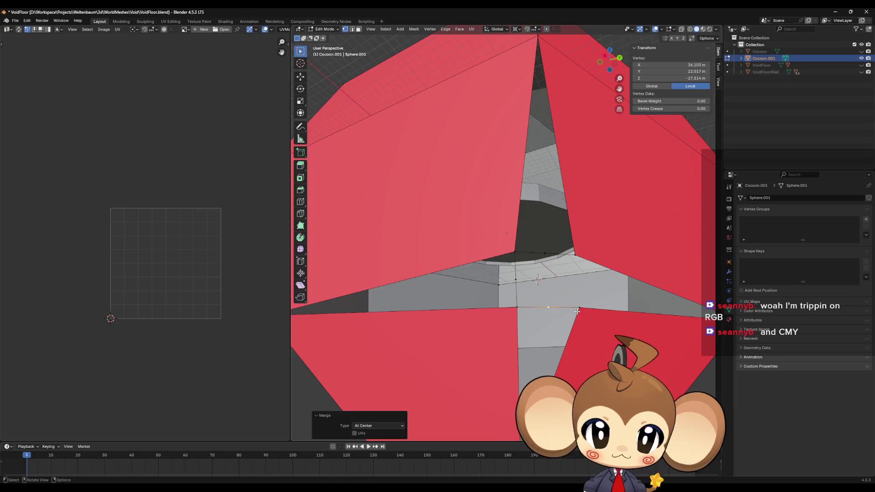
pyautogui.click(578, 308)
pyautogui.keyDown('shift'); pyautogui.click(616, 270); pyautogui.keyUp('shift')
pyautogui.press('m')
pyautogui.click(615, 270)
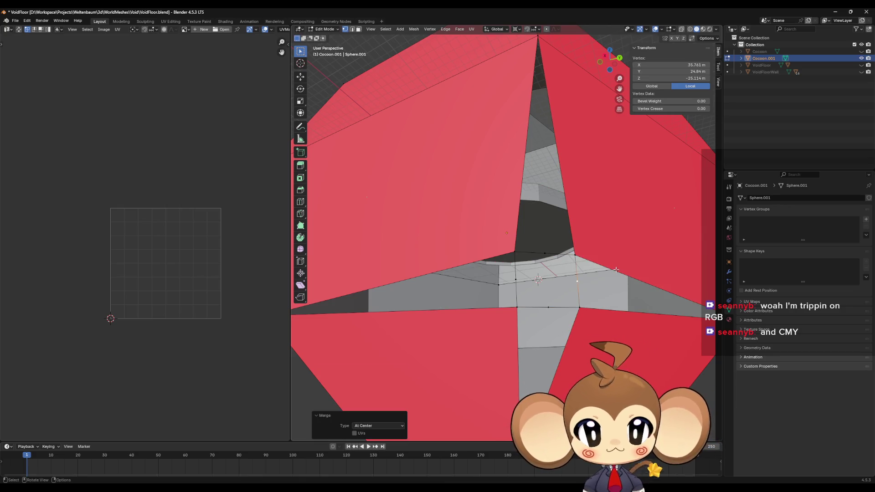
pyautogui.moveTo(615, 270); pyautogui.dragTo(609, 279)
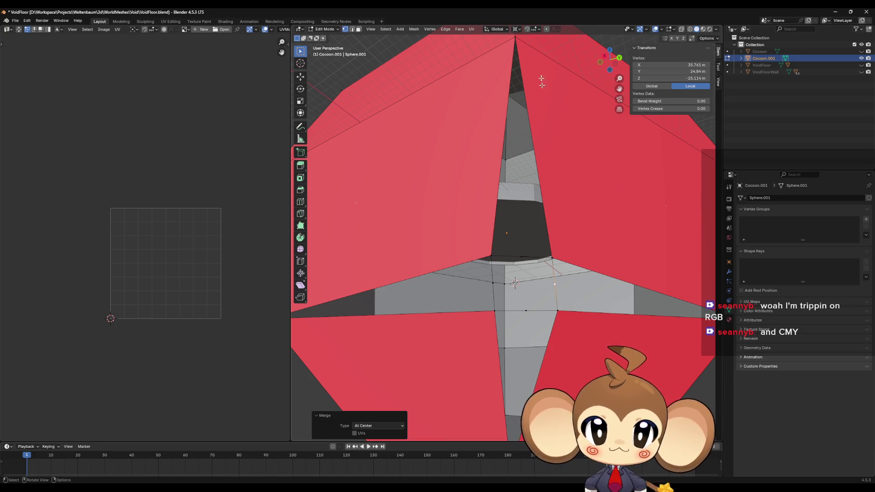
# Fill the gap between the two upper petals with a face from the apex and base vertices
pyautogui.click(517, 41)
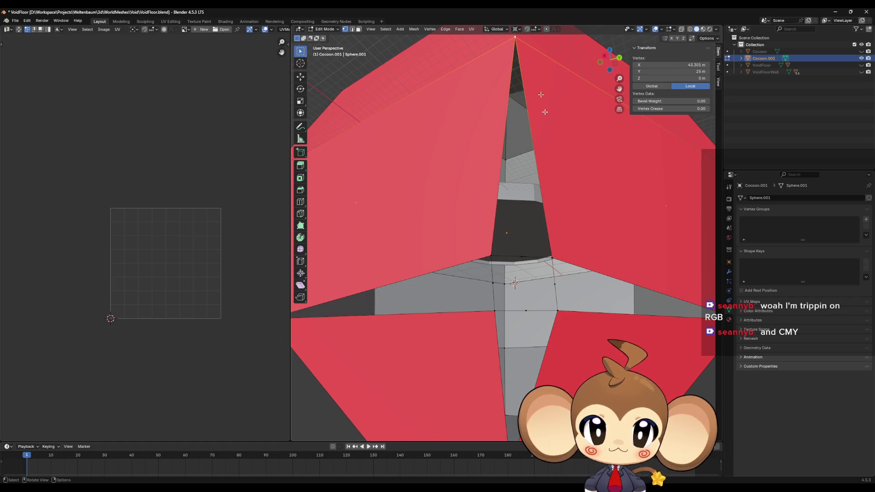
pyautogui.keyDown('shift'); pyautogui.click(551, 258); pyautogui.keyUp('shift')
pyautogui.keyDown('shift'); pyautogui.click(522, 257); pyautogui.keyUp('shift')
pyautogui.keyDown('shift'); pyautogui.click(551, 258); pyautogui.keyUp('shift')
pyautogui.keyDown('shift'); pyautogui.click(491, 257); pyautogui.keyUp('shift')
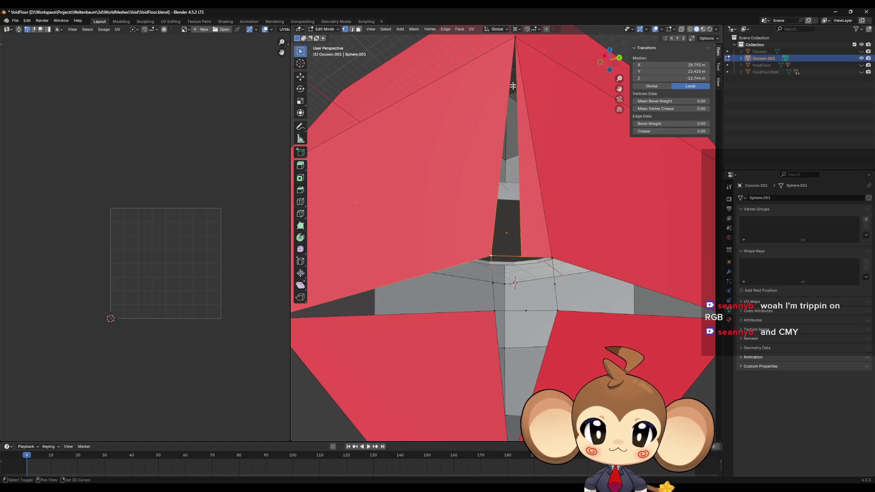
pyautogui.press('f')
pyautogui.keyDown('shift'); pyautogui.click(522, 257); pyautogui.keyUp('shift')
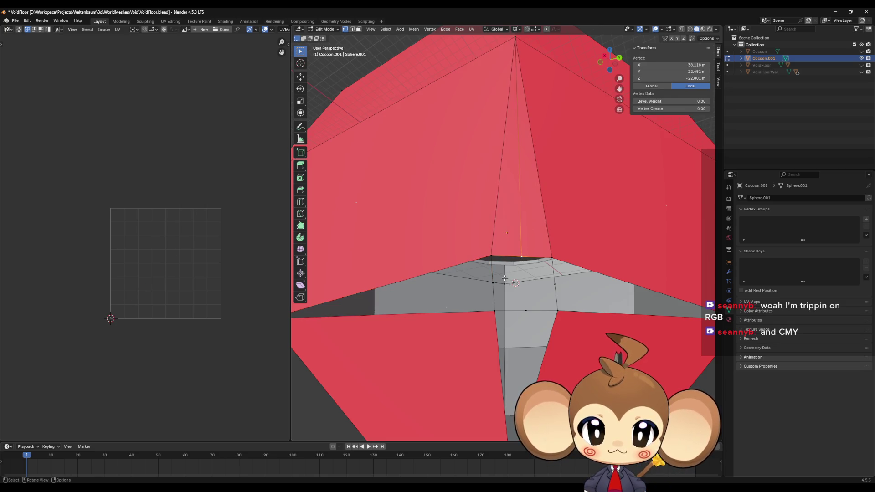
pyautogui.keyDown('shift'); pyautogui.click(523, 258); pyautogui.keyUp('shift')
pyautogui.scroll(-3, 490, 275)
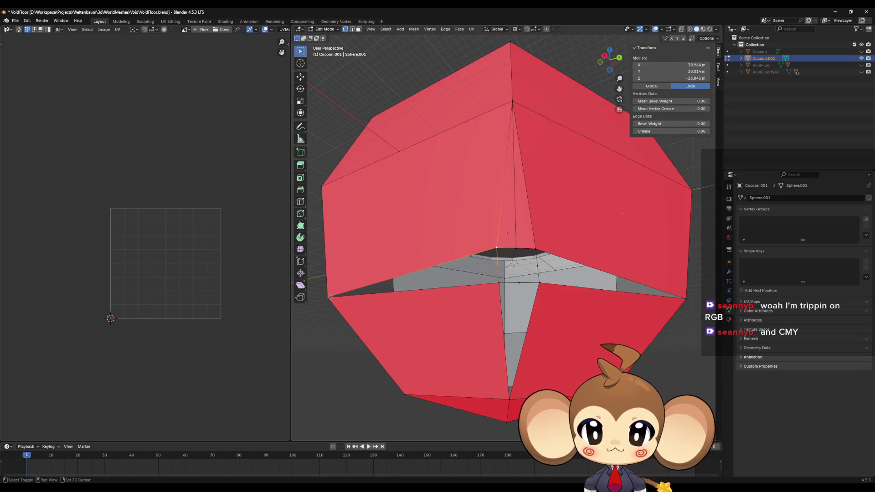
# Select the vertices and edges bordering the left seam and lower grey strip
pyautogui.click(496, 266)
pyautogui.click(498, 266)
pyautogui.keyDown('shift'); pyautogui.click(500, 283); pyautogui.keyUp('shift')
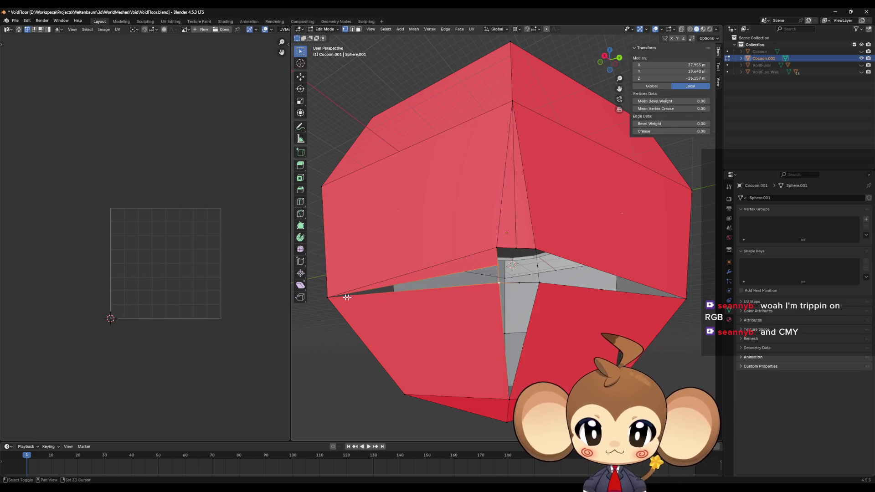
pyautogui.keyDown('shift'); pyautogui.click(328, 297); pyautogui.keyUp('shift')
pyautogui.click(517, 285)
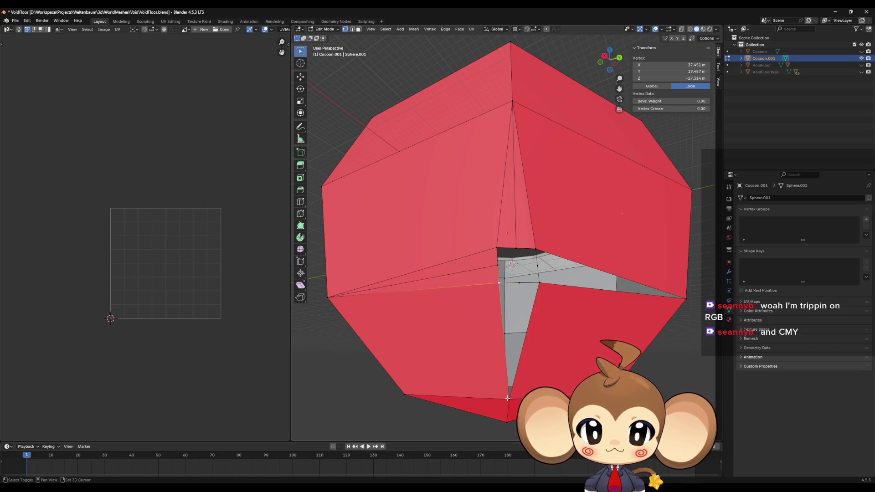
pyautogui.keyDown('shift'); pyautogui.click(518, 284); pyautogui.keyUp('shift')
pyautogui.keyDown('shift'); pyautogui.click(523, 344); pyautogui.keyUp('shift')
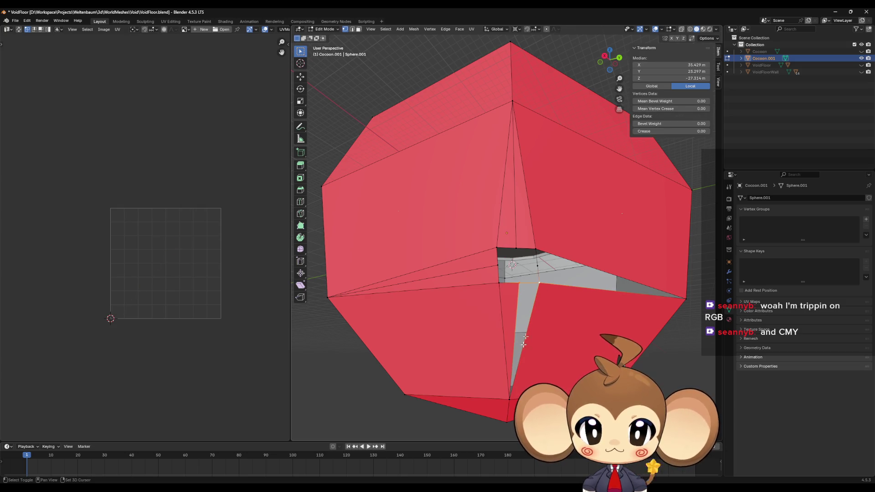
# Fill the right-side wedge gap with a new face from its bordering vertices
pyautogui.click(606, 295)
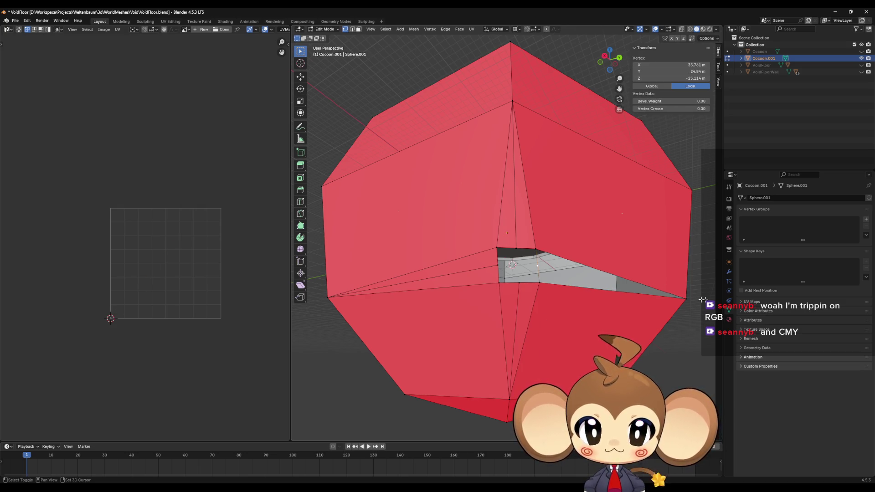
pyautogui.keyDown('shift'); pyautogui.click(540, 284); pyautogui.keyUp('shift')
pyautogui.click(537, 268)
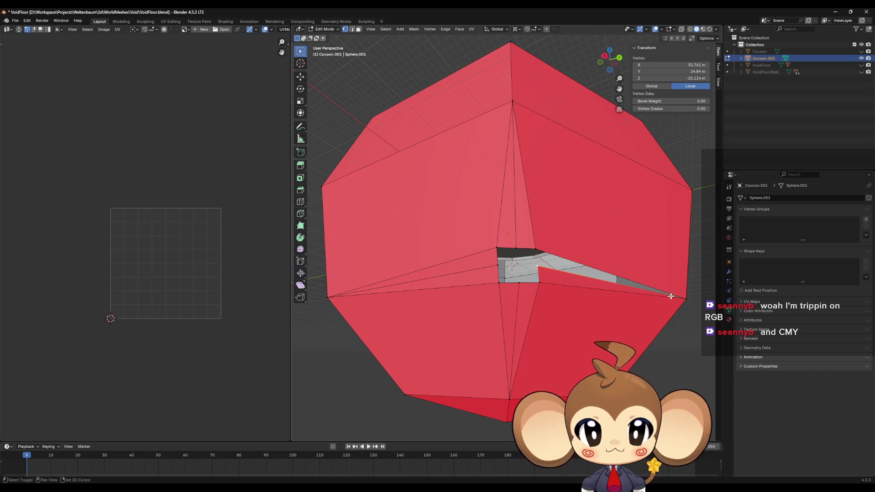
pyautogui.keyDown('shift'); pyautogui.click(684, 298); pyautogui.keyUp('shift')
pyautogui.keyDown('shift'); pyautogui.click(536, 249); pyautogui.keyUp('shift')
pyautogui.press('f')
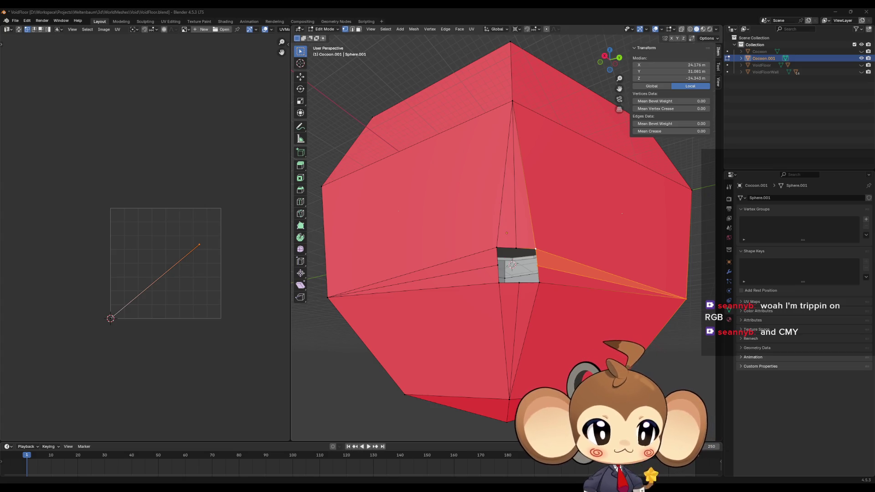
pyautogui.moveTo(555, 303)
pyautogui.mouseDown()
pyautogui.moveTo(553, 250)
pyautogui.moveTo(599, 269)
pyautogui.moveTo(518, 258)
pyautogui.mouseUp()
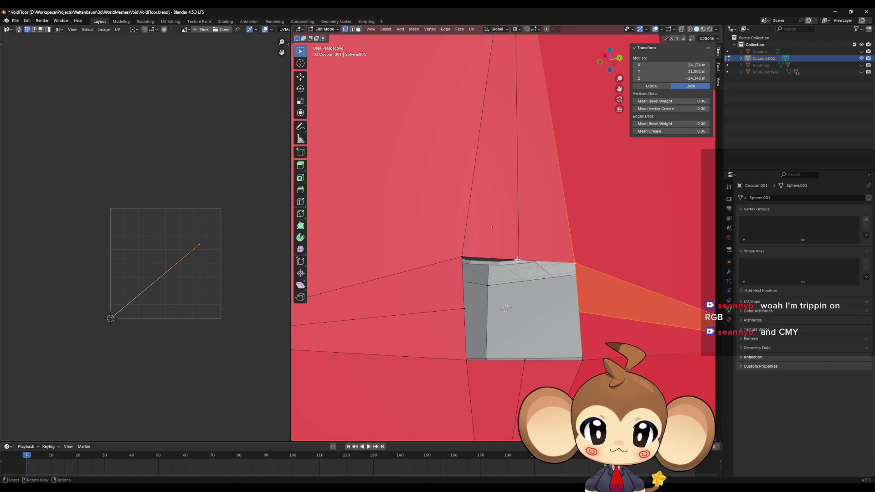
# Create vertex groups N and NE holding the top vertex and the top-right corner vertex
pyautogui.click(518, 259)
pyautogui.click(865, 219)
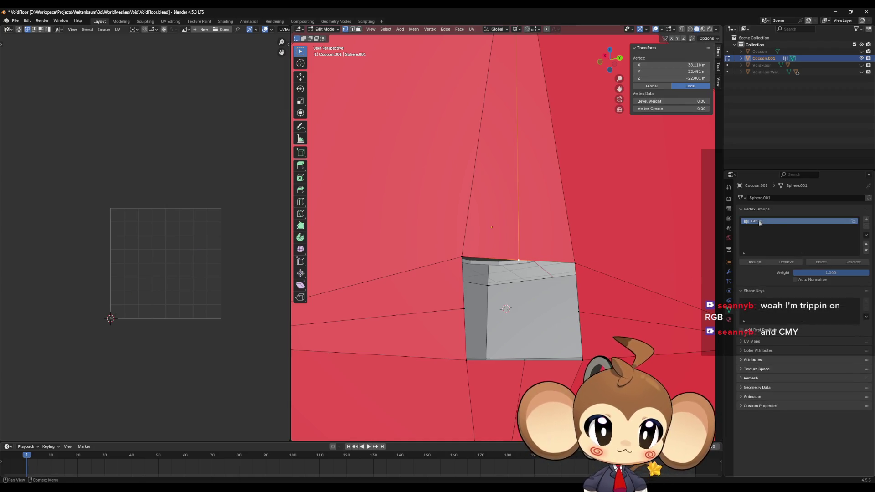
pyautogui.doubleClick(757, 222)
pyautogui.write('N')
pyautogui.press('Return')
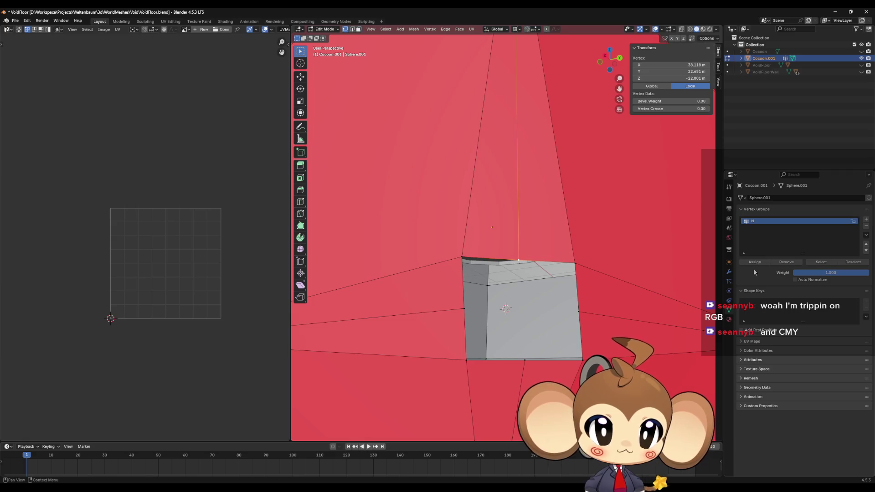
pyautogui.click(752, 263)
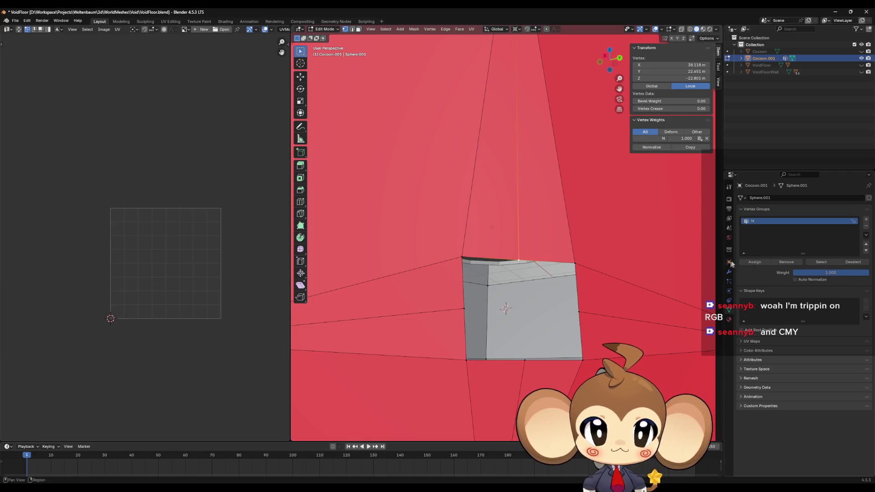
pyautogui.click(866, 220)
pyautogui.doubleClick(758, 229)
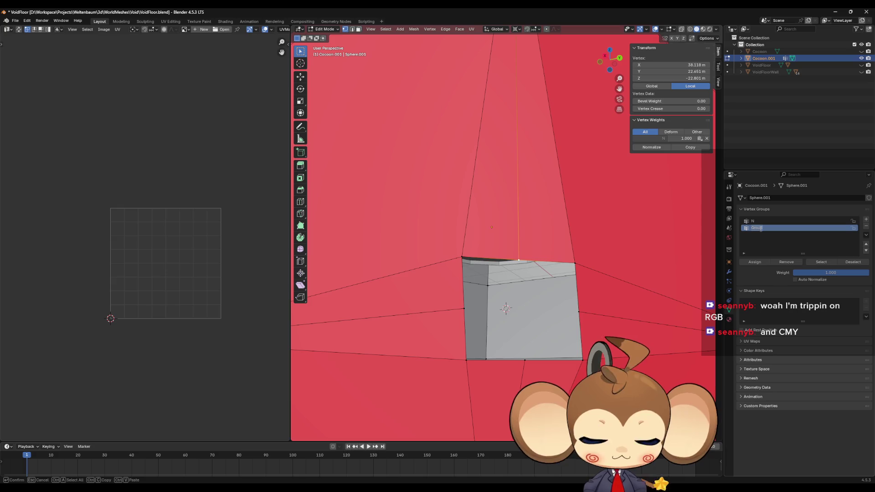
pyautogui.write('NE')
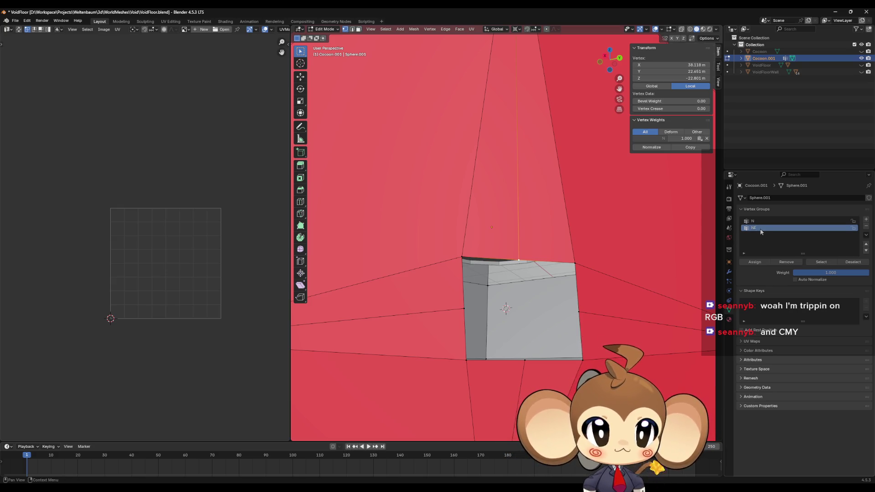
pyautogui.press('Return')
pyautogui.click(574, 262)
pyautogui.click(754, 261)
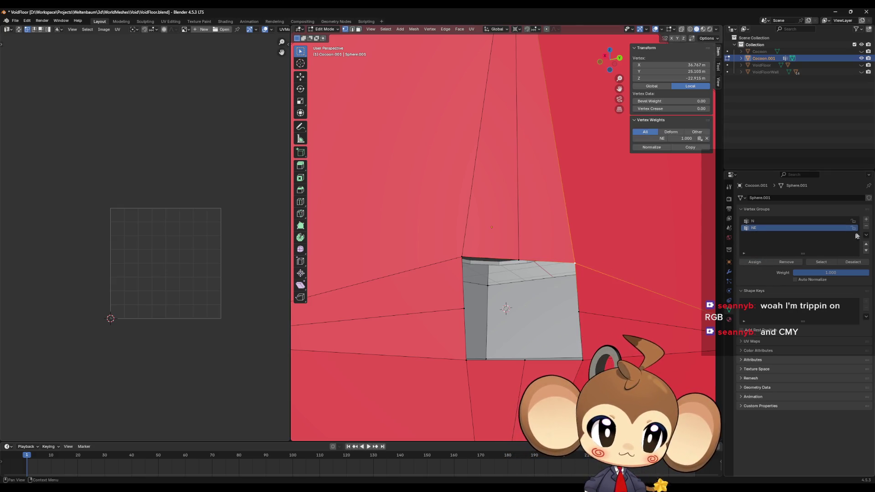
# Create vertex groups E and SE holding the right-side and bottom-right corner vertices
pyautogui.click(866, 220)
pyautogui.doubleClick(758, 234)
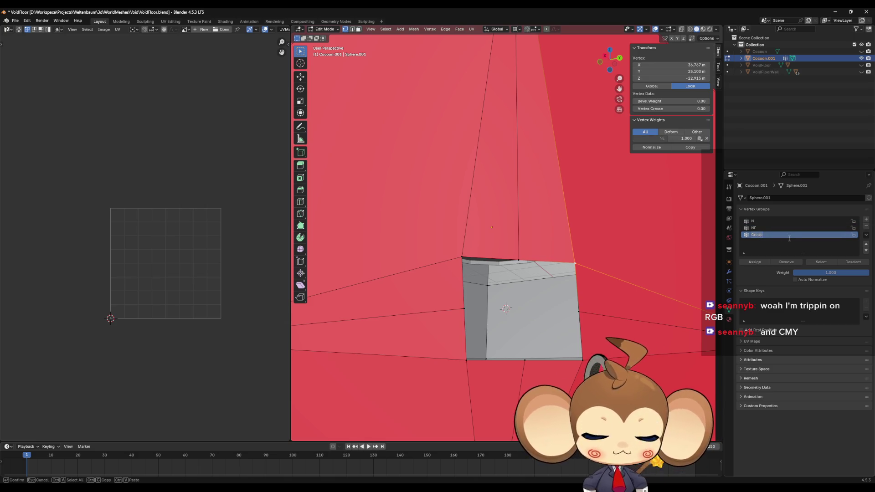
pyautogui.write('E')
pyautogui.press('Return')
pyautogui.click(585, 314)
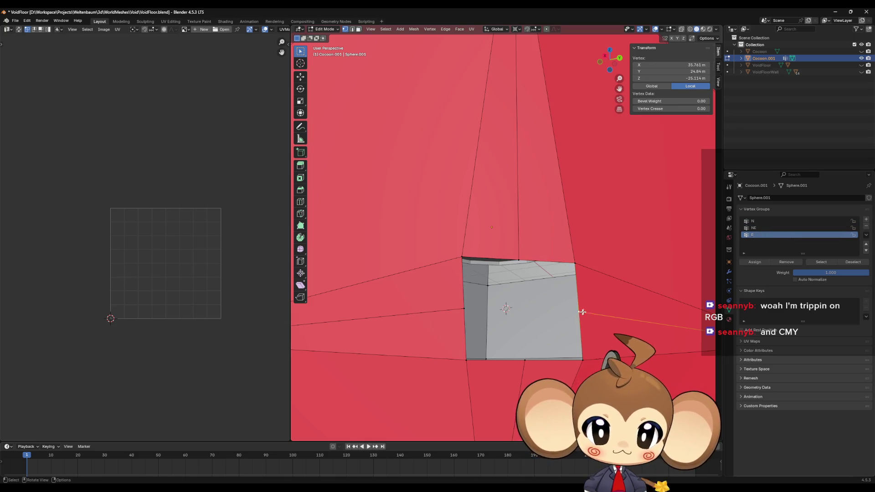
pyautogui.click(755, 262)
pyautogui.click(866, 219)
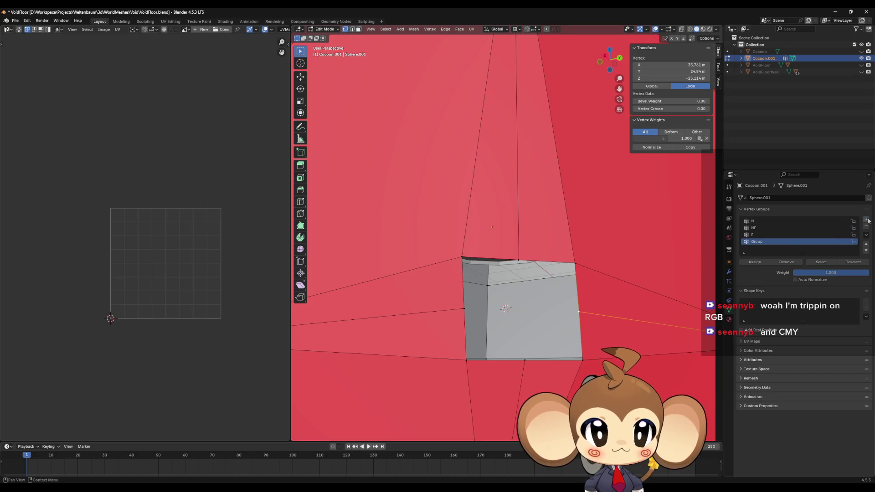
pyautogui.doubleClick(760, 241)
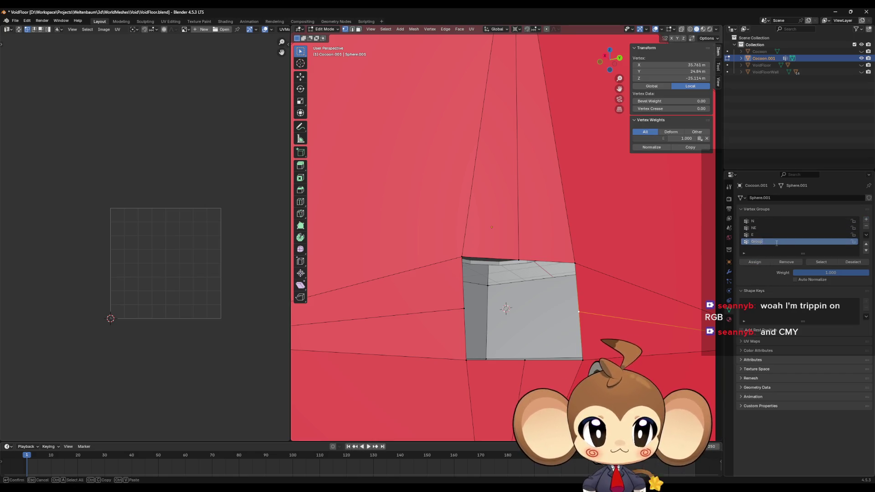
pyautogui.write('SE')
pyautogui.press('Return')
pyautogui.click(582, 360)
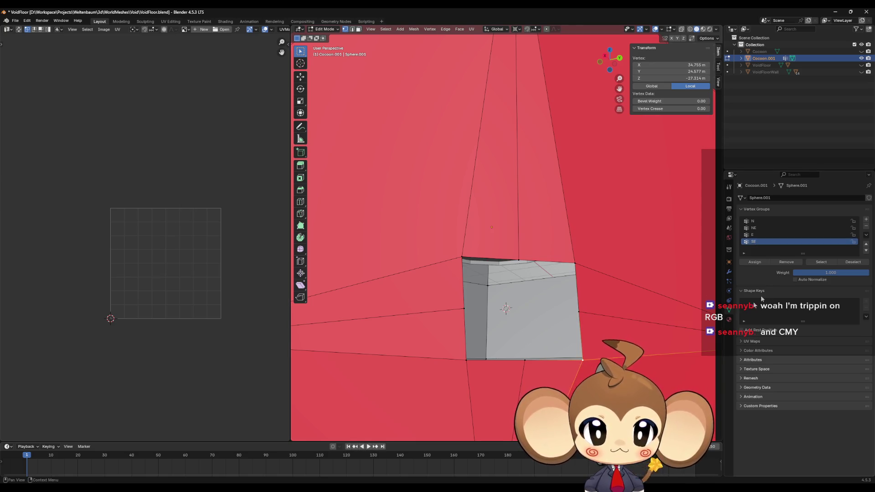
pyautogui.click(754, 262)
# Select the bottom-middle vertex and assign it to a new vertex group named S
pyautogui.click(766, 235)
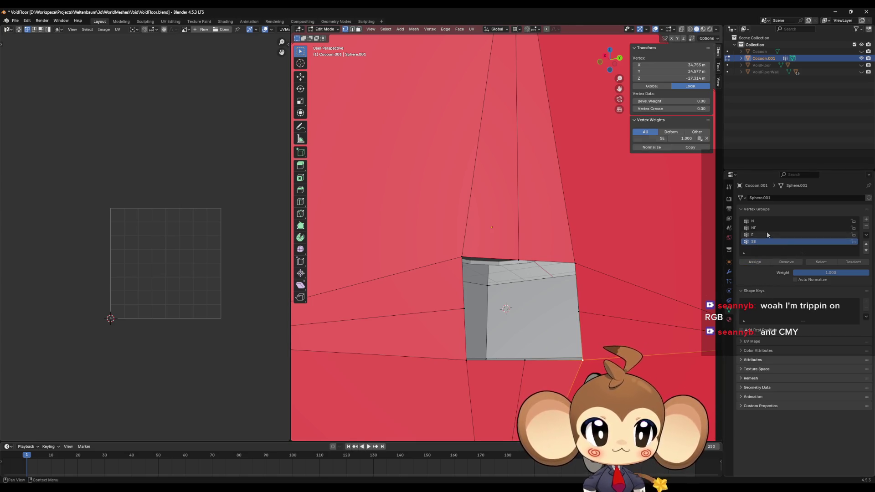
pyautogui.click(820, 263)
pyautogui.hotkey('alt', 'a')
pyautogui.click(821, 263)
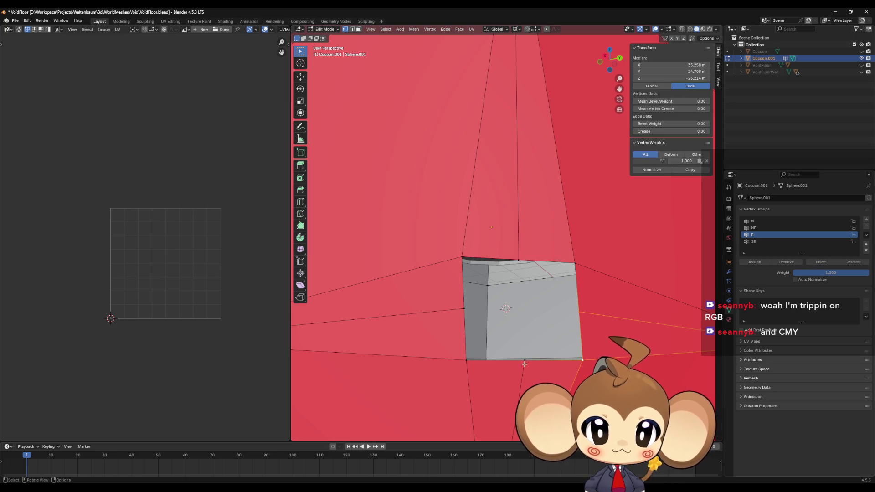
pyautogui.click(866, 219)
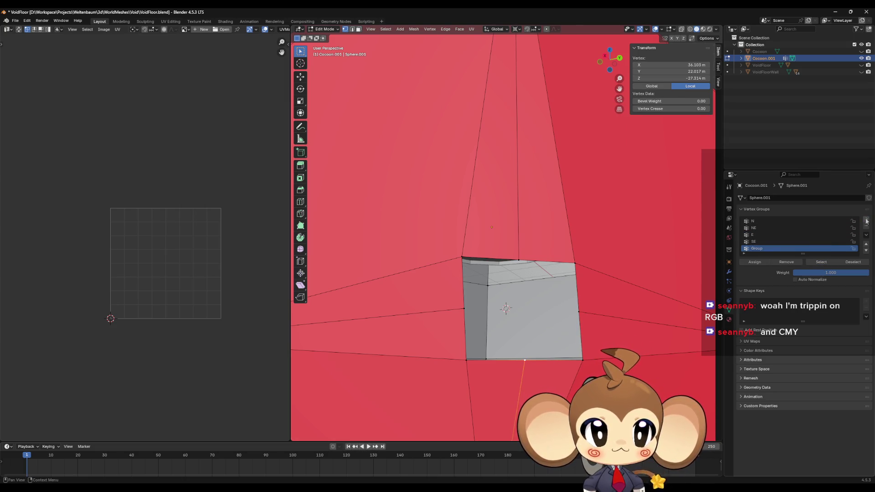
pyautogui.doubleClick(759, 249)
pyautogui.write('S')
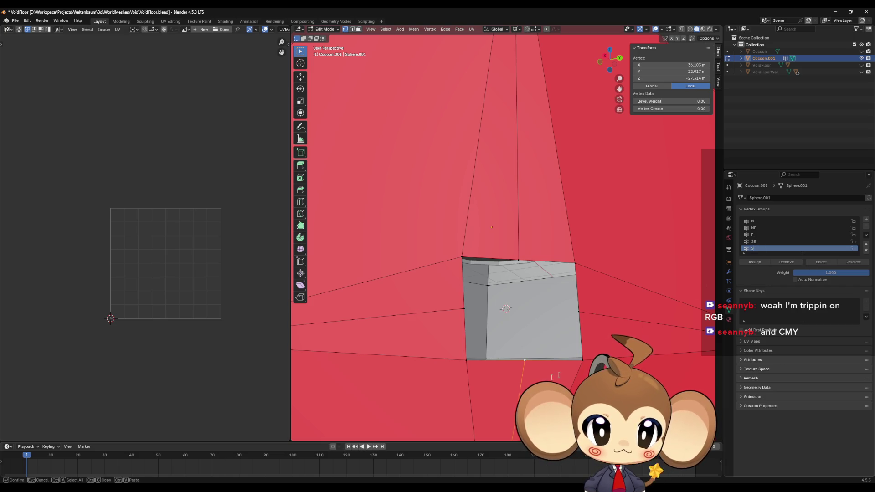
pyautogui.press('Return')
pyautogui.click(754, 262)
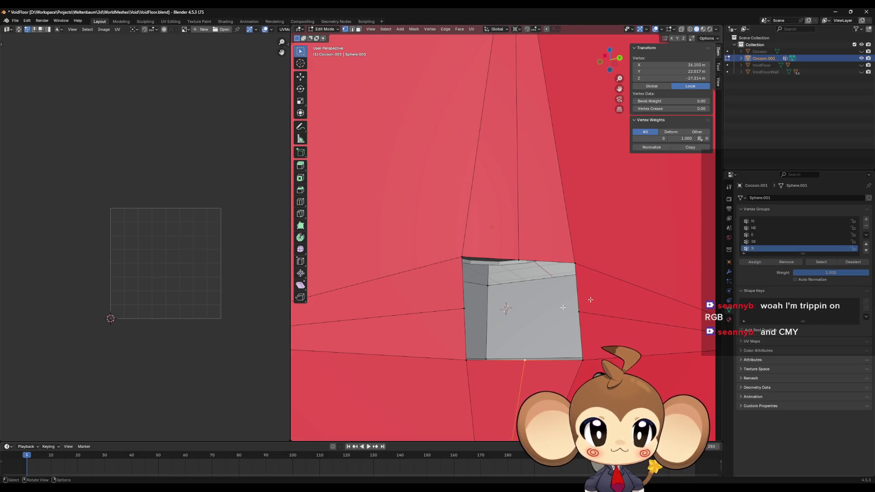
# Select the bottom-left corner vertex and add a new vertex group named SW
pyautogui.click(465, 359)
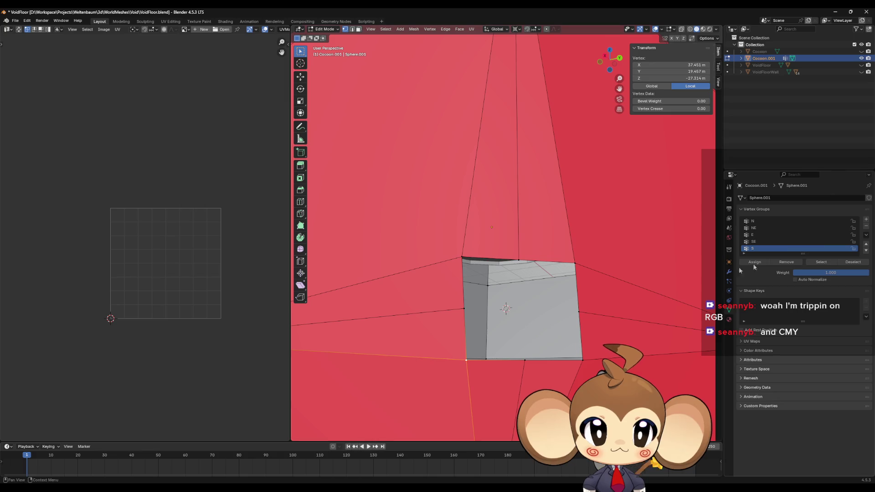
pyautogui.click(866, 220)
pyautogui.doubleClick(758, 249)
pyautogui.write('SW')
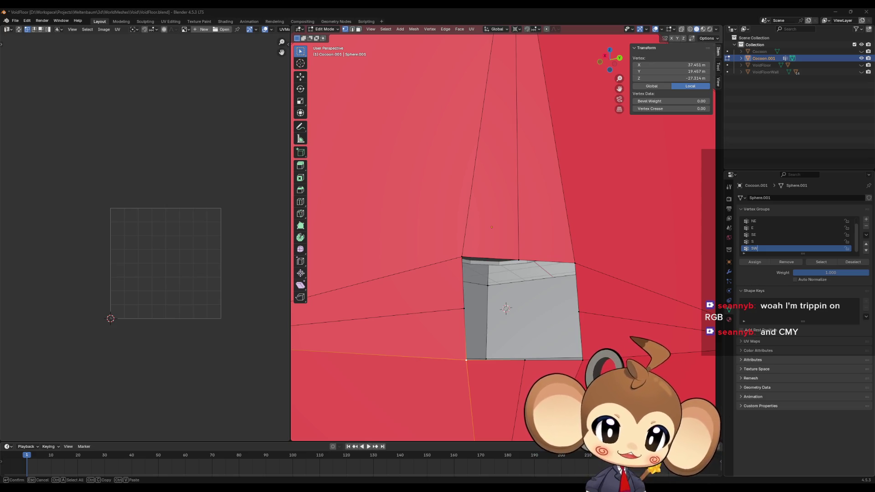
# Switch from Blender to the Unreal Engine editor with the Main level open
pyautogui.hotkey('alt', 'Tab')
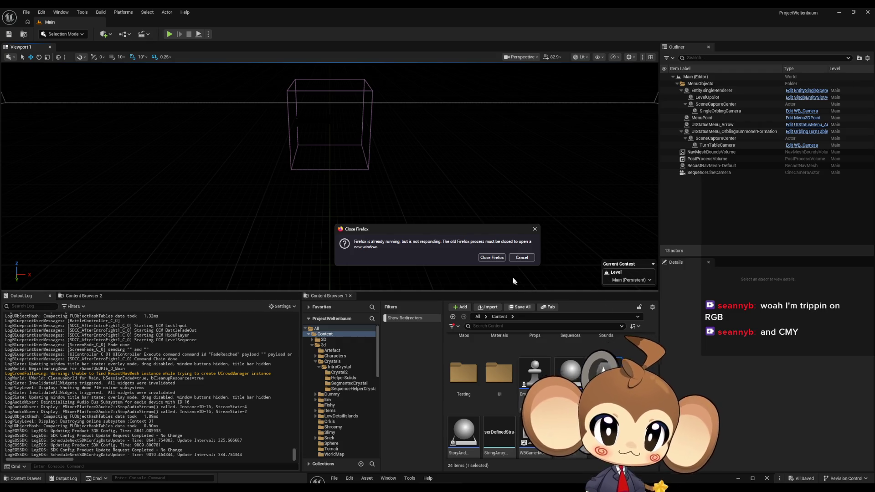
# Close the unresponsive old Firefox process from the warning dialog
pyautogui.click(492, 258)
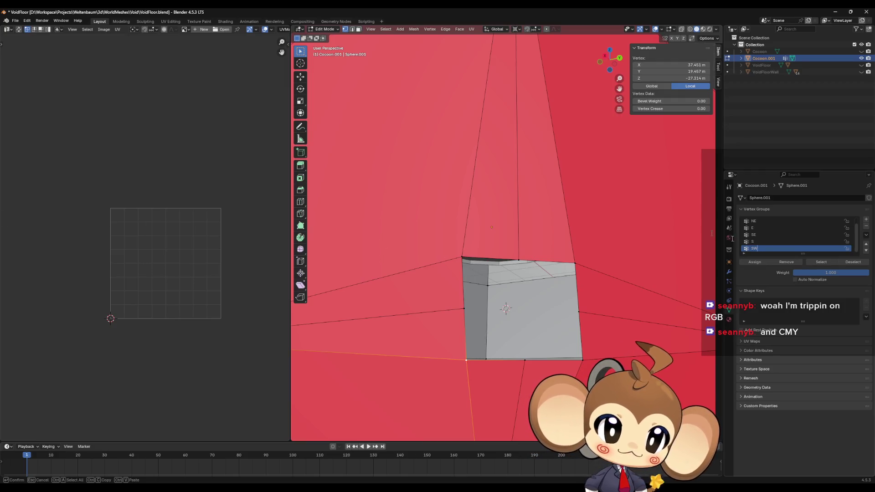
# Assign the bottom-left vertex to SW, create group W with the left-side vertex, and add another group
pyautogui.click(763, 263)
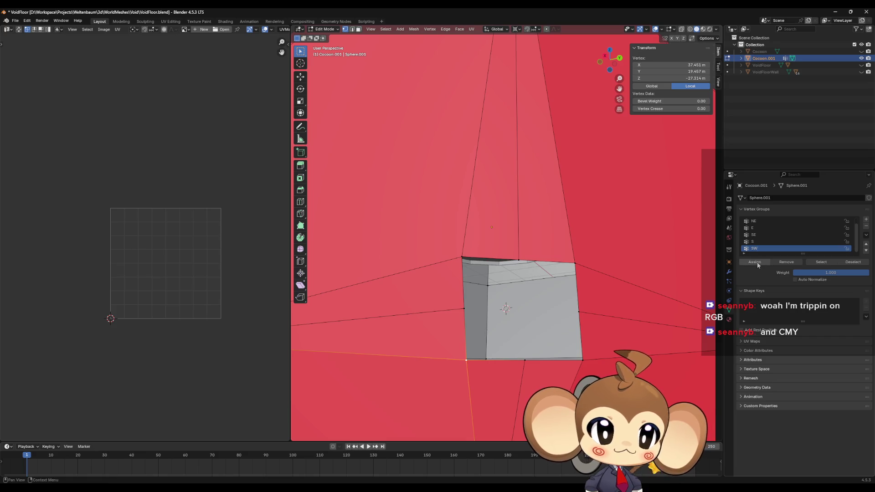
pyautogui.click(463, 308)
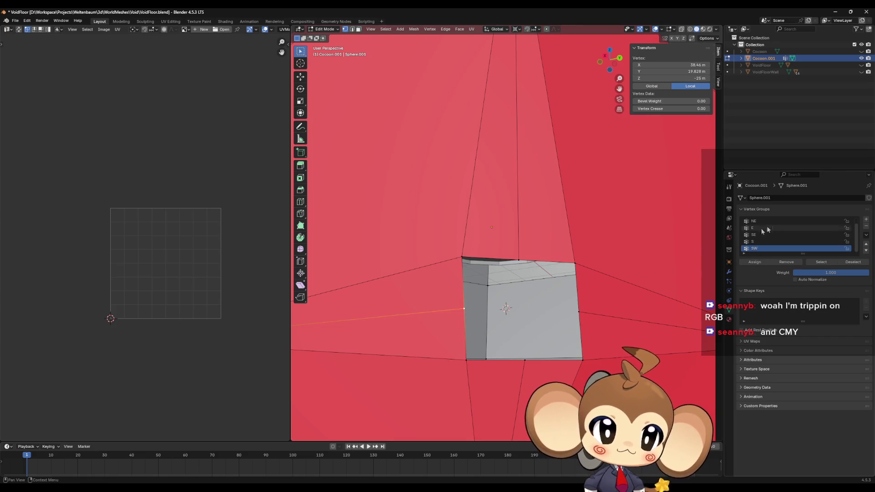
pyautogui.click(865, 219)
pyautogui.doubleClick(758, 248)
pyautogui.write('W')
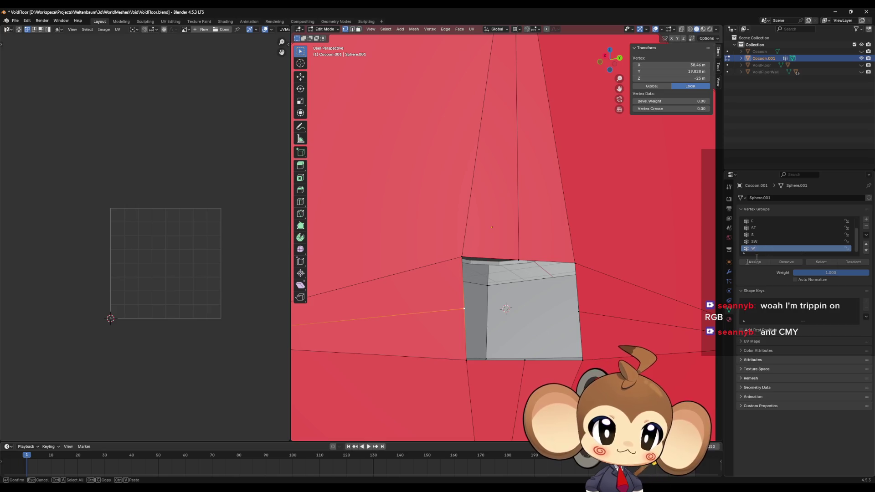
pyautogui.press('Return')
pyautogui.click(753, 263)
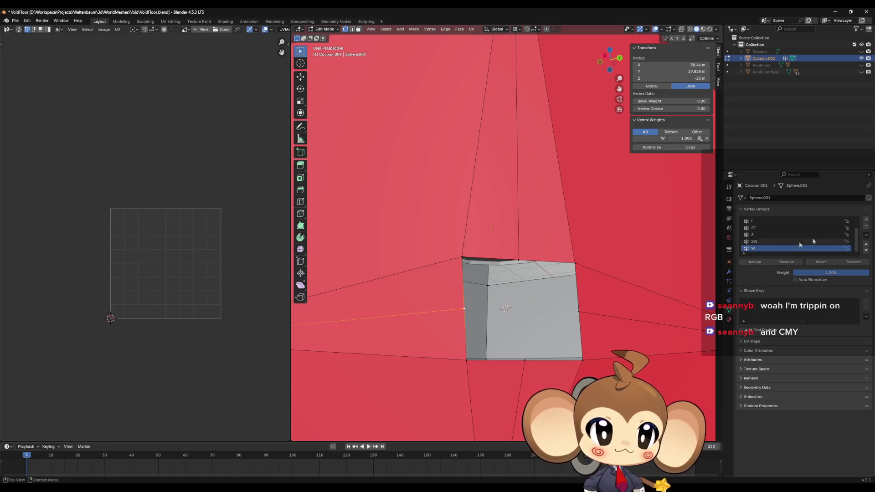
pyautogui.click(865, 219)
pyautogui.doubleClick(760, 249)
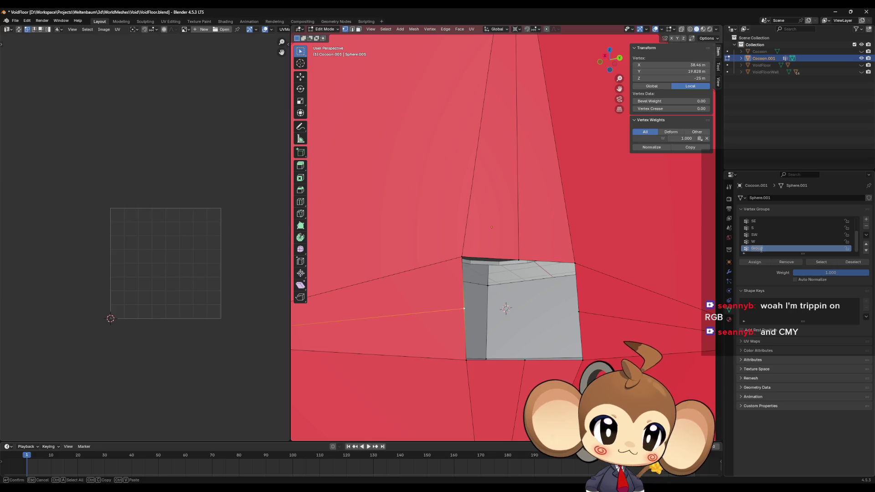
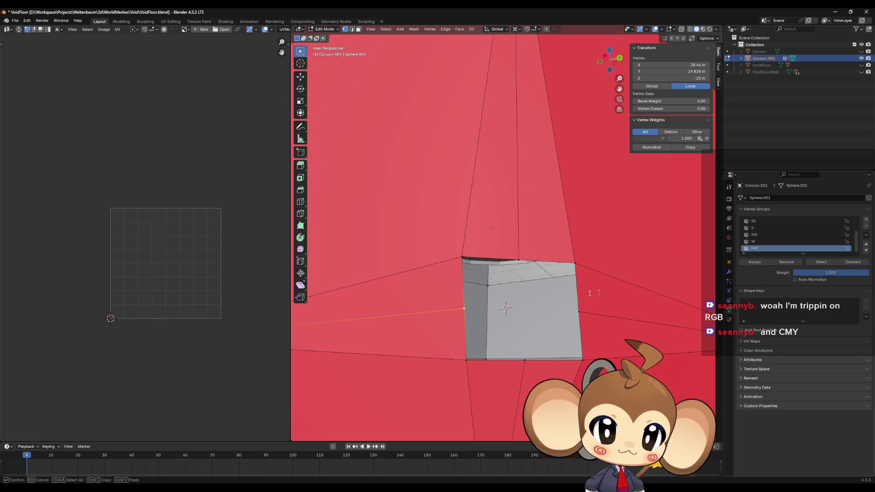
# Name the vertex group NW and assign the hole's northwest corner vertex to it
pyautogui.press('Return')
pyautogui.click(461, 257)
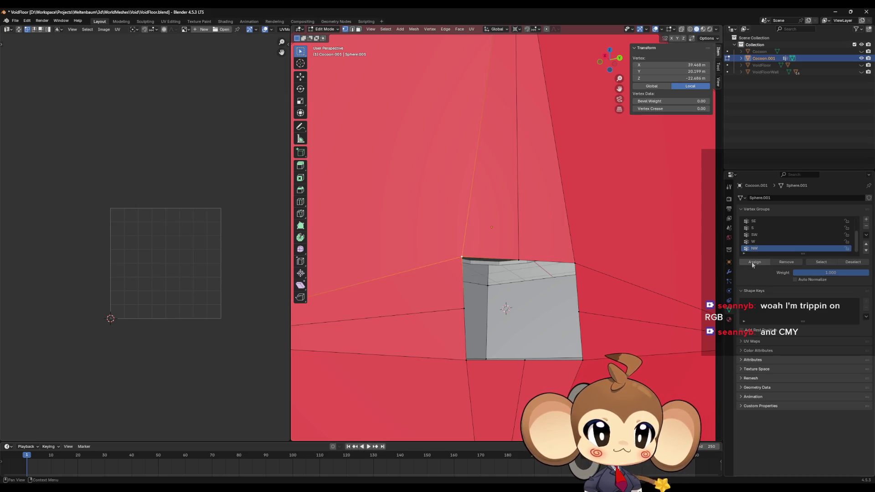
pyautogui.click(752, 262)
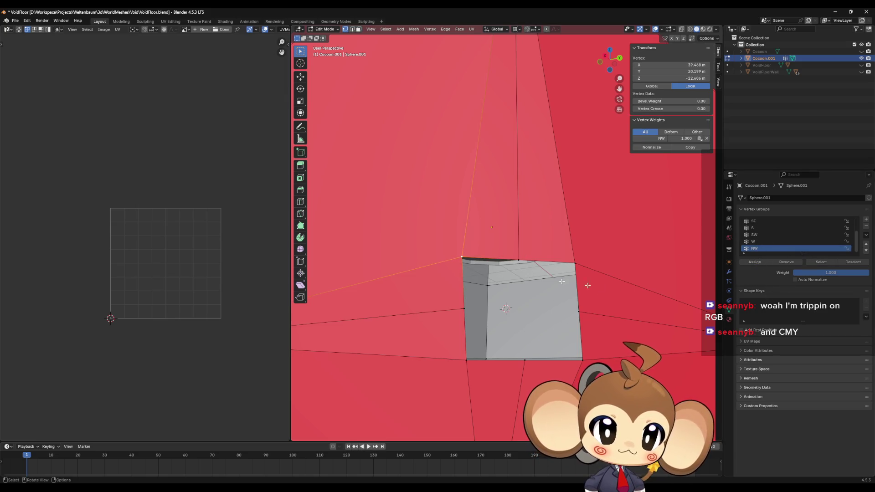
pyautogui.click(494, 302)
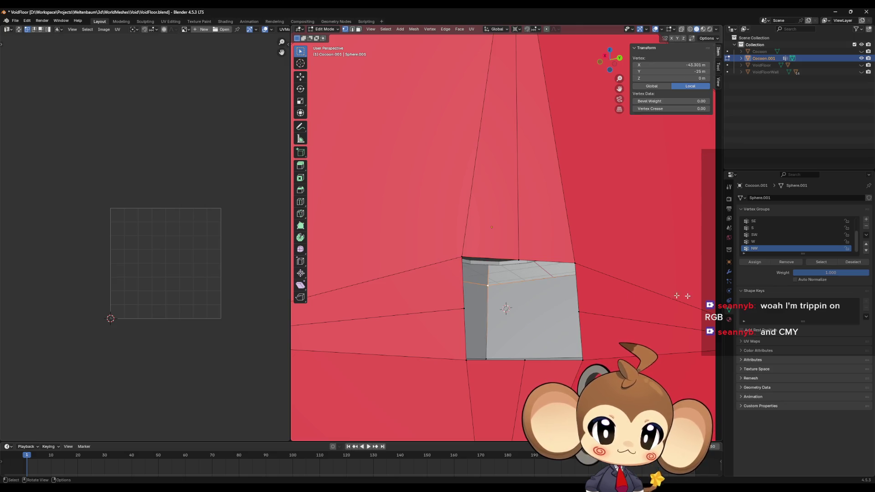
pyautogui.click(533, 302)
# Select the vertices of the NW, W, SW and S vertex groups
pyautogui.click(820, 262)
pyautogui.click(771, 241)
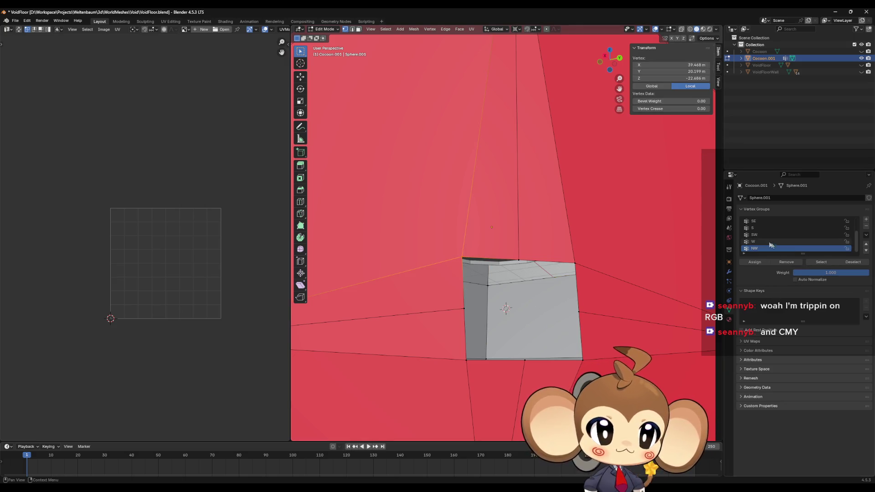
pyautogui.click(826, 266)
pyautogui.scroll(2, 800, 255)
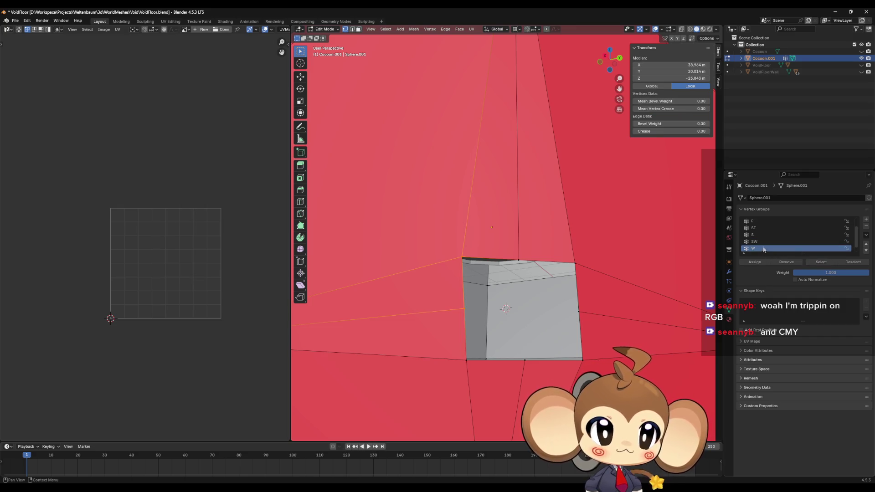
pyautogui.click(818, 263)
pyautogui.scroll(1, 800, 246)
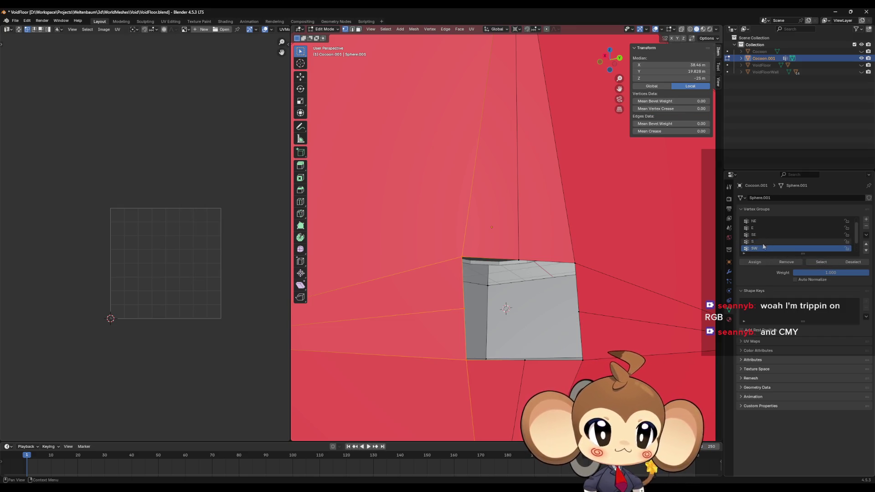
pyautogui.click(811, 266)
# Add the SE, E and N groups' vertices to the selection
pyautogui.scroll(1, 815, 248)
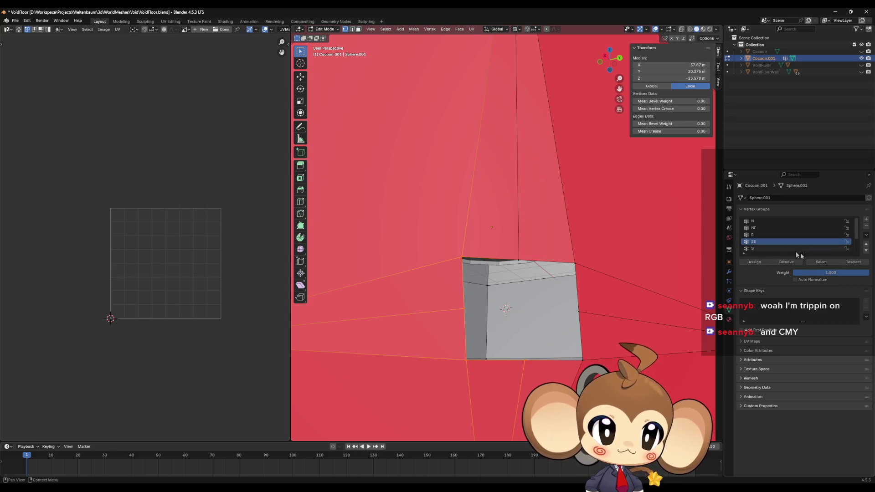
pyautogui.click(820, 263)
pyautogui.click(766, 234)
pyautogui.click(820, 263)
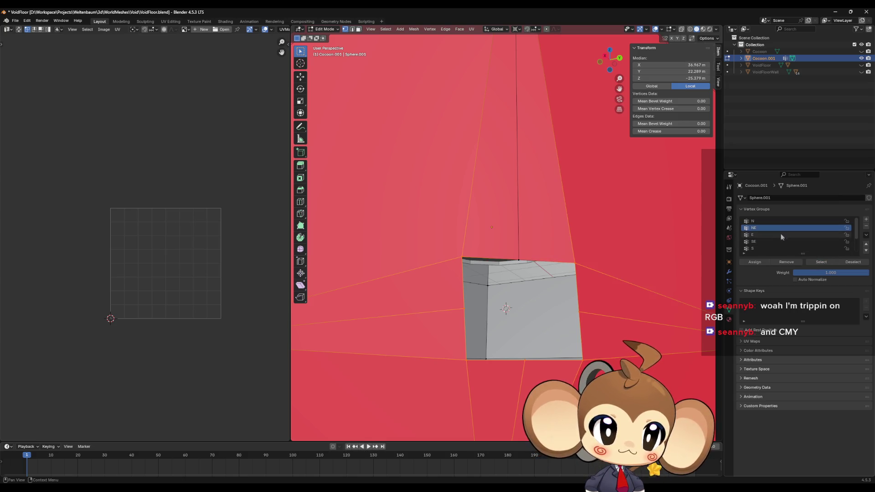
pyautogui.click(774, 221)
pyautogui.click(825, 263)
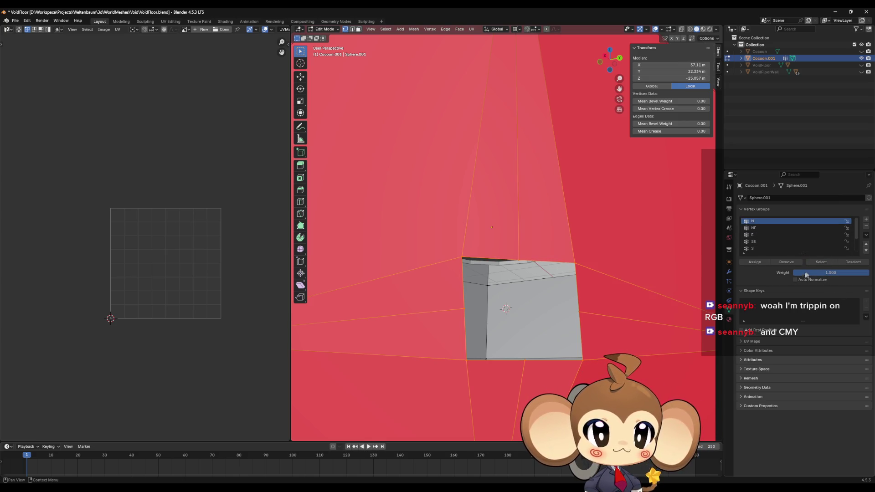
pyautogui.scroll(-6, 546, 276)
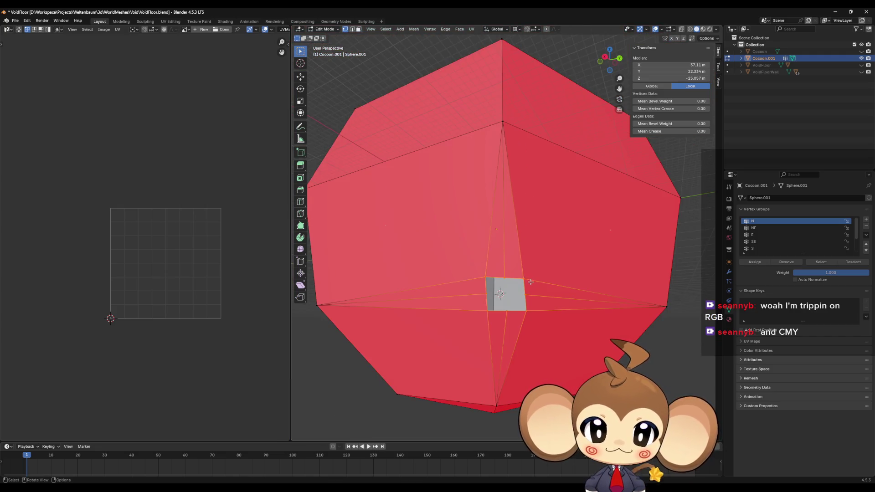
# Scale the hole's selected vertex ring to 0 so it merges into one point
pyautogui.moveTo(530, 282); pyautogui.dragTo(531, 276)
pyautogui.scroll(2, 551, 295)
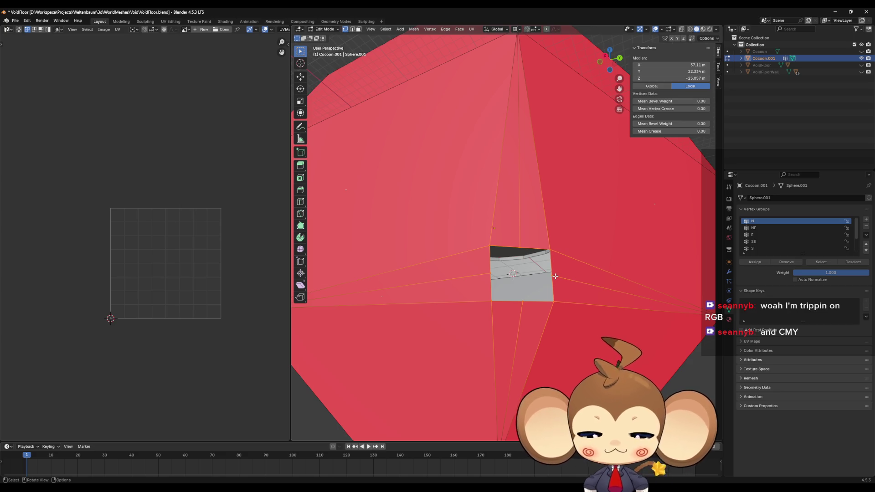
pyautogui.press('s')
pyautogui.press('0')
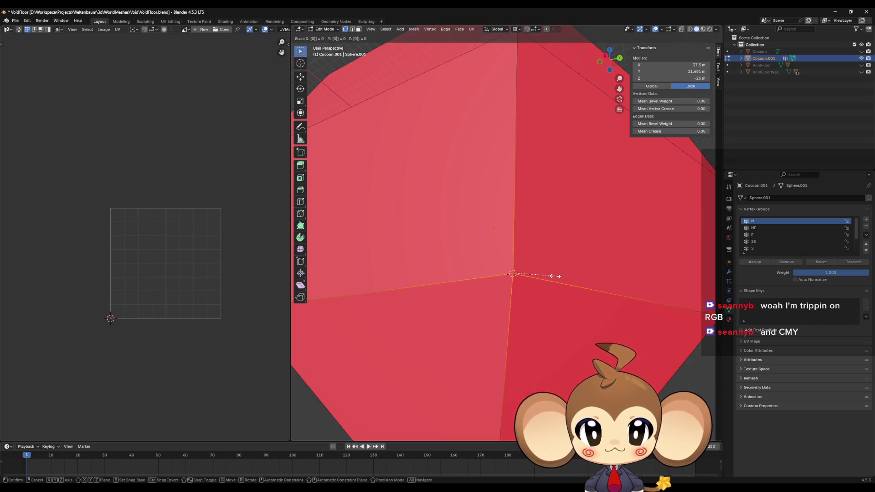
pyautogui.press('Return')
# Orbit and centre the view on the merged vertex to inspect the closed sphere
pyautogui.scroll(-6, 553, 277)
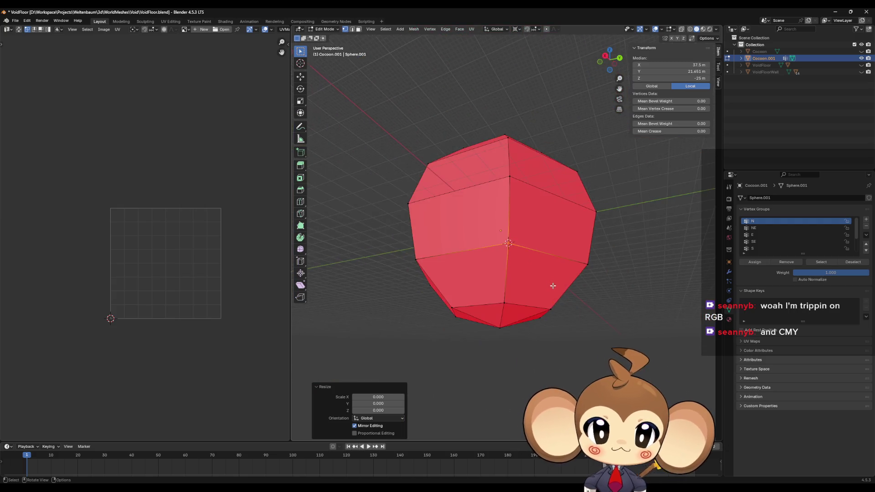
pyautogui.moveTo(548, 302)
pyautogui.mouseDown()
pyautogui.moveTo(544, 344)
pyautogui.moveTo(547, 292)
pyautogui.mouseUp()
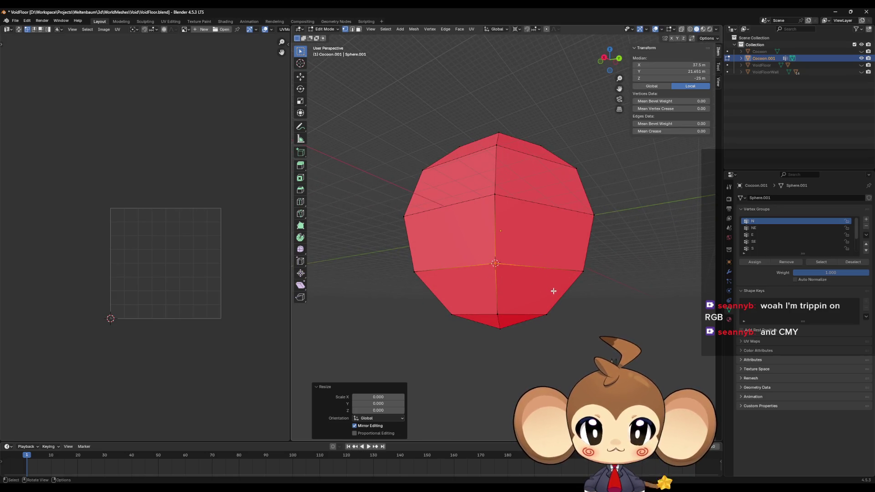
pyautogui.moveTo(483, 259); pyautogui.dragTo(499, 254)
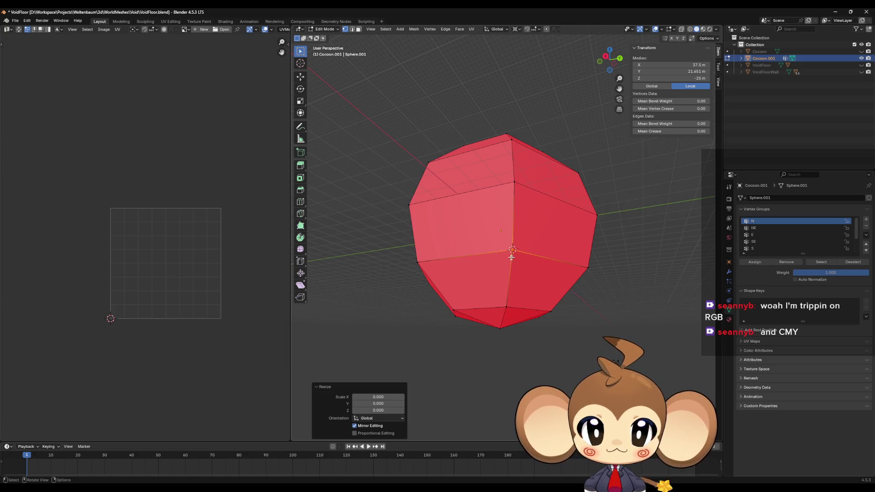
pyautogui.scroll(4, 501, 262)
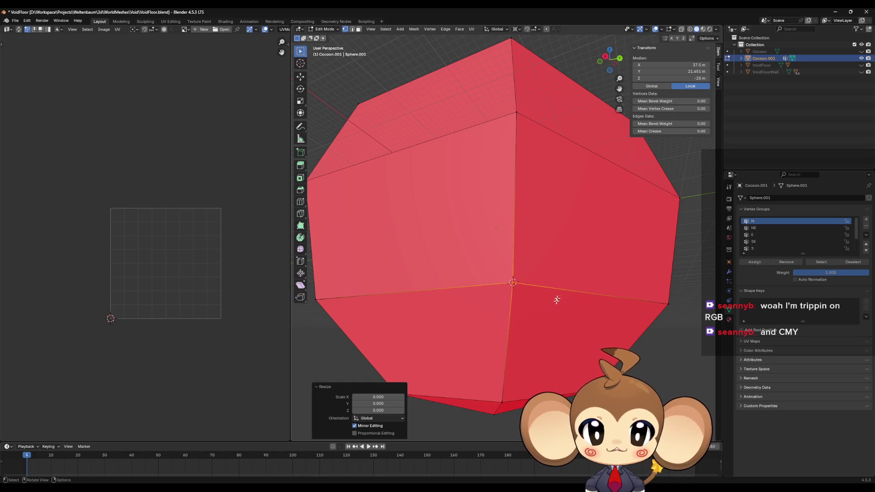
pyautogui.moveTo(512, 282); pyautogui.dragTo(598, 309)
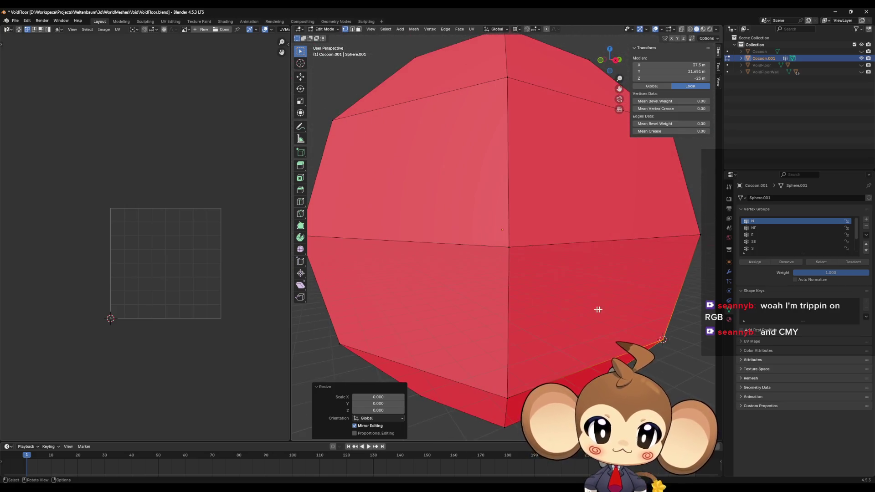
pyautogui.moveTo(670, 353)
pyautogui.mouseDown()
pyautogui.moveTo(592, 316)
pyautogui.moveTo(607, 332)
pyautogui.mouseUp()
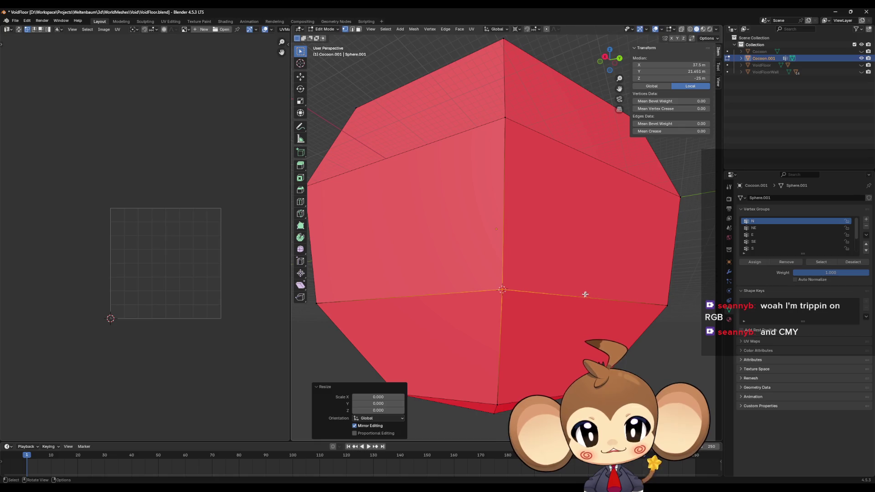
pyautogui.press('KP_Decimal')
pyautogui.scroll(-5, 511, 314)
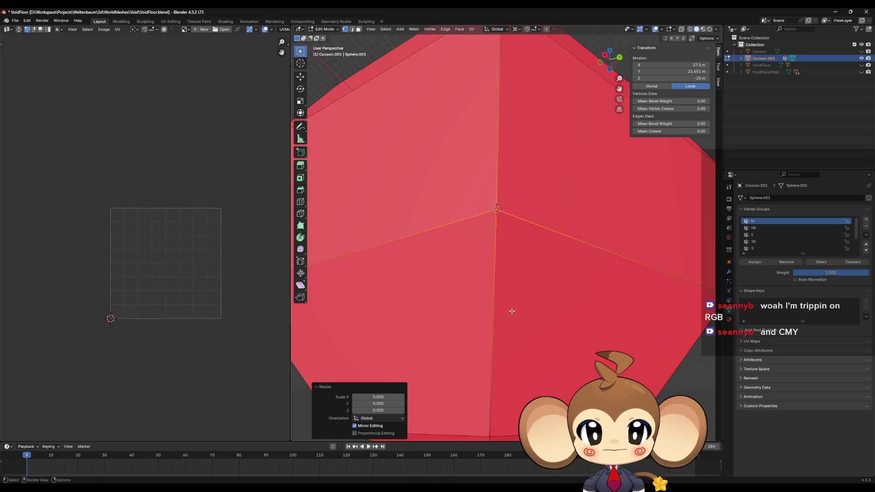
pyautogui.moveTo(521, 288)
pyautogui.mouseDown()
pyautogui.moveTo(557, 289)
pyautogui.moveTo(529, 279)
pyautogui.moveTo(529, 268)
pyautogui.moveTo(511, 303)
pyautogui.moveTo(458, 339)
pyautogui.mouseUp()
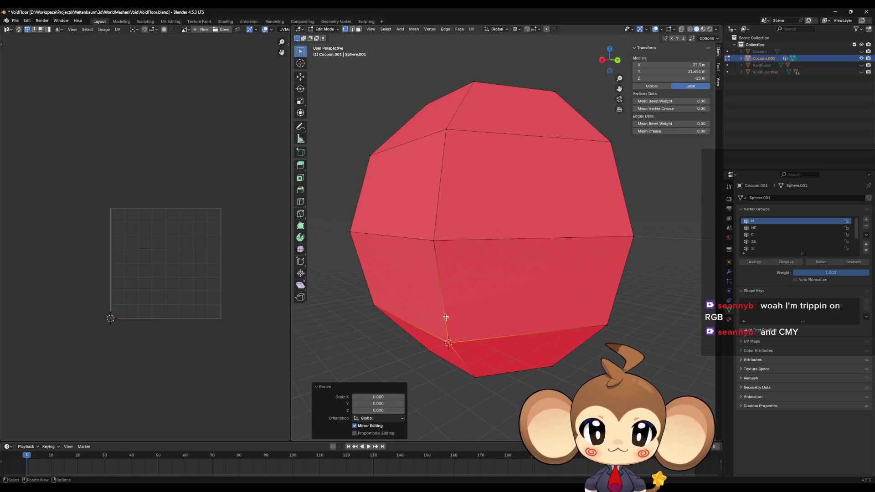
pyautogui.moveTo(449, 342); pyautogui.dragTo(507, 267)
pyautogui.scroll(6, 568, 306)
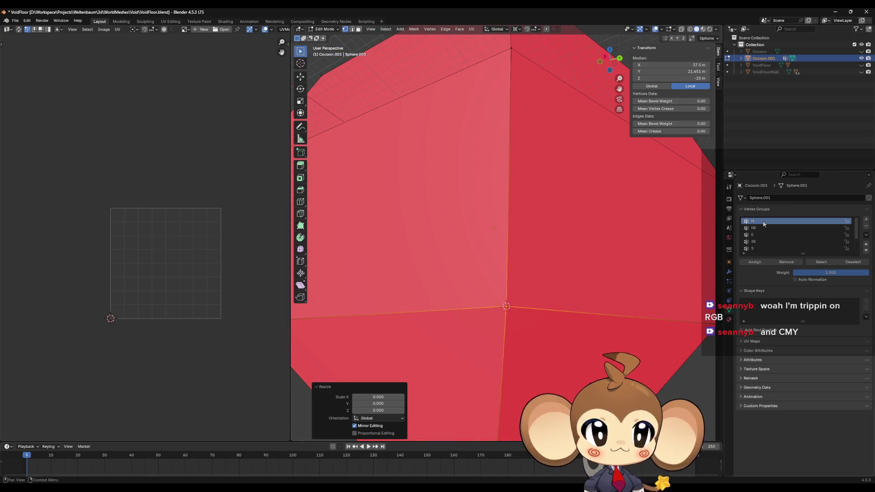
# Try sliding the merged vertex along an edge, then undo the slide
pyautogui.hotkey('alt', 'a')
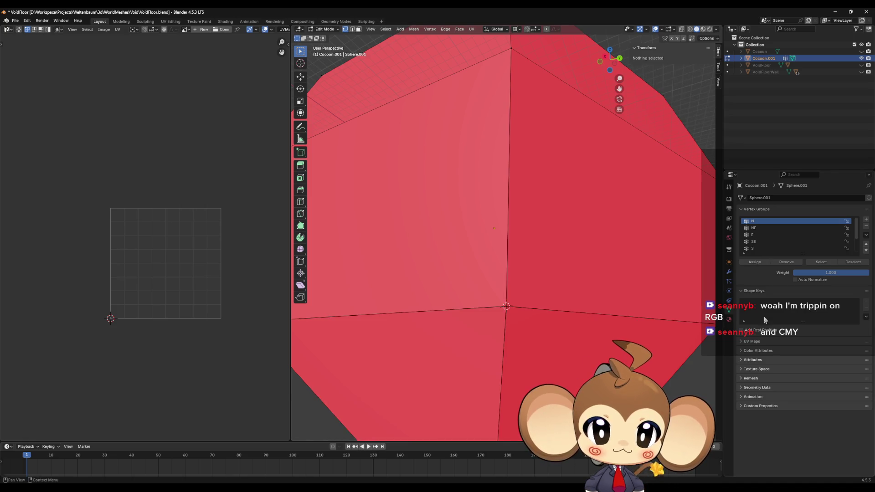
pyautogui.click(511, 317)
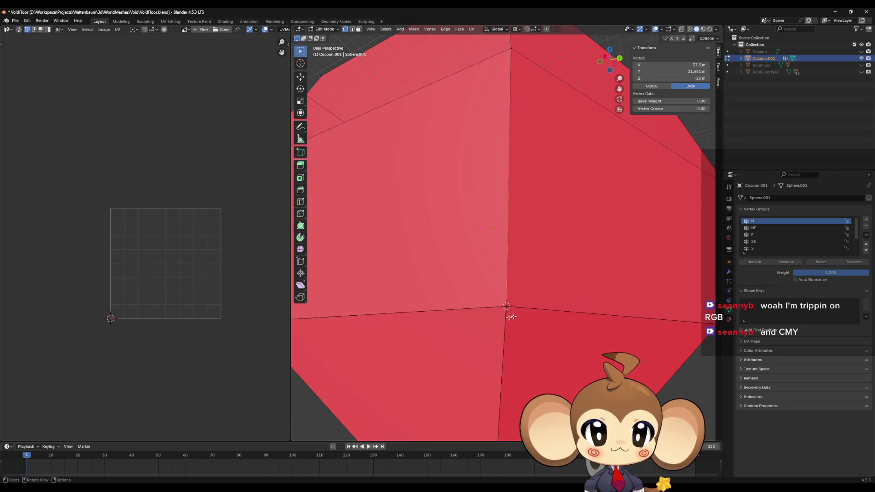
pyautogui.hotkey('shift', 'v')
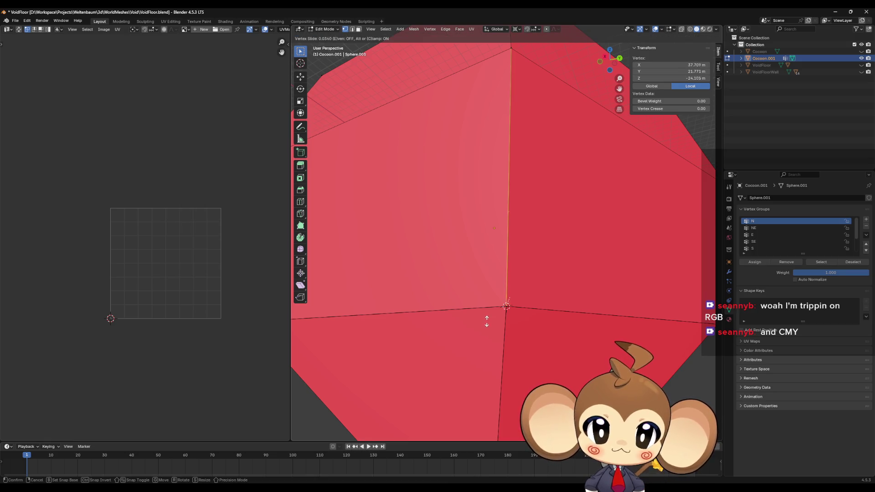
pyautogui.click(486, 294)
pyautogui.hscroll(3, 551, 351)
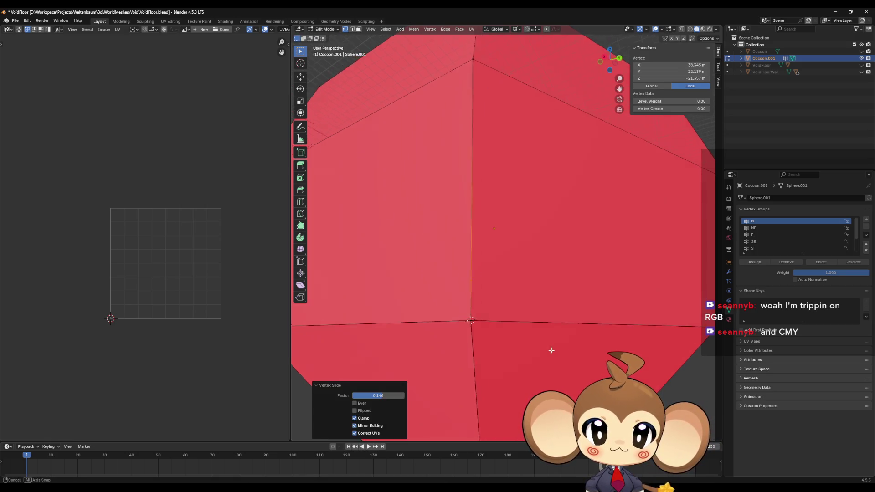
pyautogui.scroll(-5, 549, 352)
pyautogui.hotkey('ctrl', 'z')
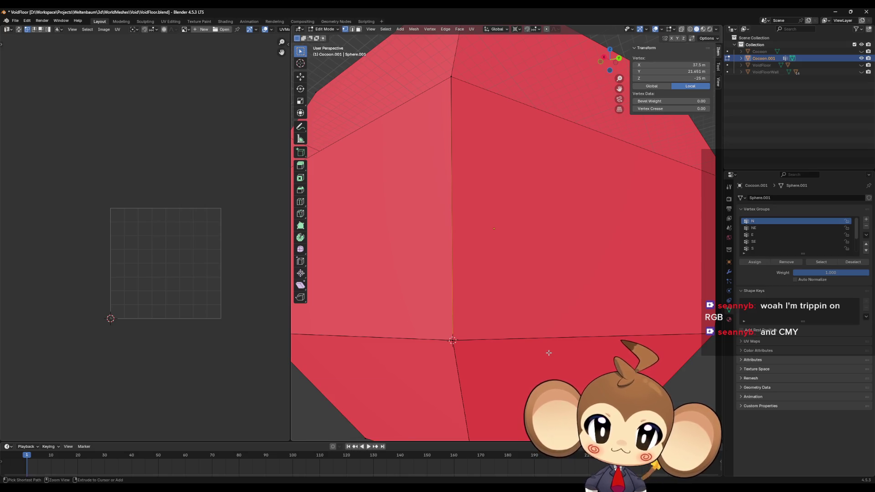
pyautogui.hscroll(-3, 506, 352)
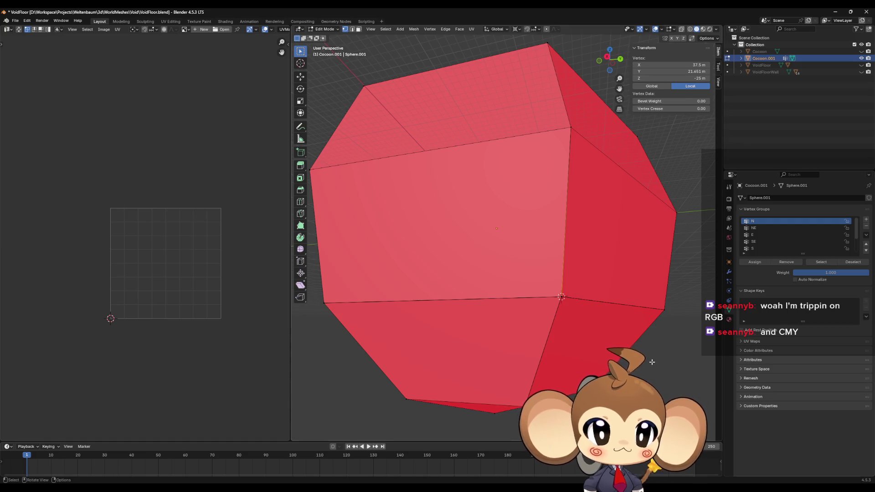
# In Object Mode, add the Basis and Key 1 shape keys, then return to Edit Mode
pyautogui.press('Tab')
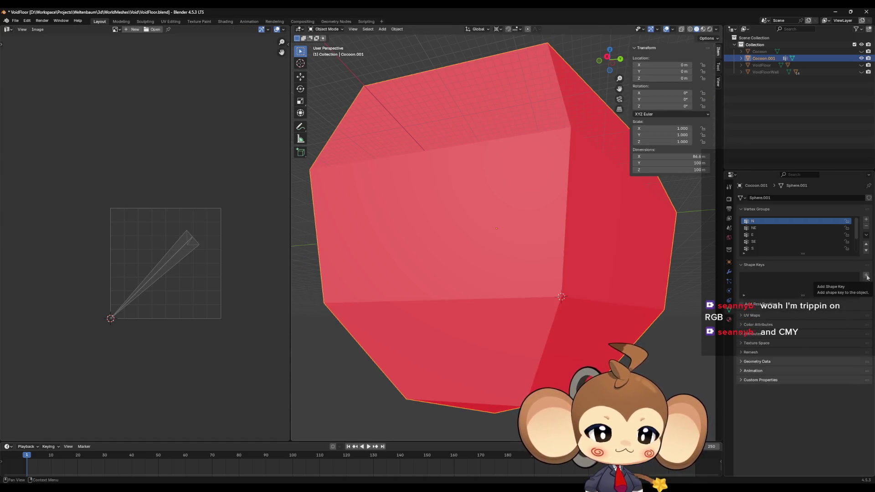
pyautogui.click(865, 276)
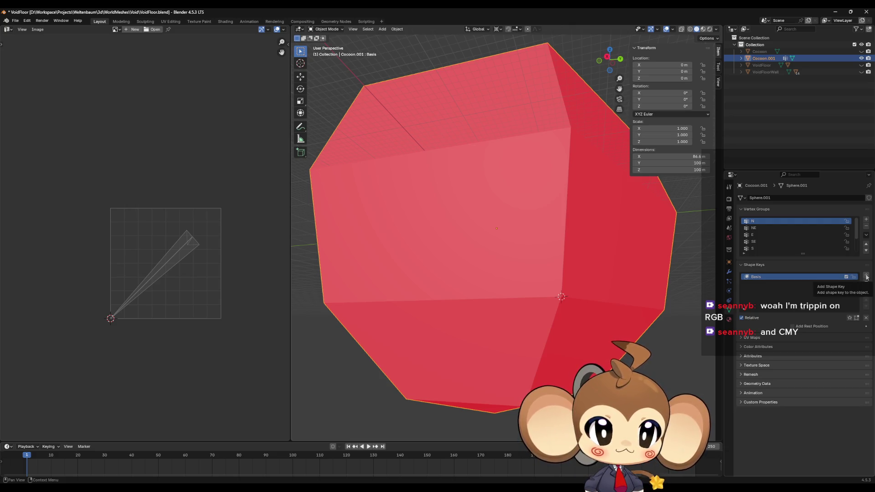
pyautogui.click(866, 277)
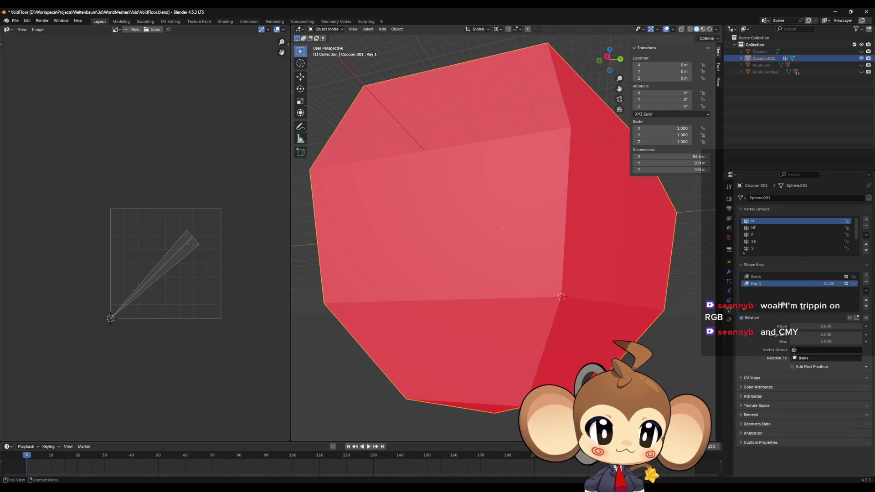
pyautogui.press('Tab')
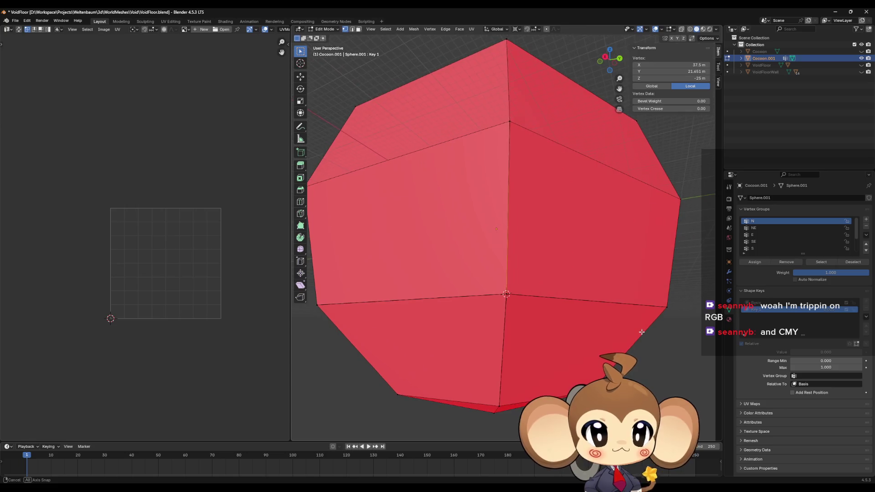
# On Key 1, slide the N and E group vertices along their edges
pyautogui.scroll(2, 527, 317)
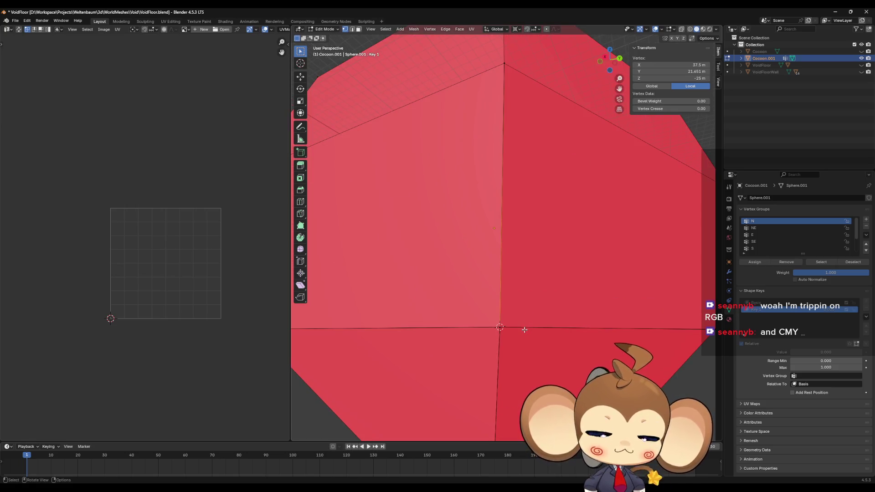
pyautogui.press('g')
pyautogui.press('g')
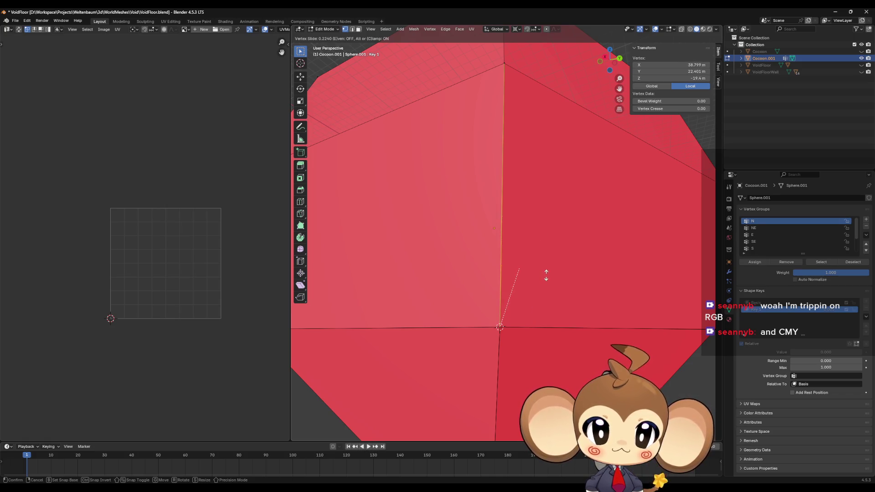
pyautogui.click(546, 275)
pyautogui.hotkey('alt', 'a')
pyautogui.click(774, 228)
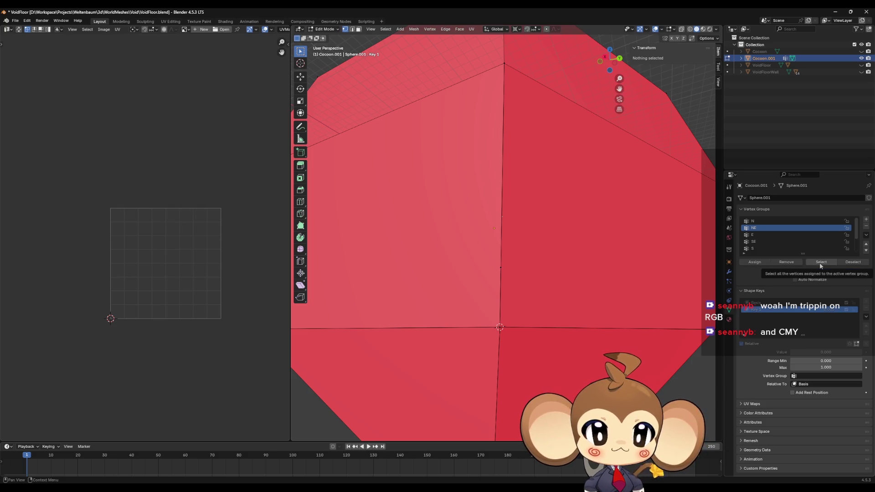
pyautogui.click(774, 235)
pyautogui.click(818, 264)
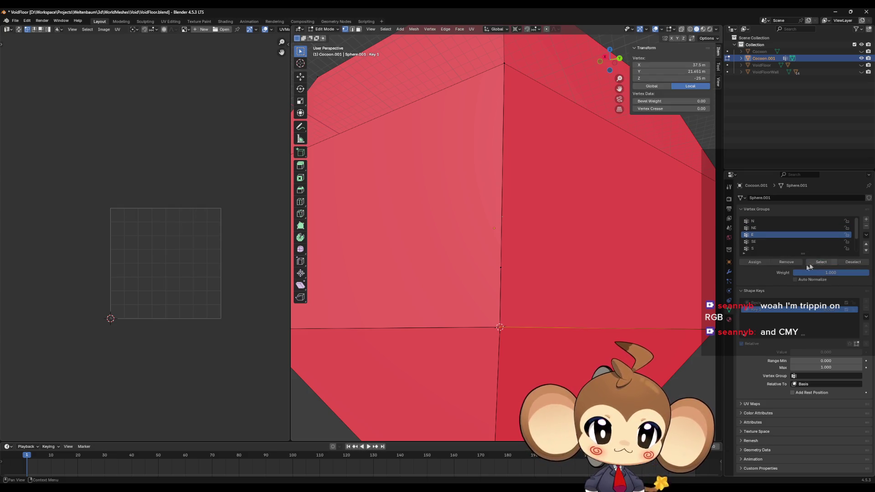
pyautogui.hotkey('shift', 'v')
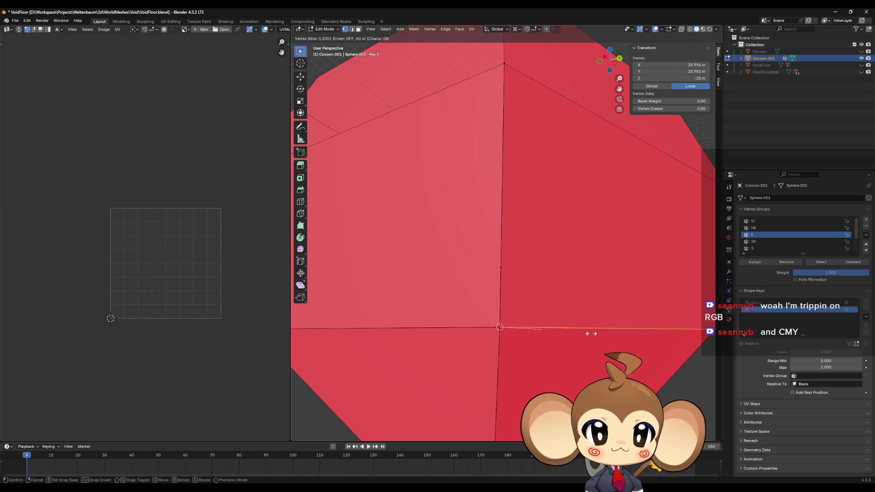
pyautogui.click(591, 333)
pyautogui.click(615, 298)
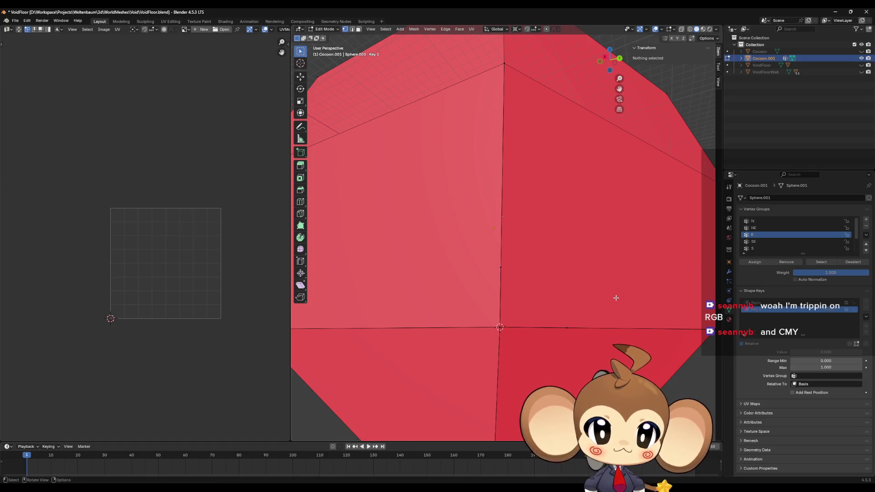
# Slide the S and W group vertices along their edges
pyautogui.click(765, 248)
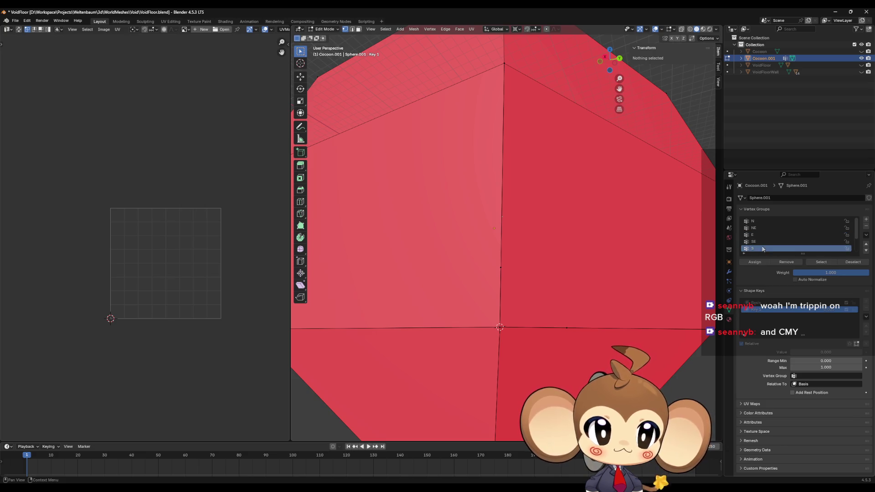
pyautogui.click(818, 262)
pyautogui.scroll(-3, 538, 310)
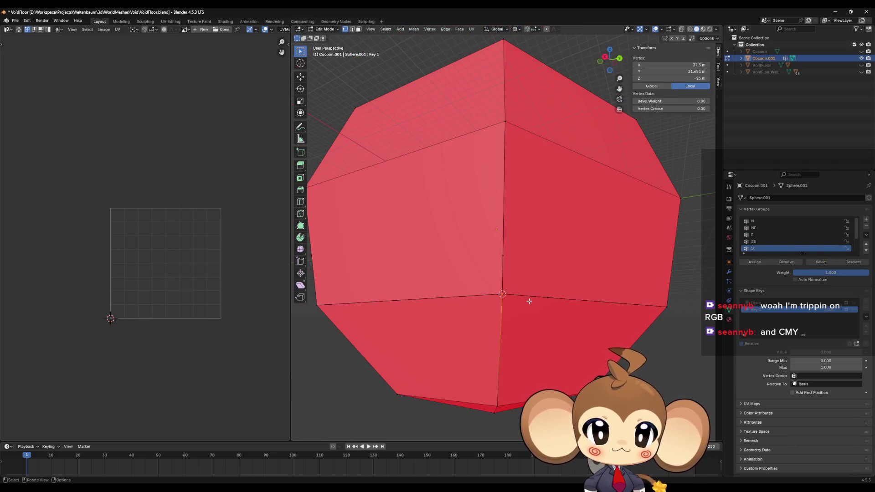
pyautogui.hotkey('shift', 'v')
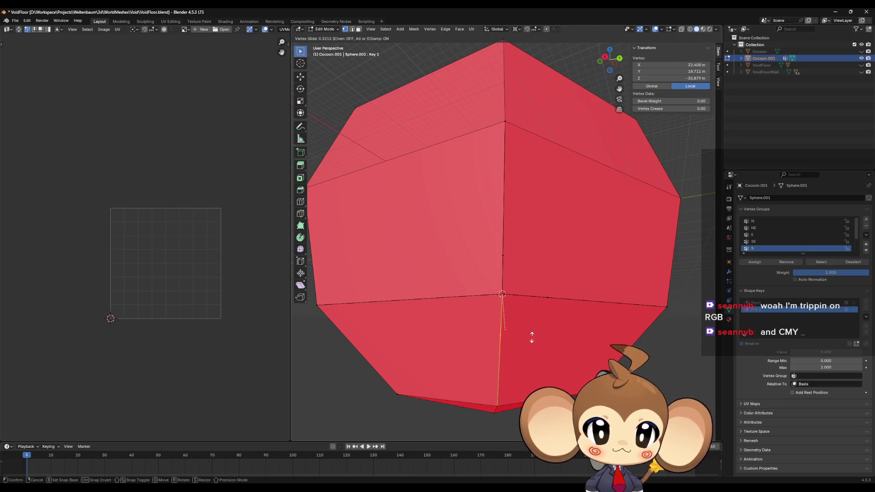
pyautogui.click(531, 339)
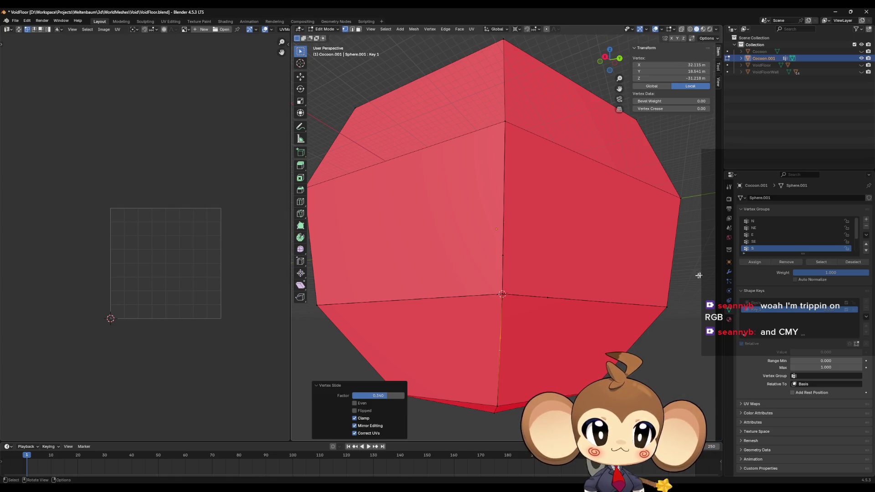
pyautogui.scroll(2, 533, 338)
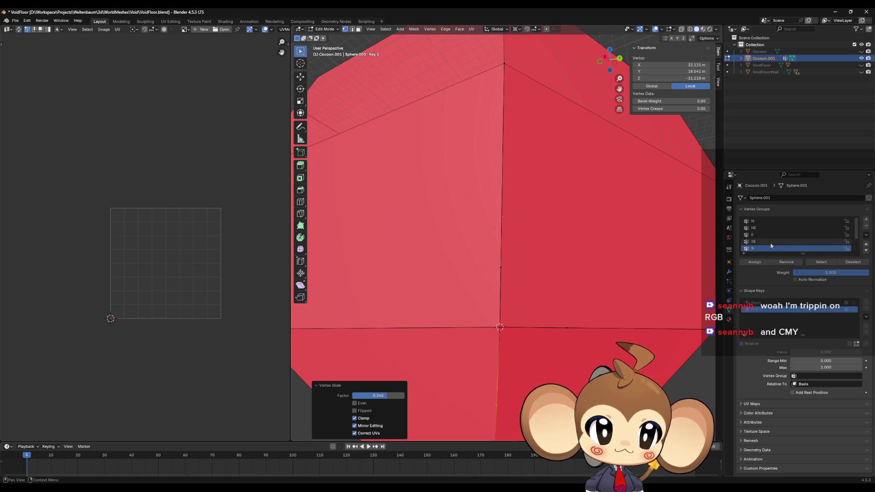
pyautogui.scroll(-2, 769, 246)
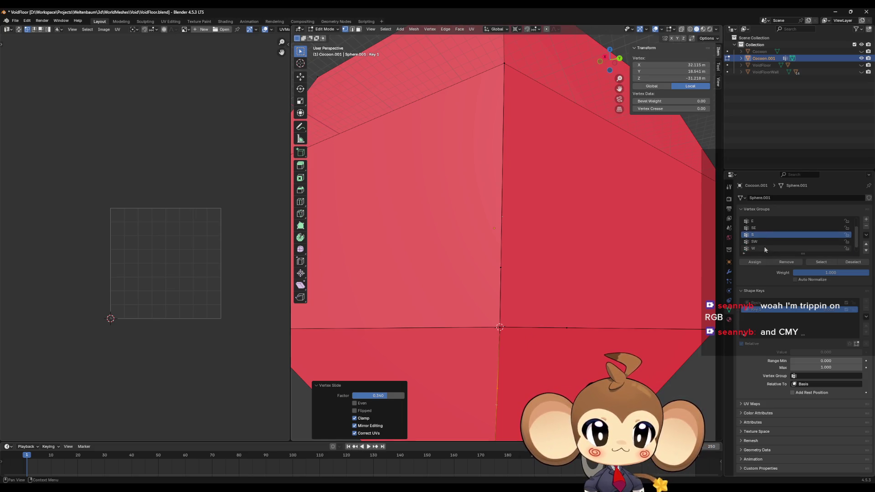
pyautogui.click(766, 249)
pyautogui.click(821, 262)
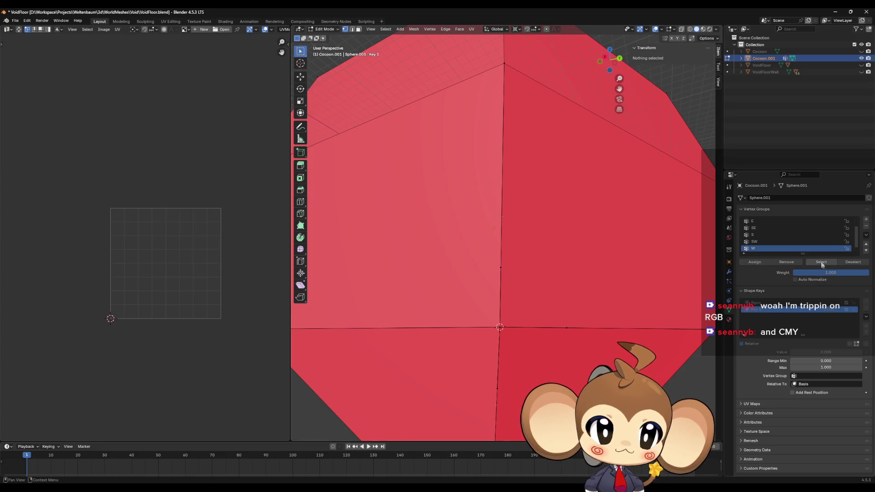
pyautogui.hotkey('shift', 'v')
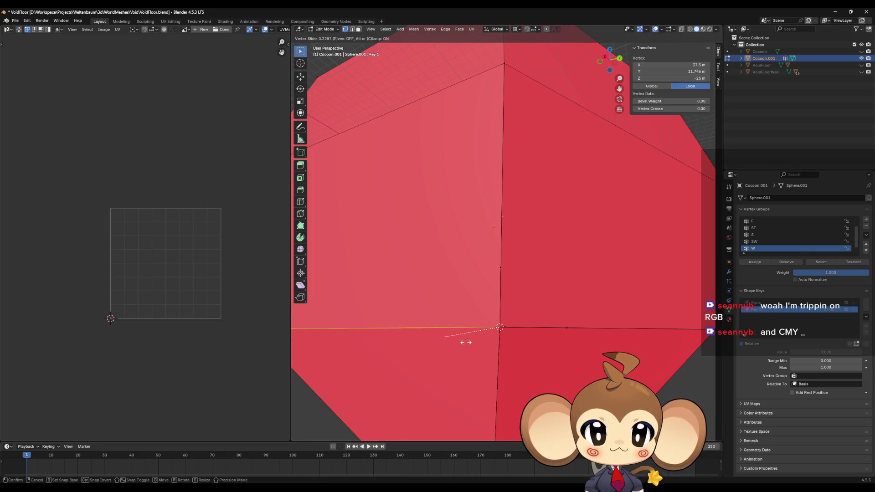
pyautogui.click(466, 343)
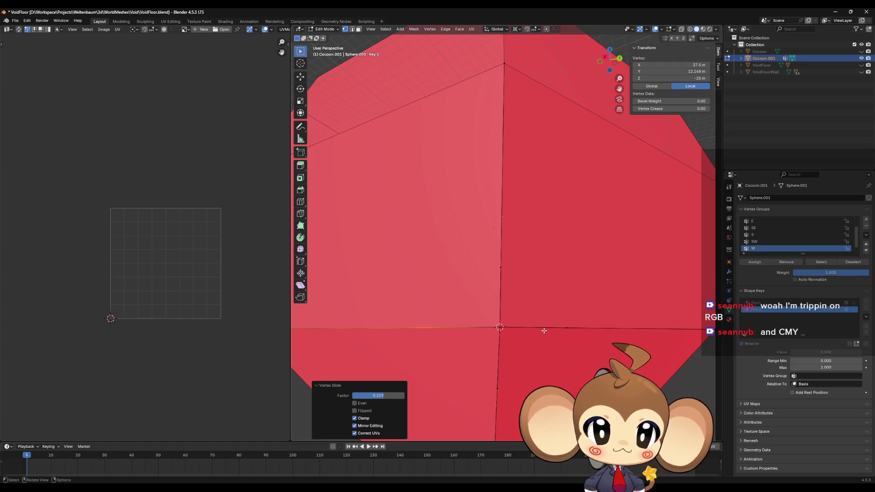
pyautogui.scroll(2, 748, 238)
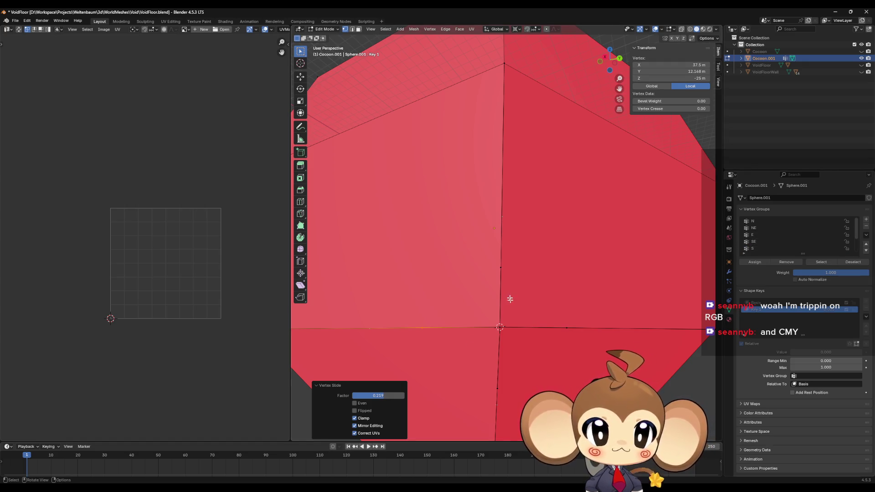
# Snap the 3D cursor to the slid vertices and select the NE group's vertex
pyautogui.keyDown('shift'); pyautogui.click(502, 268); pyautogui.keyUp('shift')
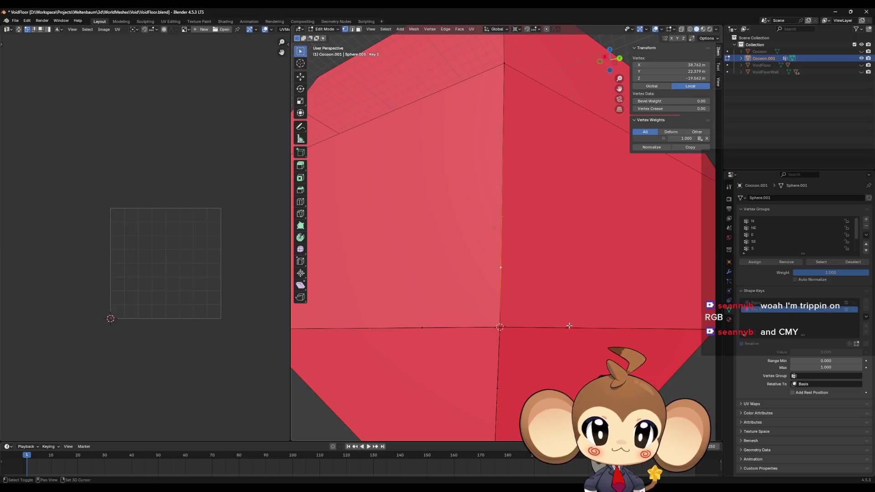
pyautogui.hotkey('shift', 's')
pyautogui.click(576, 345)
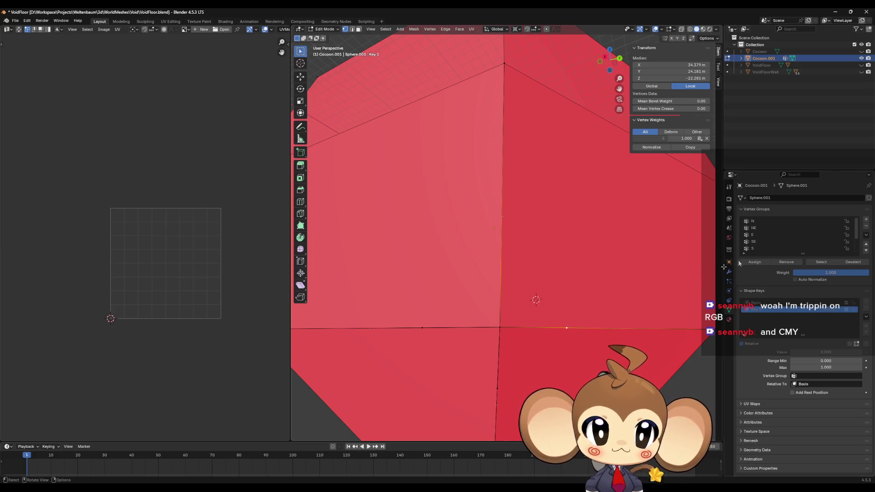
pyautogui.click(774, 228)
pyautogui.click(819, 265)
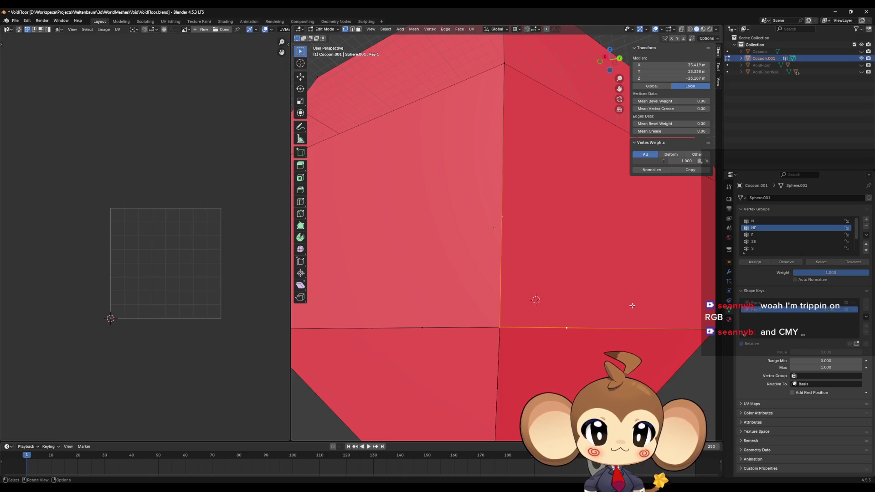
pyautogui.hotkey('alt', 'a')
pyautogui.click(819, 265)
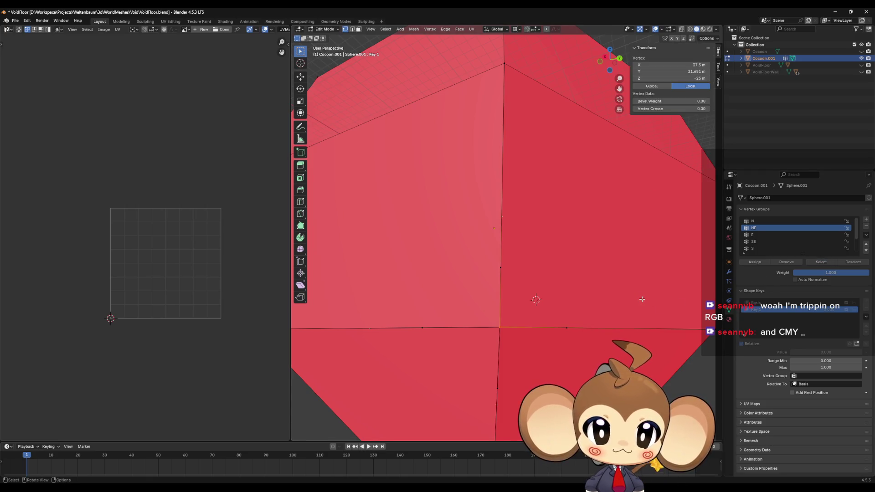
# Collapse the NE vertex, then scale the SE vertex to 0 between two edge vertices
pyautogui.write('s0')
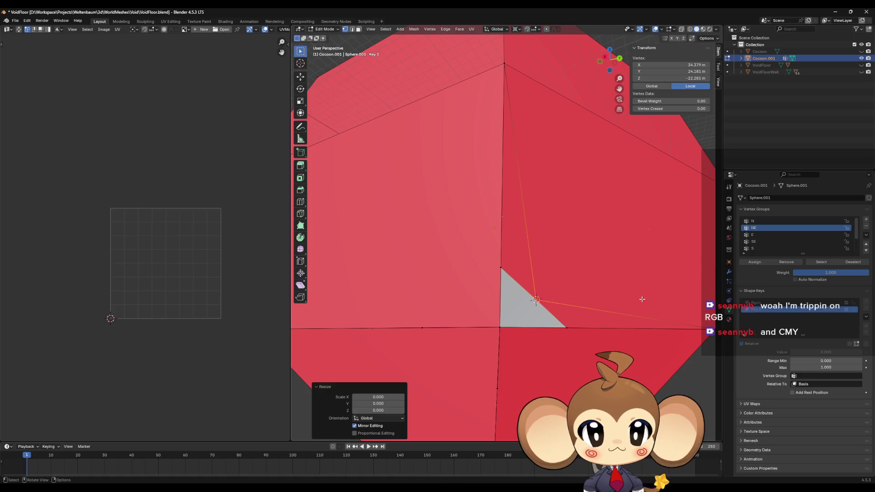
pyautogui.press('Return')
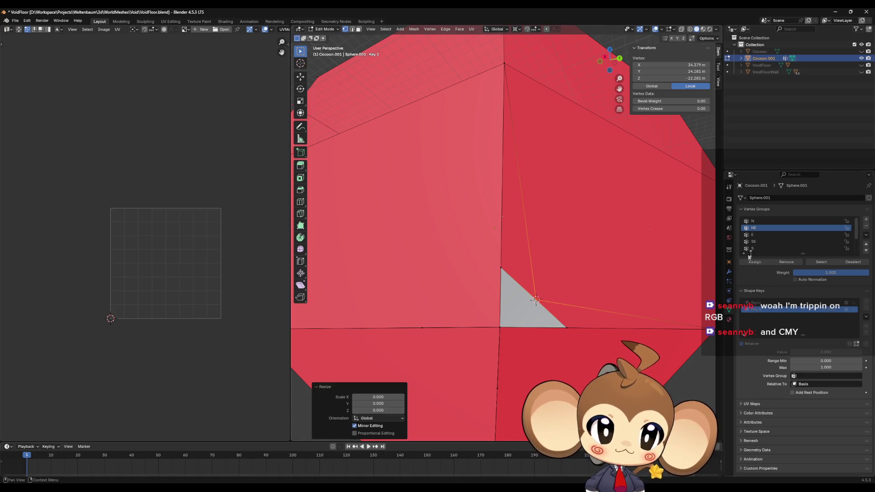
pyautogui.click(567, 328)
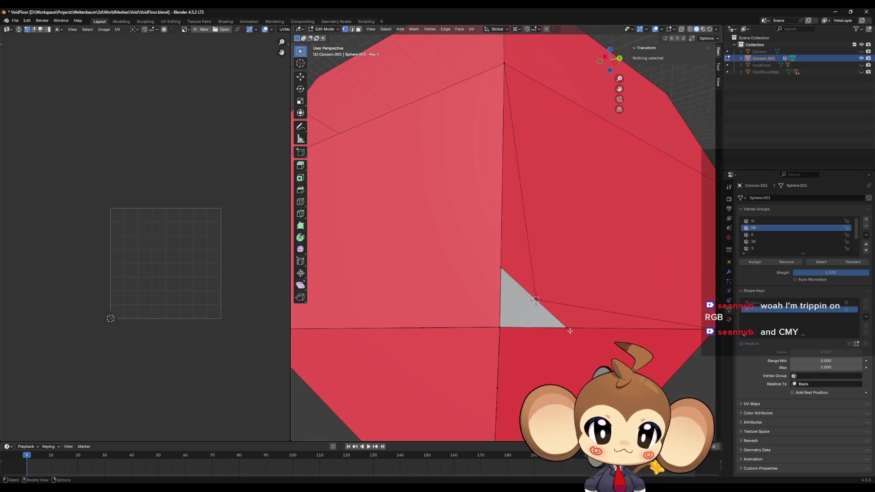
pyautogui.keyDown('shift'); pyautogui.click(497, 388); pyautogui.keyUp('shift')
pyautogui.hotkey('shift', 's')
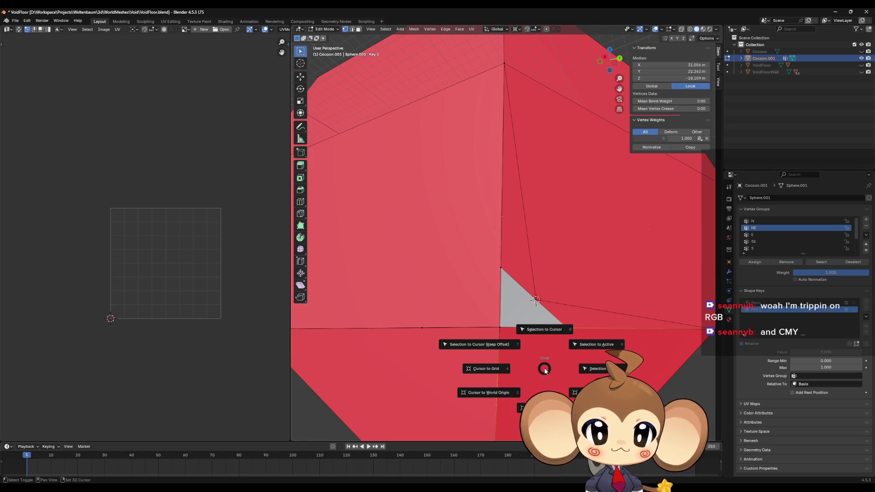
pyautogui.click(544, 330)
pyautogui.click(562, 365)
pyautogui.click(797, 241)
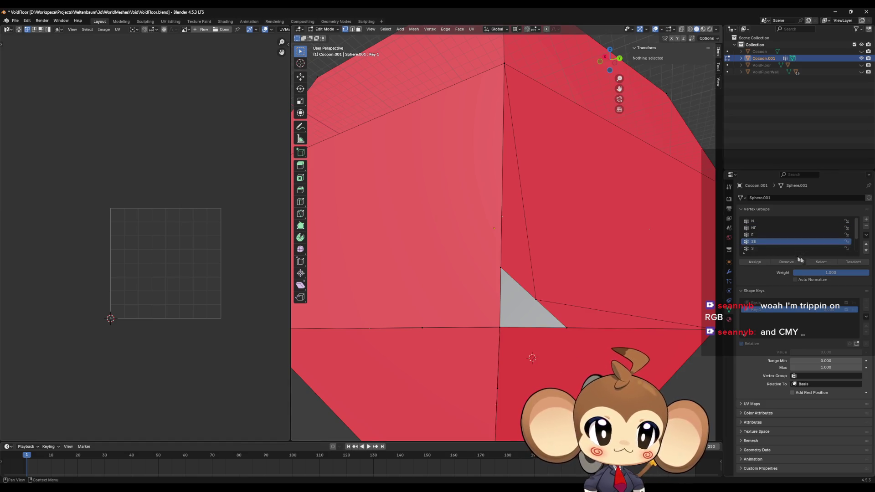
pyautogui.click(819, 262)
pyautogui.press('s')
pyautogui.press('0')
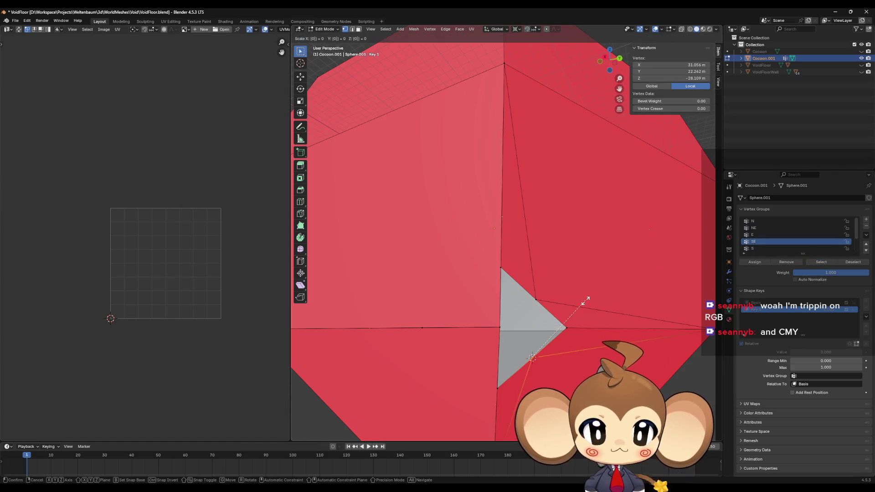
pyautogui.press('Return')
# Snap the 3D cursor to a vertex beside the opening and collapse the SW vertex onto it
pyautogui.scroll(-2, 764, 241)
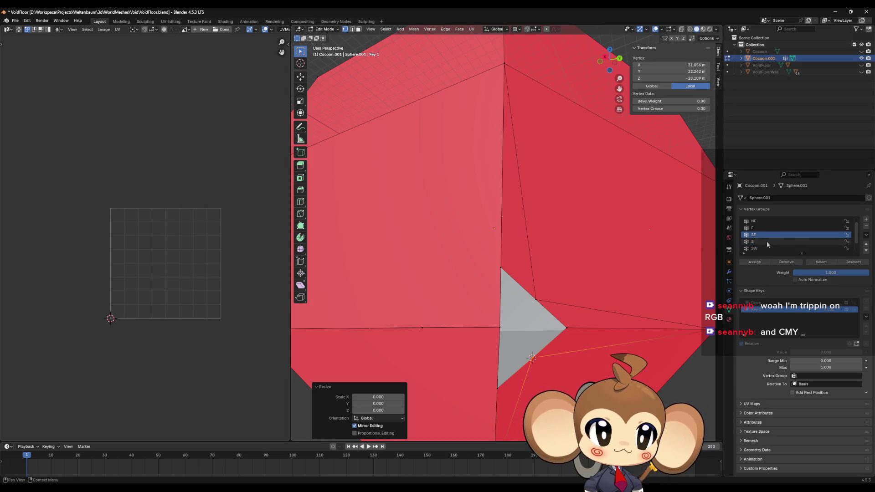
pyautogui.click(432, 329)
pyautogui.hotkey('shift', 's')
pyautogui.click(501, 430)
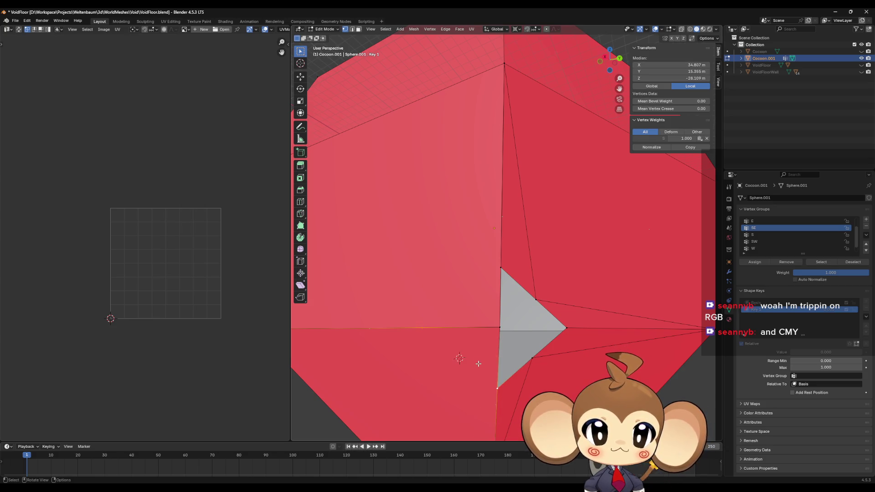
pyautogui.hotkey('alt', 'a')
pyautogui.click(764, 241)
pyautogui.click(820, 262)
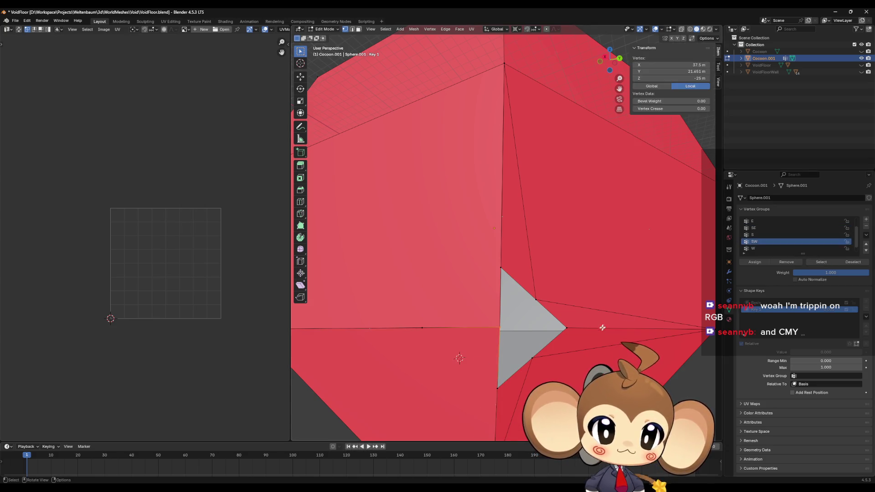
pyautogui.press('s')
pyautogui.press('0')
pyautogui.press('Return')
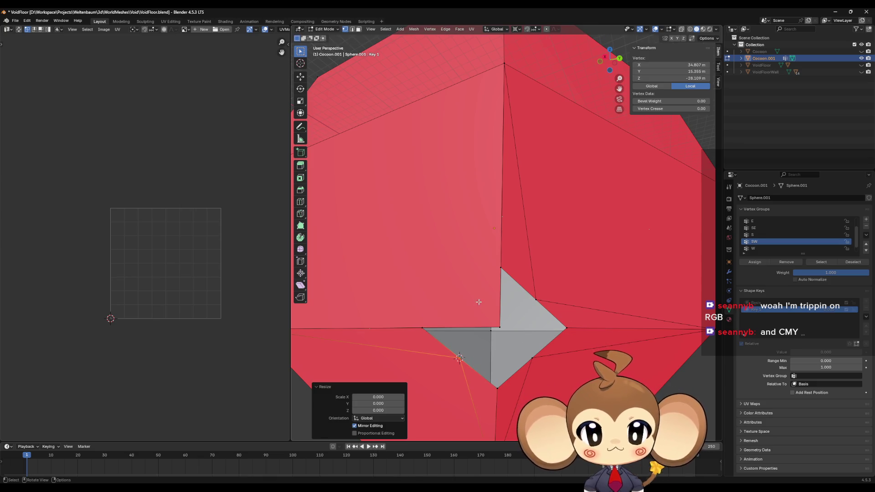
# Place the cursor between two opposite vertices and scale the NW vertex to 0 there
pyautogui.click(435, 324)
pyautogui.keyDown('shift'); pyautogui.click(500, 265); pyautogui.keyUp('shift')
pyautogui.hotkey('shift', 's')
pyautogui.click(504, 296)
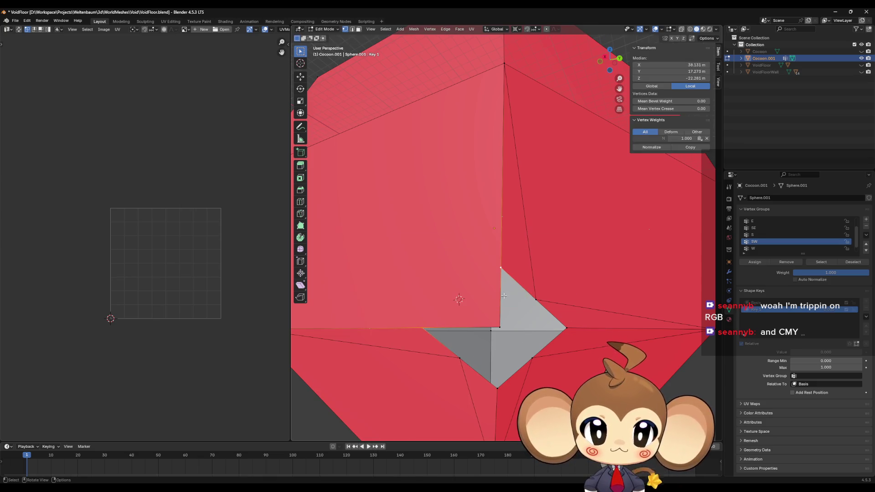
pyautogui.hotkey('alt', 'a')
pyautogui.scroll(-1, 797, 241)
pyautogui.click(775, 248)
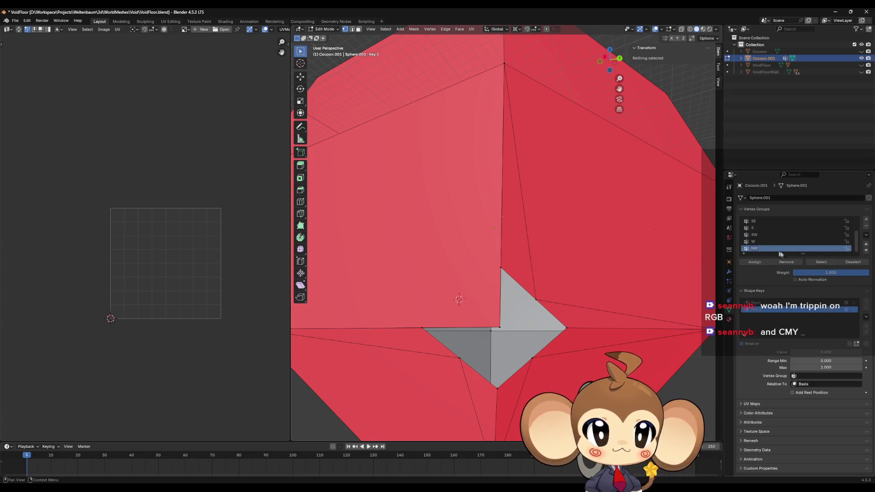
pyautogui.click(822, 262)
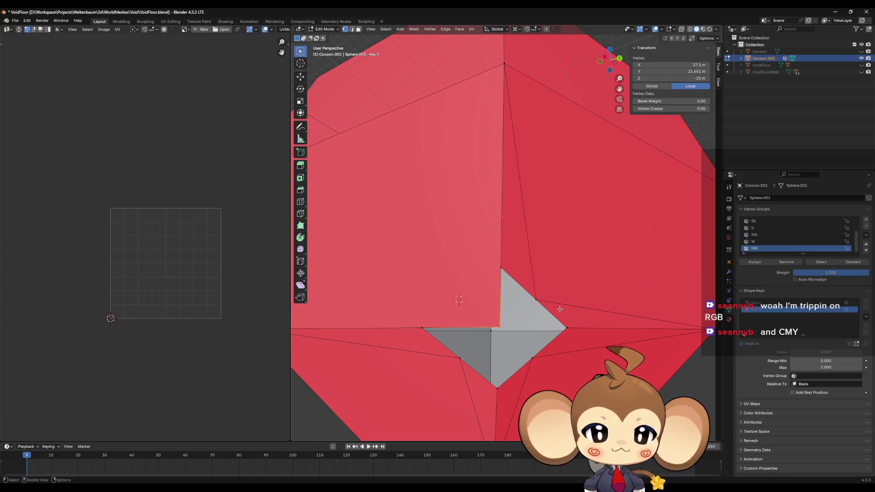
pyautogui.press('s')
pyautogui.press('0')
pyautogui.press('Return')
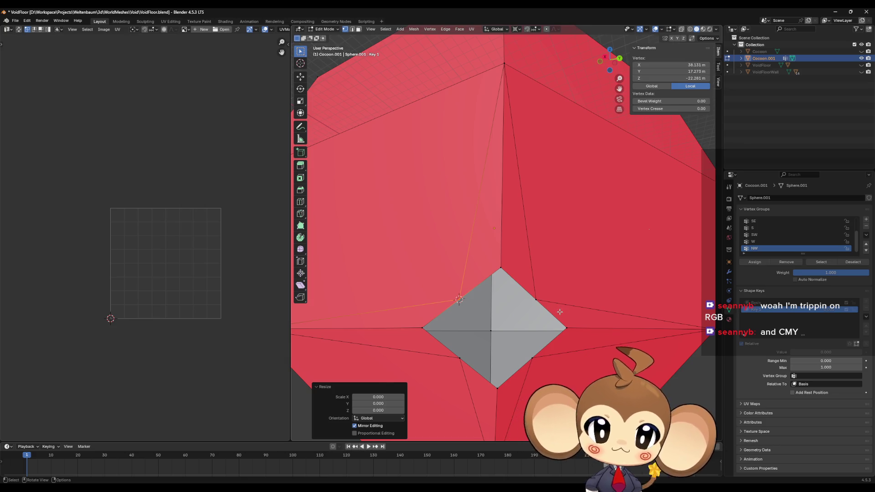
pyautogui.scroll(-3, 545, 313)
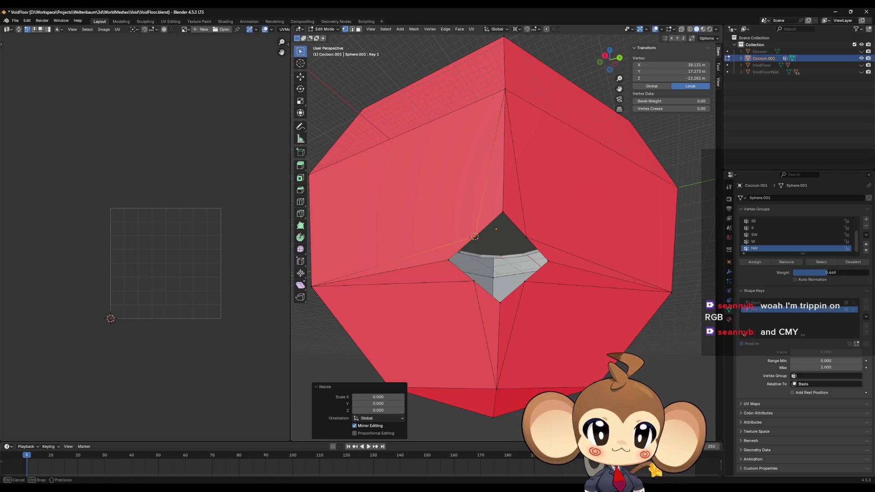
# Reset the NW group weight to 1.000 and mute Key 1 to compare it with Basis
pyautogui.moveTo(827, 273); pyautogui.dragTo(867, 272)
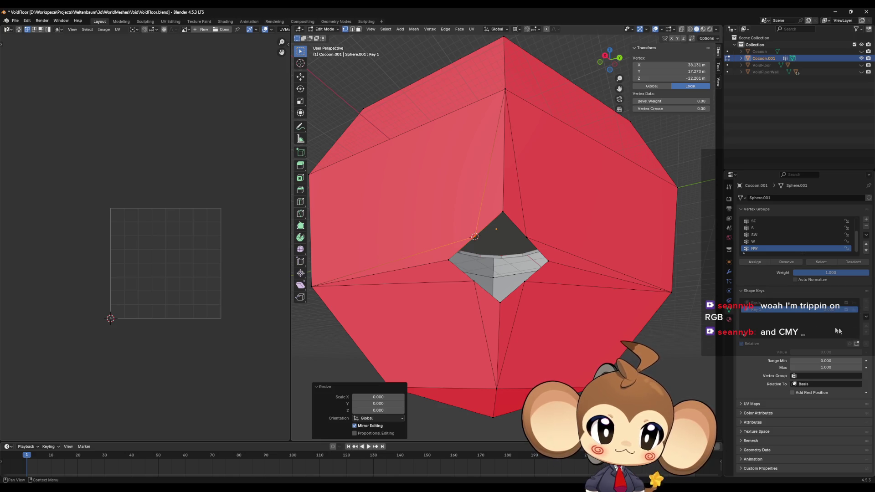
pyautogui.press('Tab')
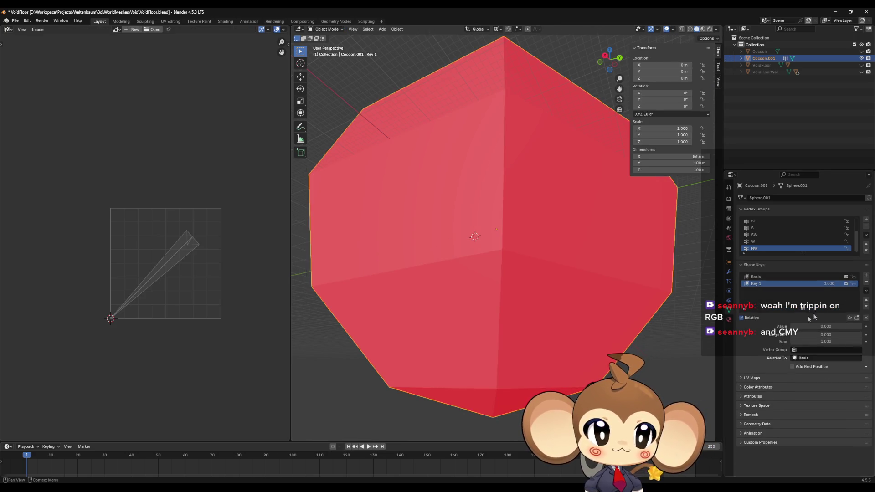
pyautogui.click(846, 284)
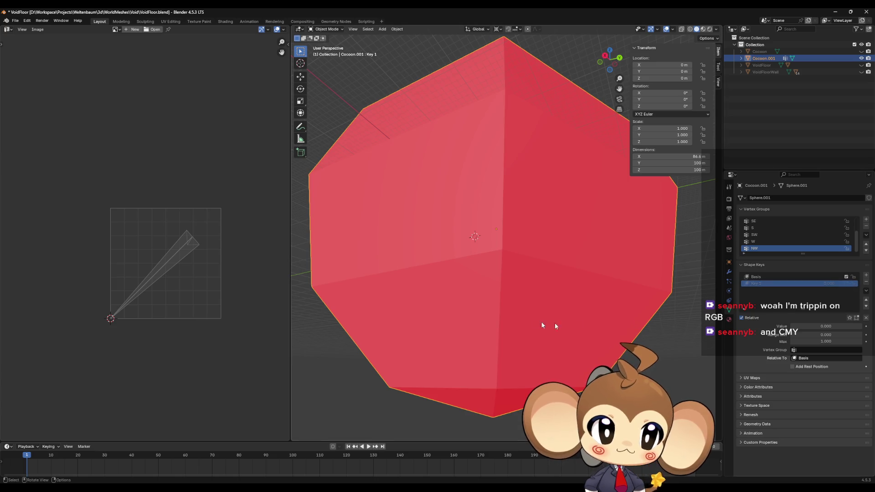
pyautogui.press('Tab')
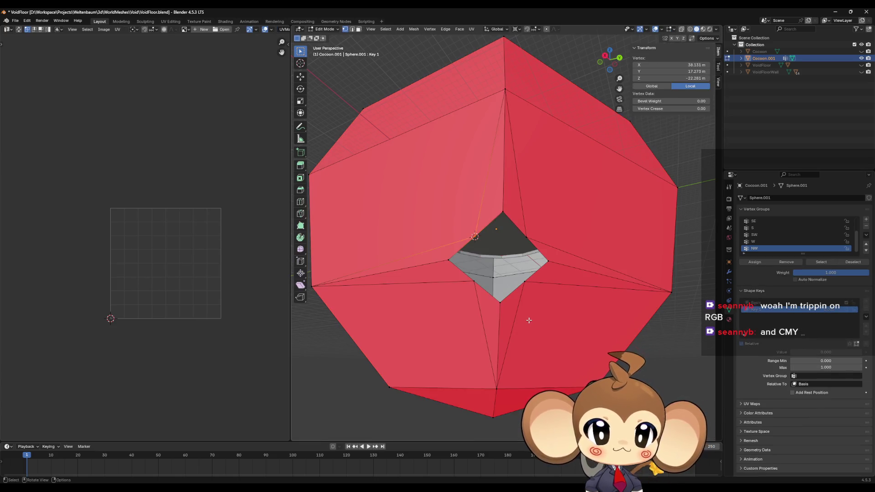
pyautogui.press('Tab')
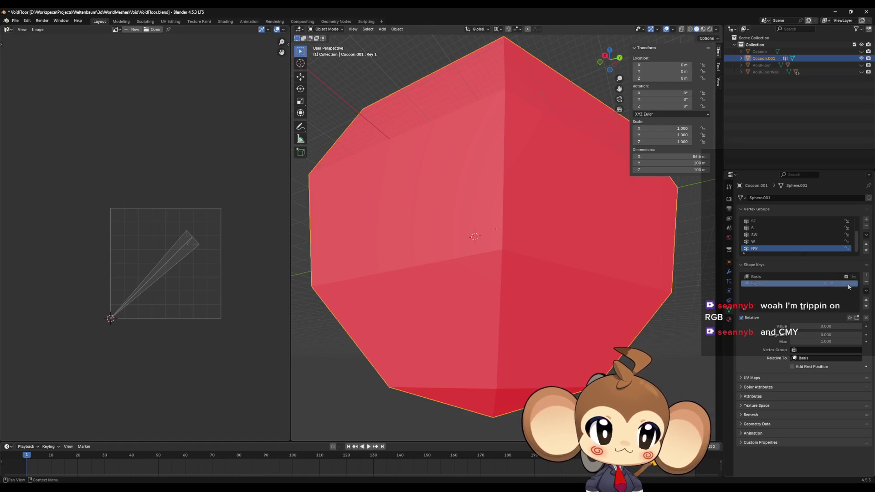
pyautogui.press('Tab')
# Snap the 3D cursor to the corner vertex on Basis, then select Key 1's two top hole vertices
pyautogui.click(797, 302)
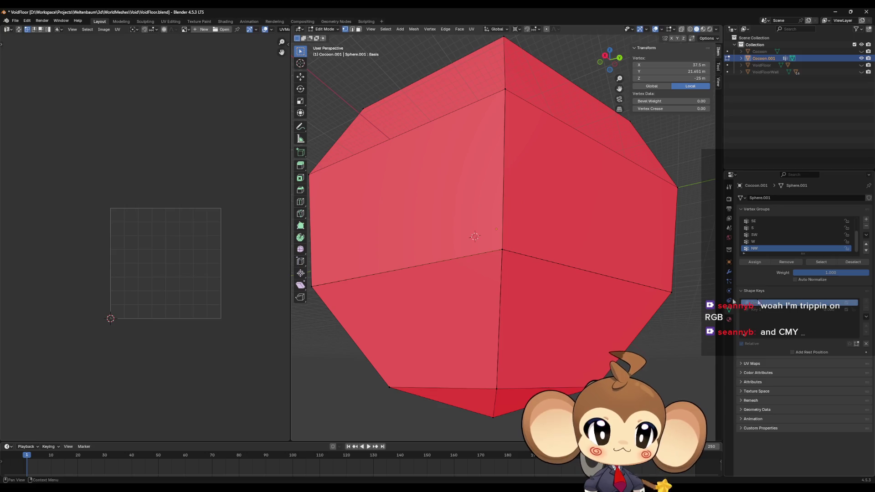
pyautogui.hotkey('shift', 's')
pyautogui.click(512, 279)
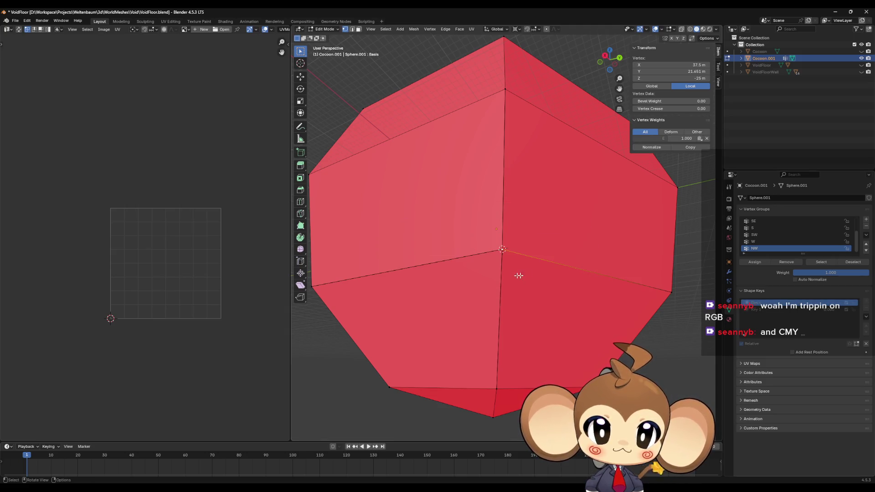
pyautogui.click(797, 309)
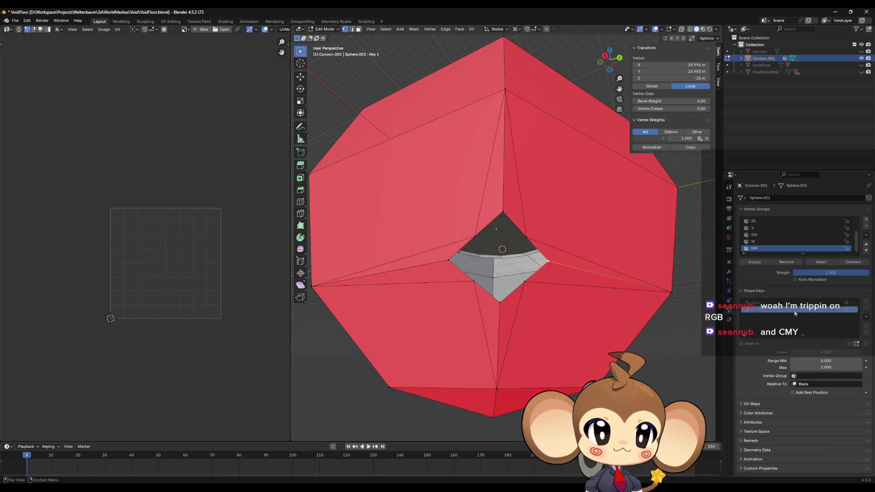
pyautogui.click(475, 238)
pyautogui.keyDown('shift'); pyautogui.click(526, 236); pyautogui.keyUp('shift')
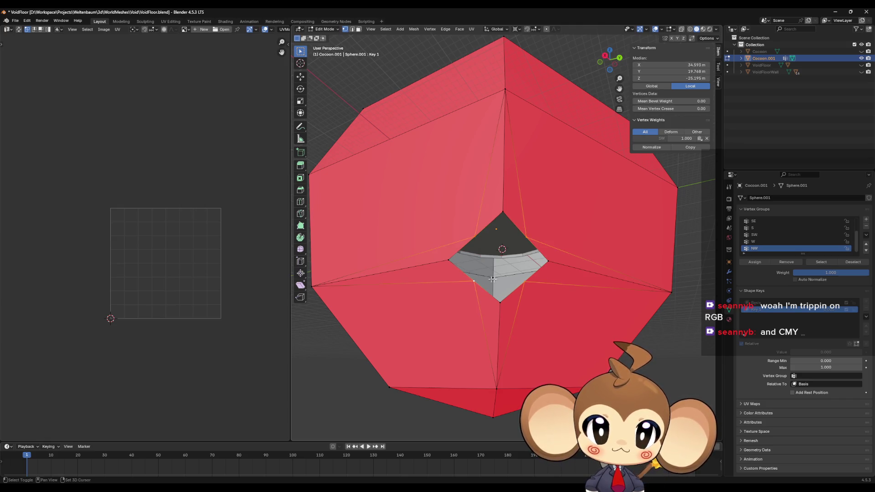
# Scale the selected hole vertices outward by 1.584
pyautogui.scroll(2, 536, 285)
pyautogui.press('s')
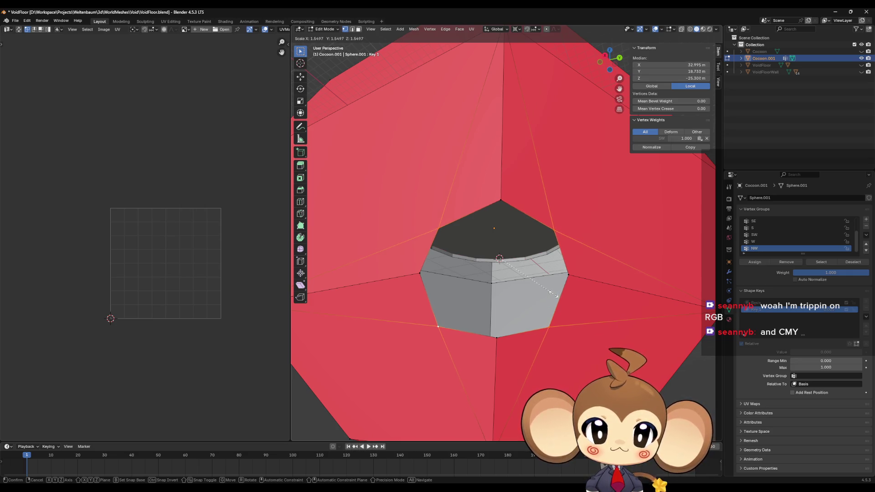
pyautogui.click(554, 295)
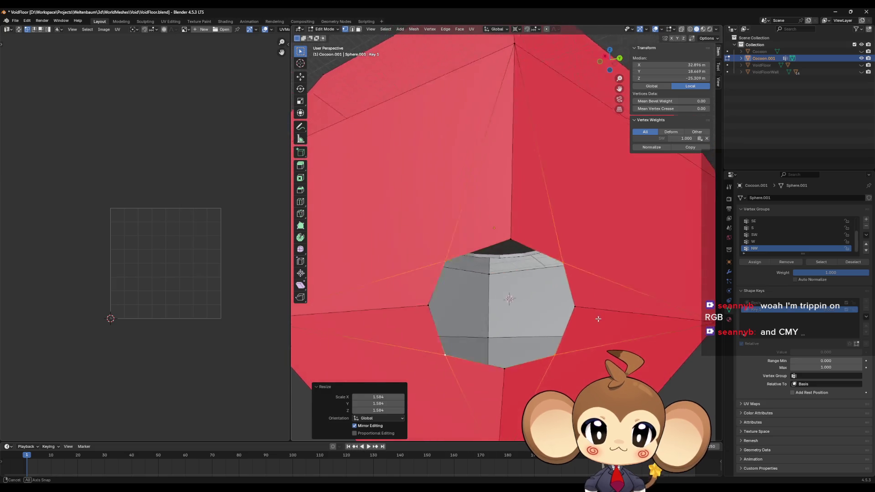
pyautogui.moveTo(597, 319); pyautogui.dragTo(569, 278)
# Add the hole's top vertex and scale the opening by 2.48
pyautogui.keyDown('shift'); pyautogui.click(551, 224); pyautogui.keyUp('shift')
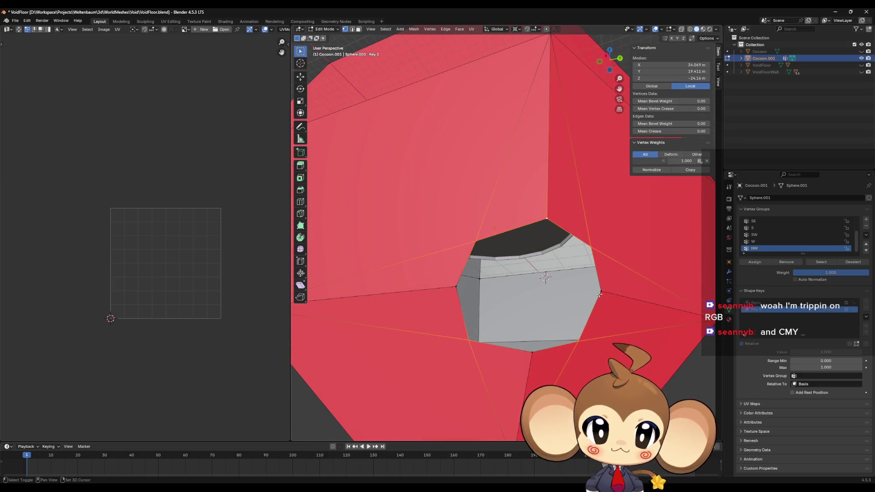
pyautogui.scroll(-8, 552, 310)
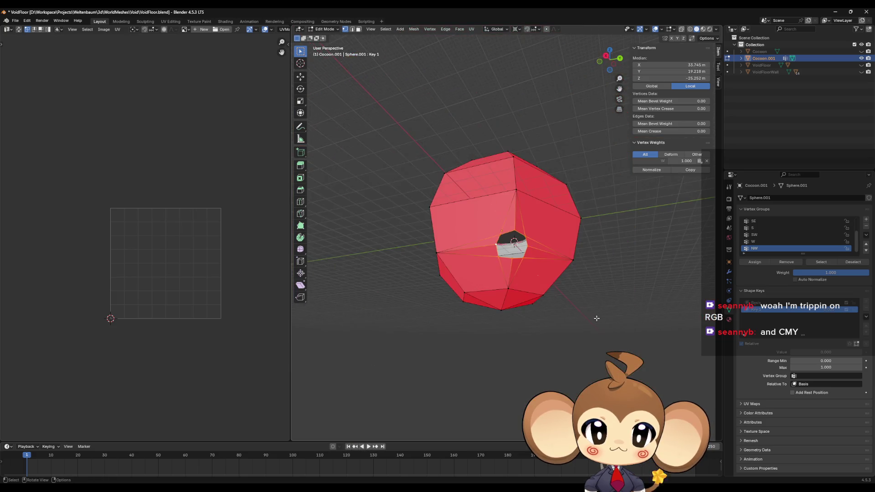
pyautogui.press('s')
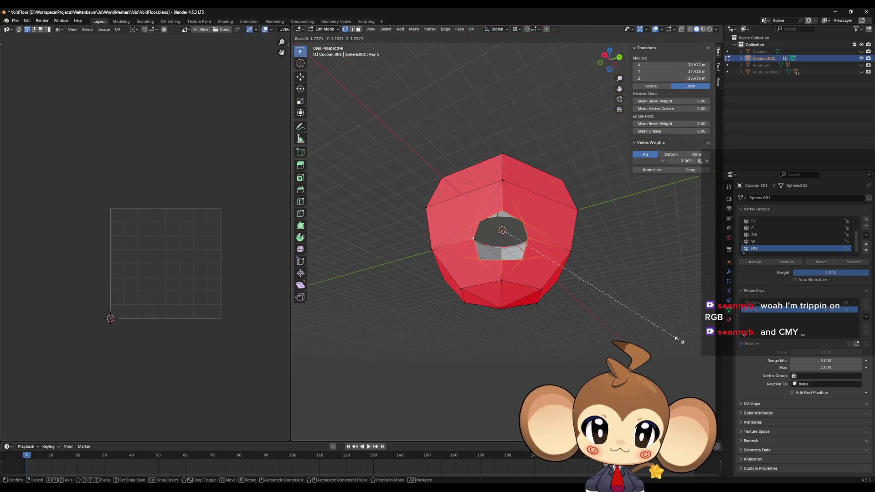
pyautogui.click(332, 374)
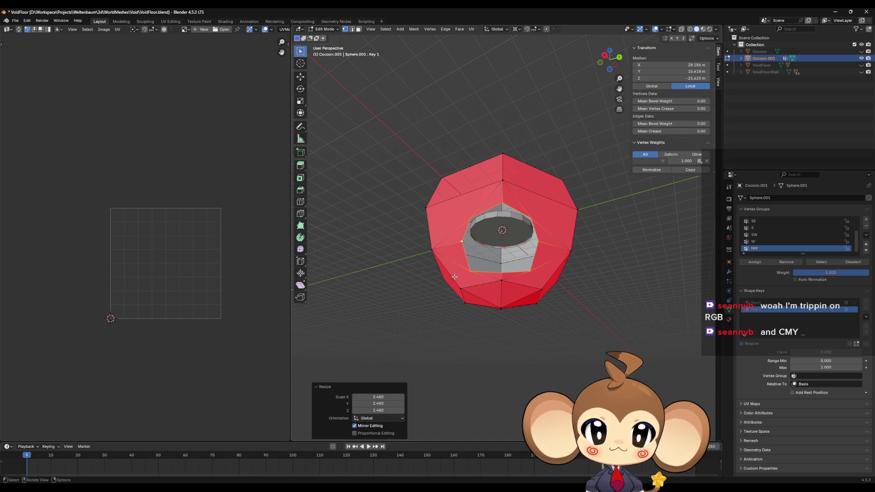
pyautogui.moveTo(455, 276)
pyautogui.mouseDown()
pyautogui.moveTo(449, 302)
pyautogui.moveTo(361, 333)
pyautogui.moveTo(433, 290)
pyautogui.mouseUp()
pyautogui.scroll(6, 398, 321)
pyautogui.scroll(-5, 397, 321)
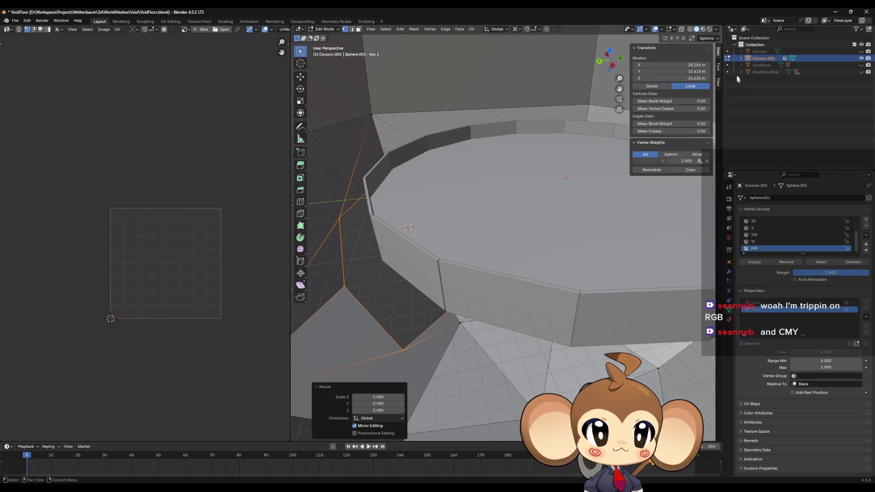
# Orbit around the grey floor ring, briefly hiding and re-showing Cocoon.001 to check it
pyautogui.scroll(5, 492, 232)
pyautogui.scroll(-5, 529, 235)
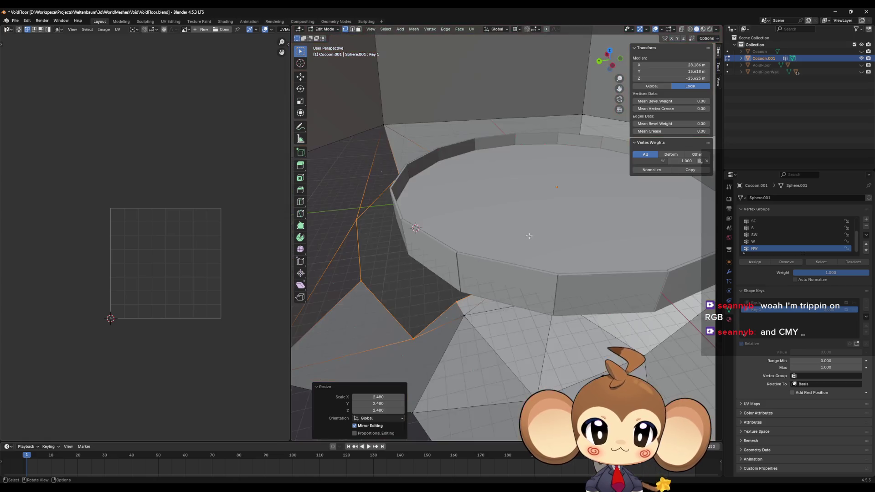
pyautogui.moveTo(529, 236); pyautogui.dragTo(538, 245)
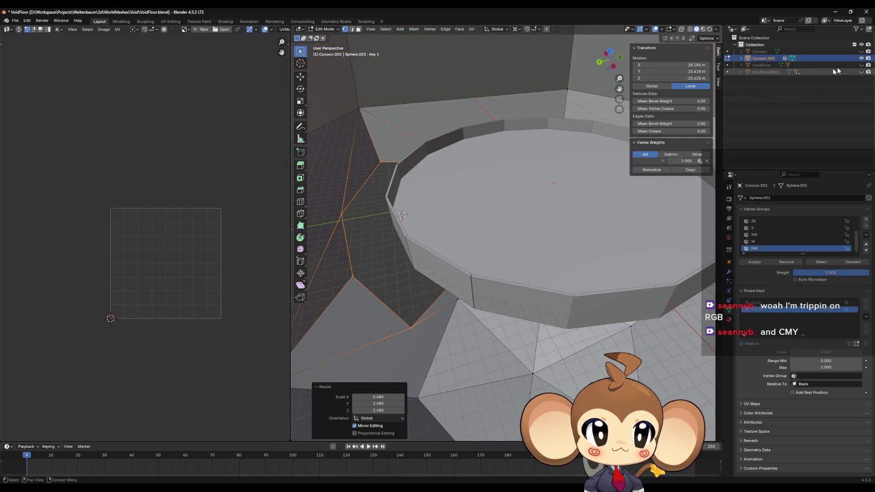
pyautogui.click(861, 58)
pyautogui.click(861, 59)
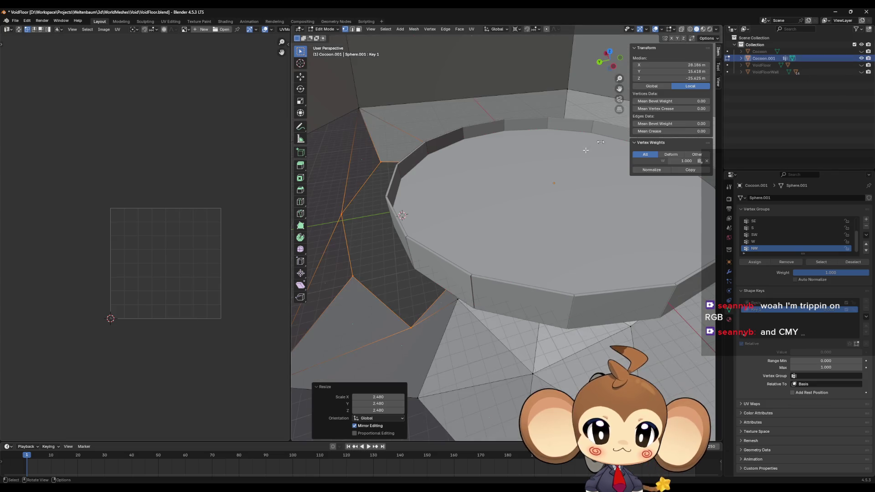
# Deselect the cocoon mesh, return to Object Mode, and select the UCX_VoidFloor disc
pyautogui.moveTo(544, 178); pyautogui.dragTo(536, 212)
pyautogui.click(532, 215)
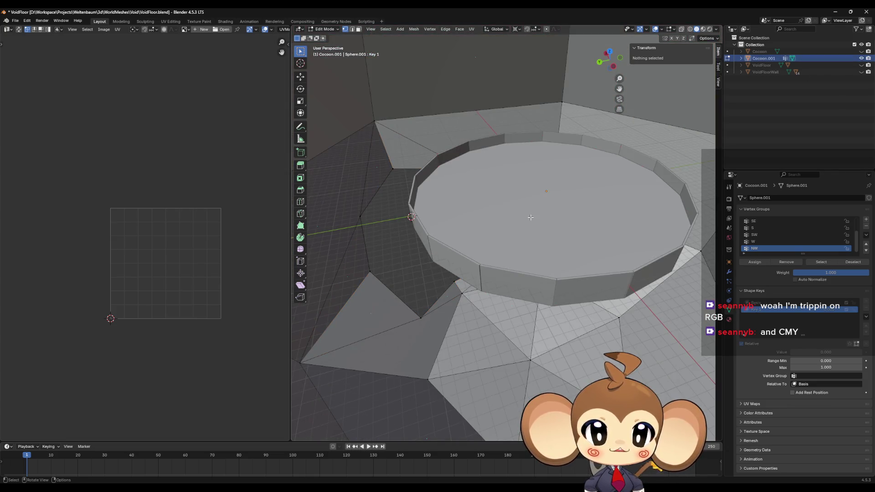
pyautogui.press('Tab')
pyautogui.click(493, 238)
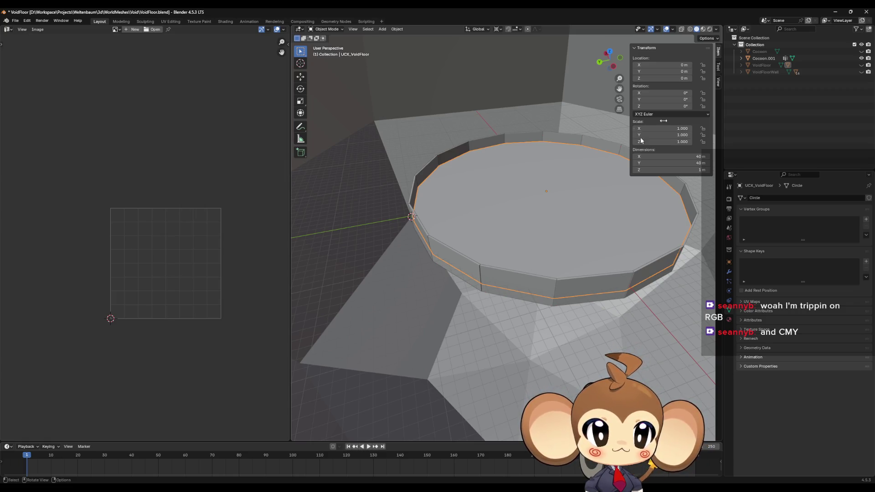
# Toggle Cocoon.001's visibility twice to compare the UCX_VoidFloor disc alone and enclosed
pyautogui.click(861, 58)
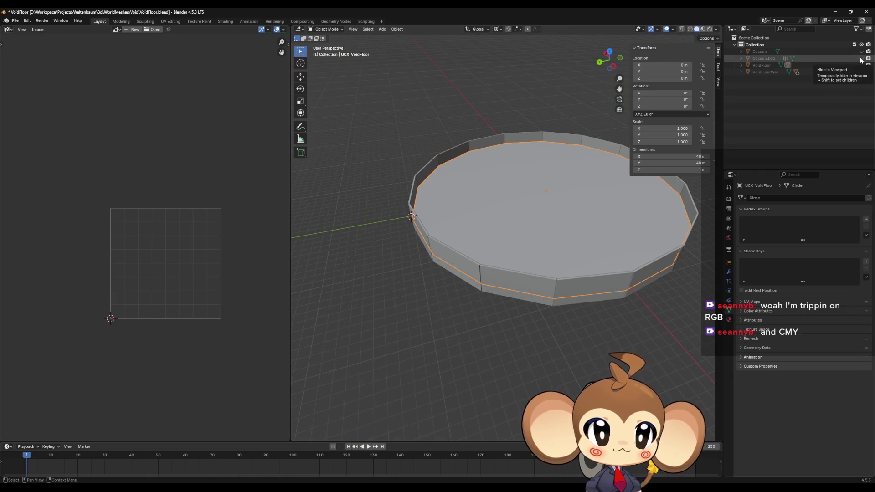
pyautogui.click(861, 59)
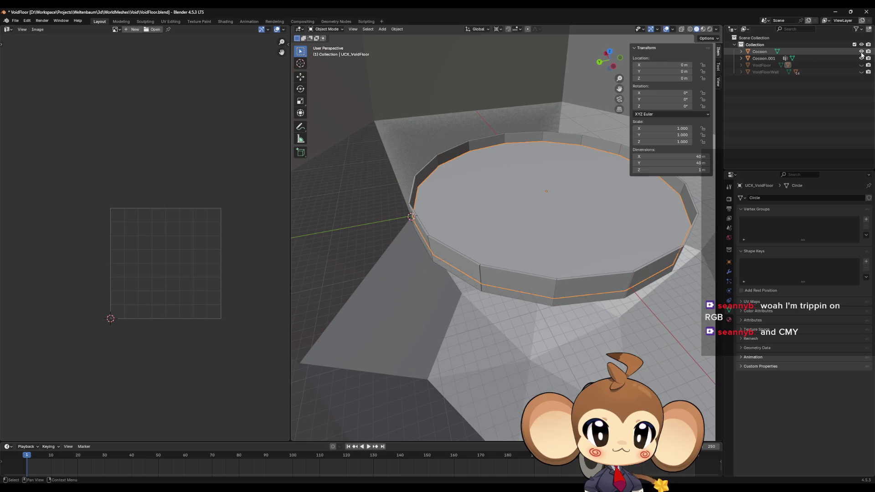
pyautogui.click(861, 55)
pyautogui.click(861, 55)
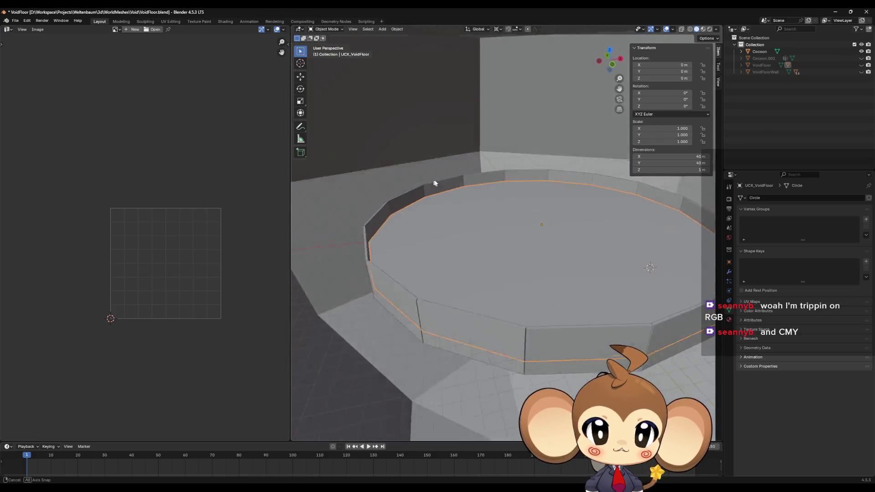
pyautogui.scroll(-5, 465, 193)
pyautogui.scroll(7, 474, 199)
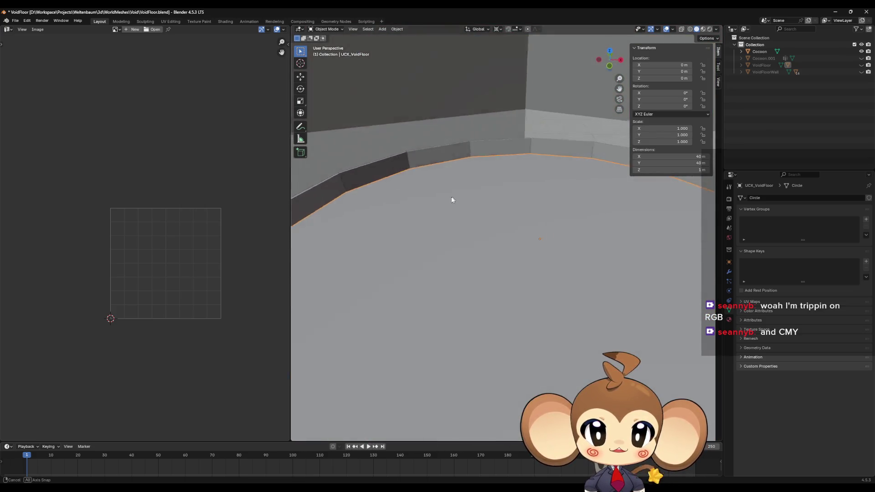